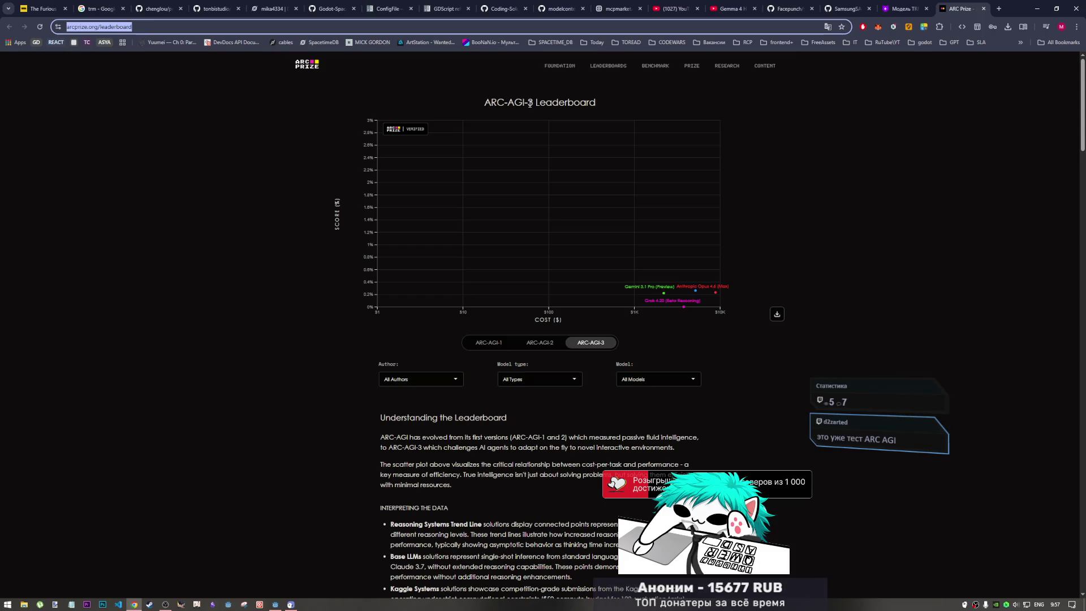
# - Highlight ARC-AGI-3 and ARC-AGI on the page, then flip the chart to ARC-AGI-2 and back
pyautogui.moveTo(533, 103); pyautogui.dragTo(491, 104)
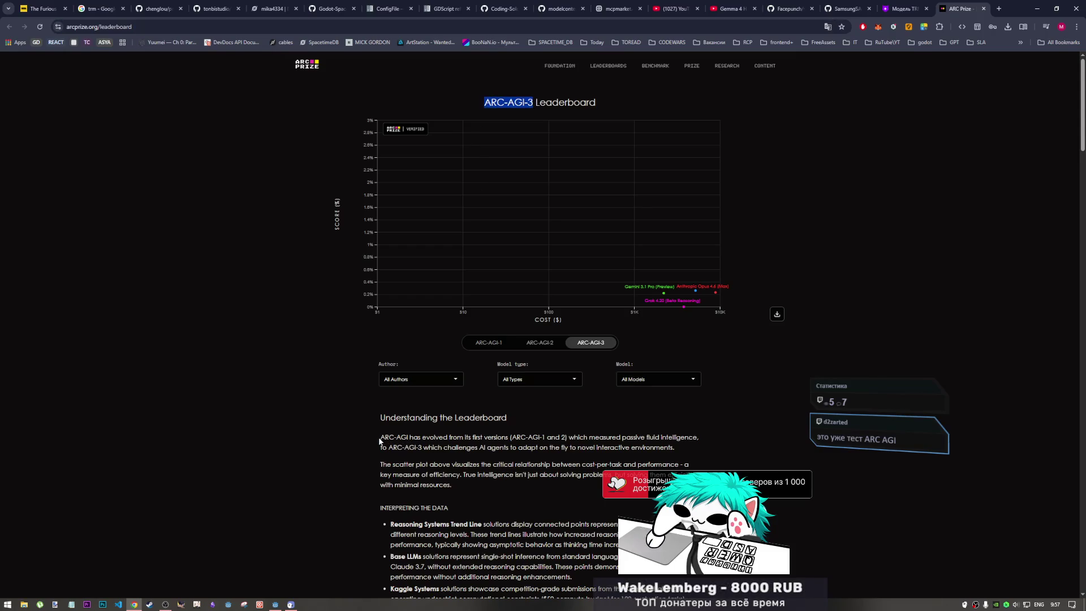
pyautogui.moveTo(379, 438)
pyautogui.mouseDown()
pyautogui.moveTo(448, 436)
pyautogui.moveTo(408, 437)
pyautogui.mouseUp()
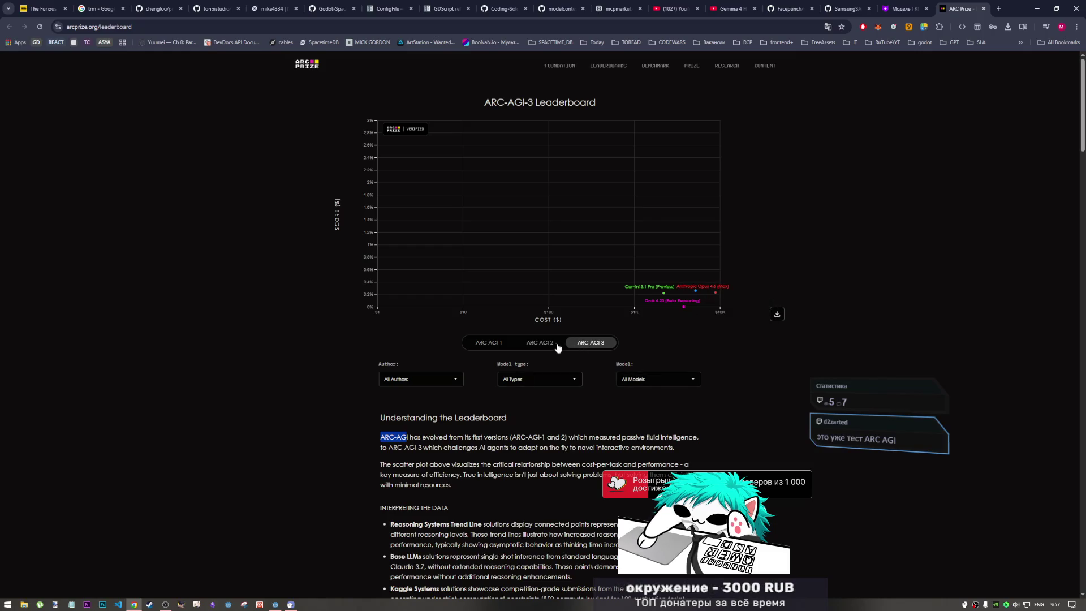
pyautogui.click(557, 346)
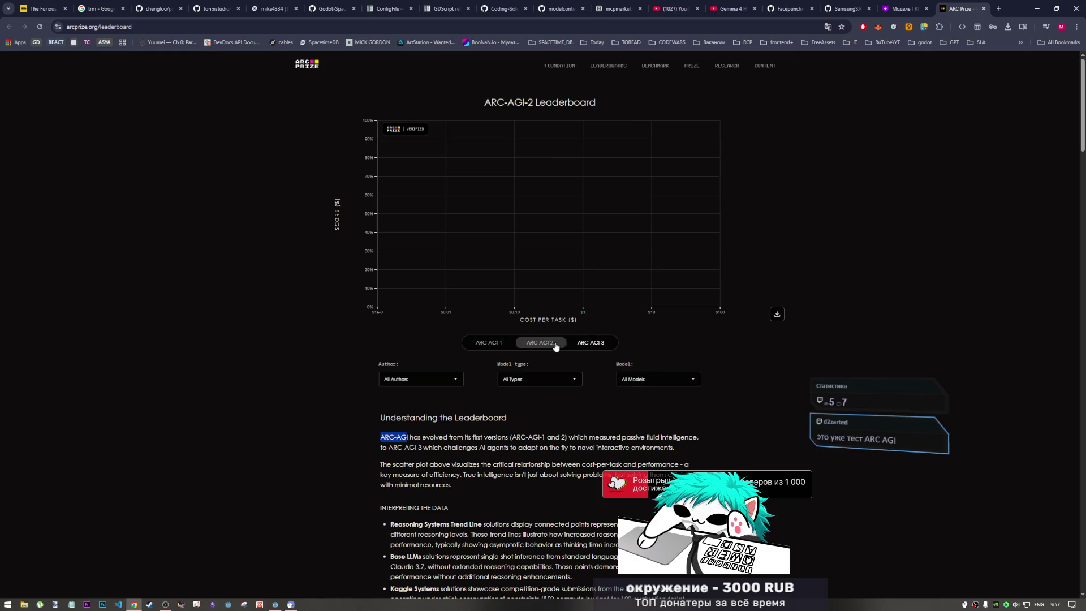
pyautogui.click(593, 345)
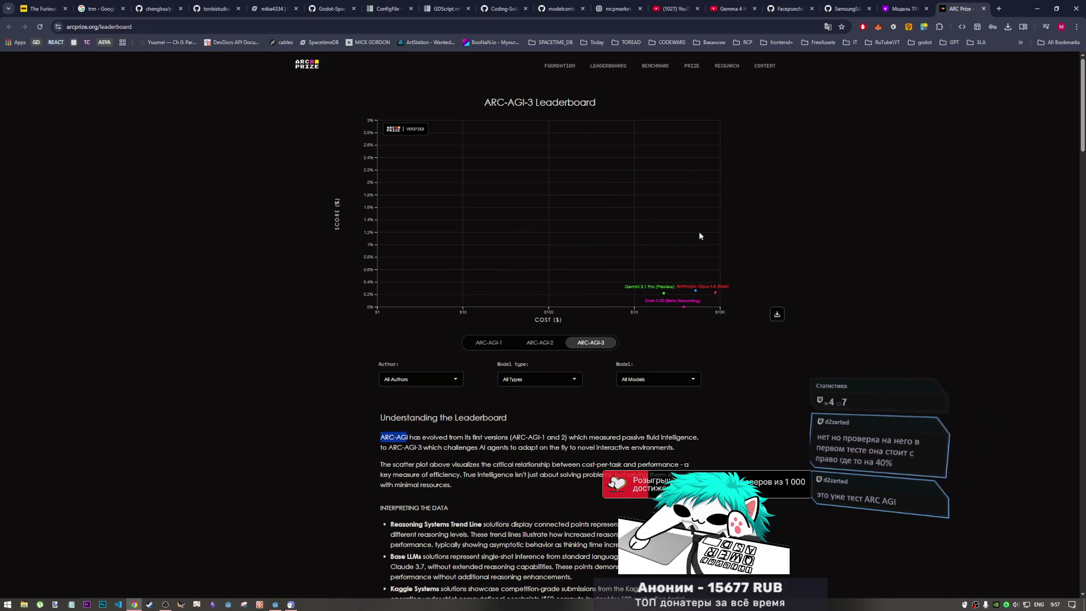
# - Scroll around the leaderboard page, then switch to OBS and back to the browser
pyautogui.moveTo(685, 307)
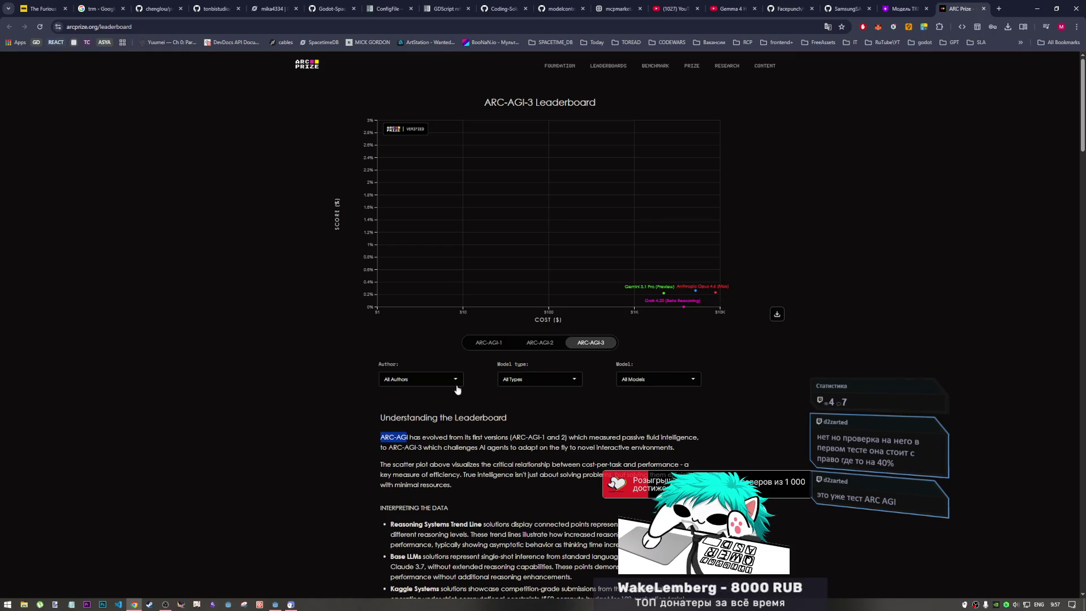
pyautogui.scroll(-5, 654, 399)
pyautogui.scroll(4, 651, 404)
pyautogui.scroll(-6, 650, 405)
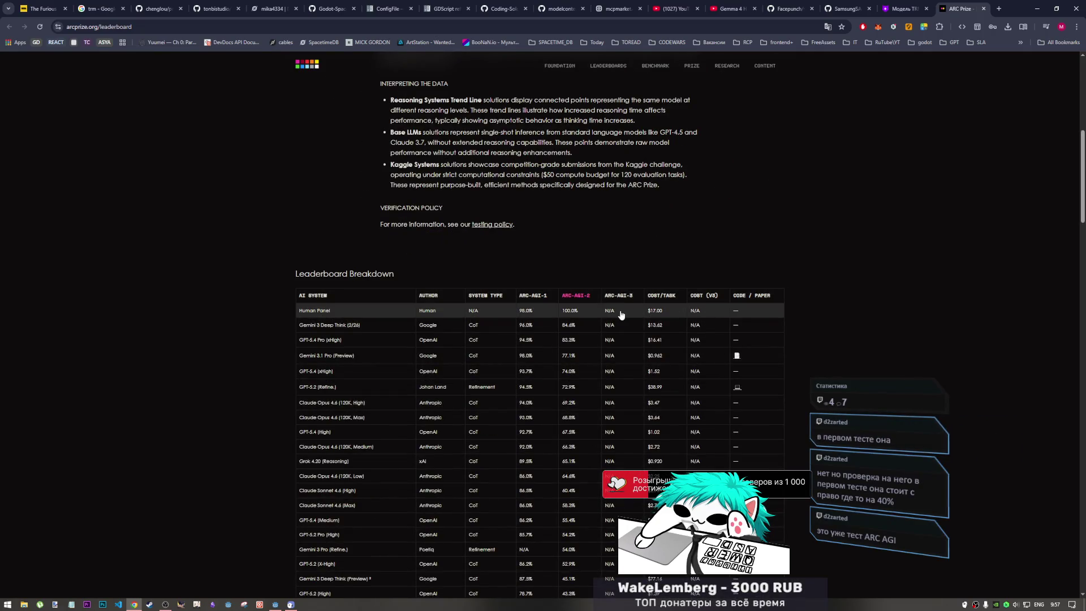
pyautogui.scroll(4, 623, 317)
pyautogui.scroll(4, 622, 324)
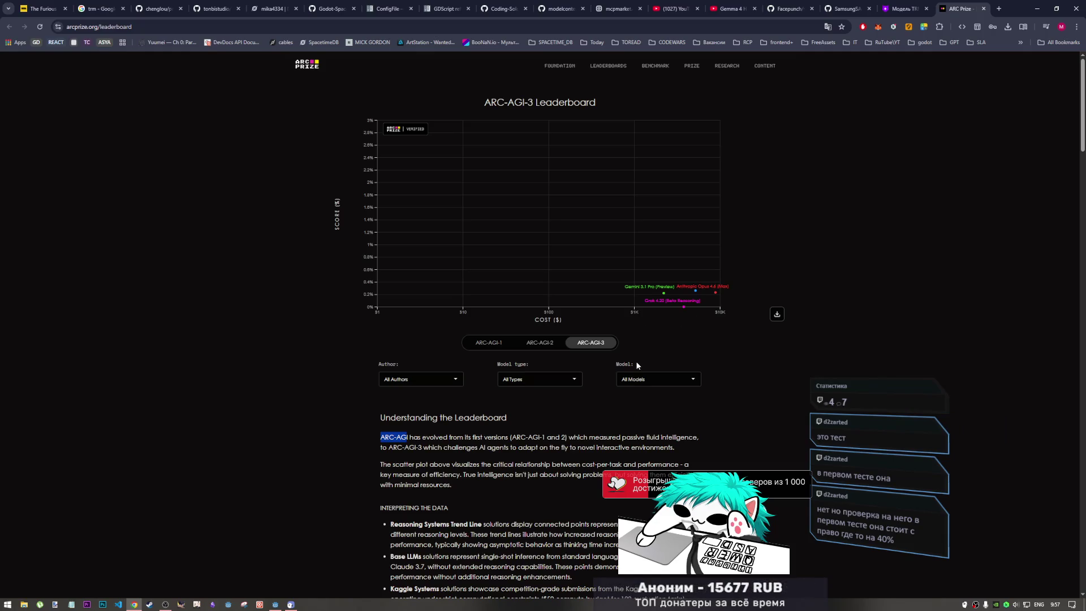
pyautogui.hotkey('alt', 'Tab')
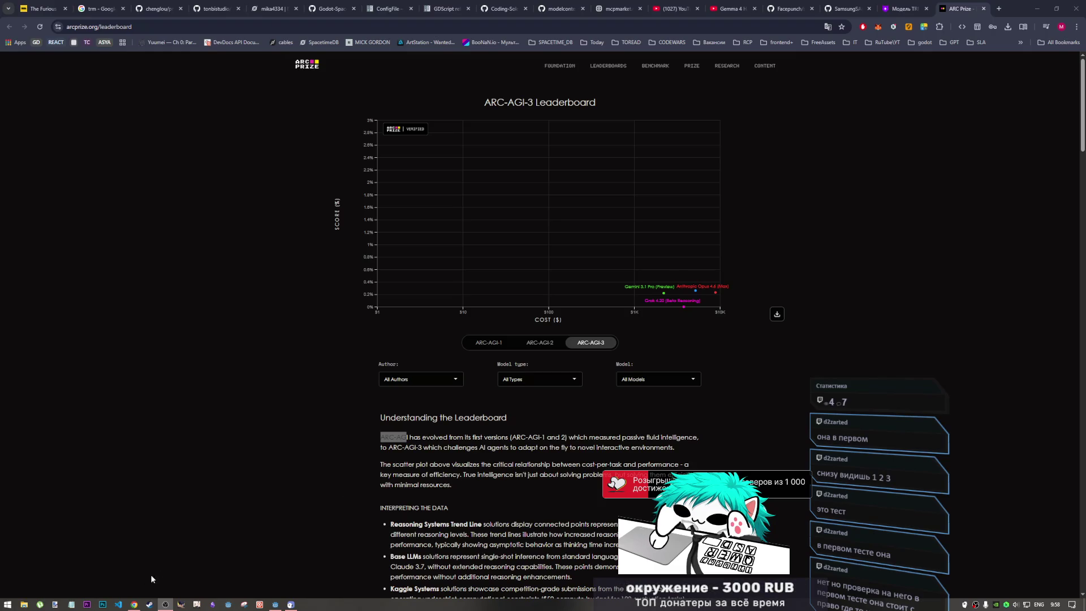
pyautogui.click(134, 604)
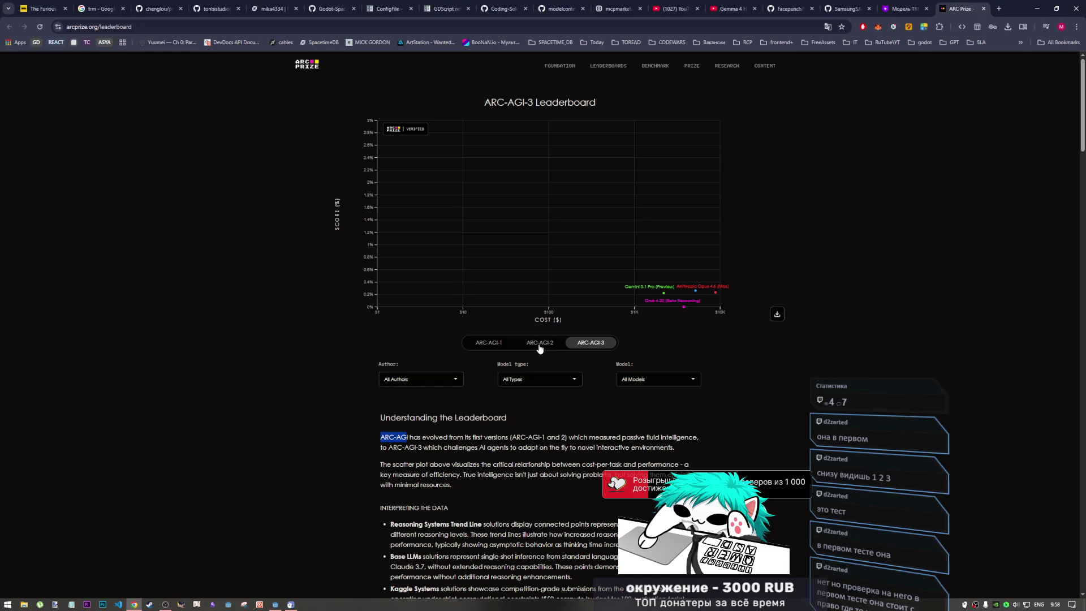
# - Show the ARC-AGI-1 chart, read its data point values, then return to ARC-AGI-3
pyautogui.click(489, 342)
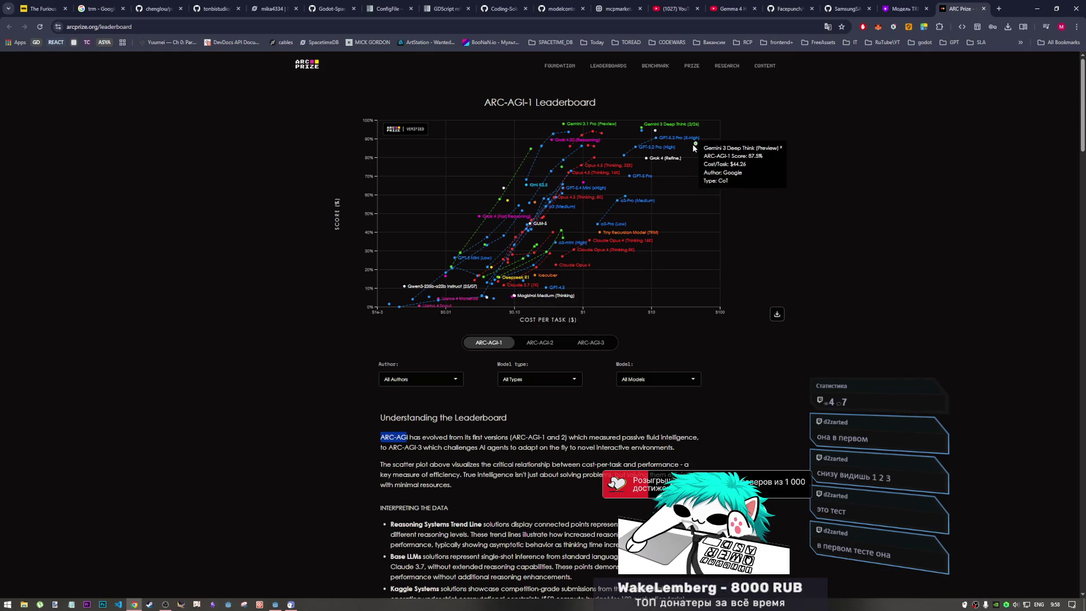
pyautogui.moveTo(697, 144)
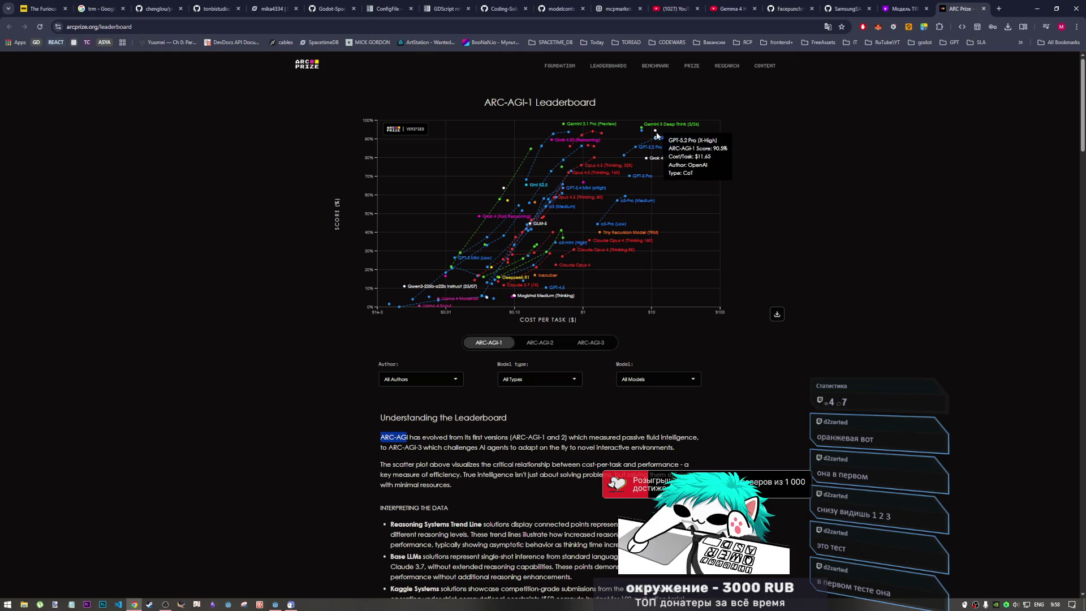
pyautogui.moveTo(657, 133)
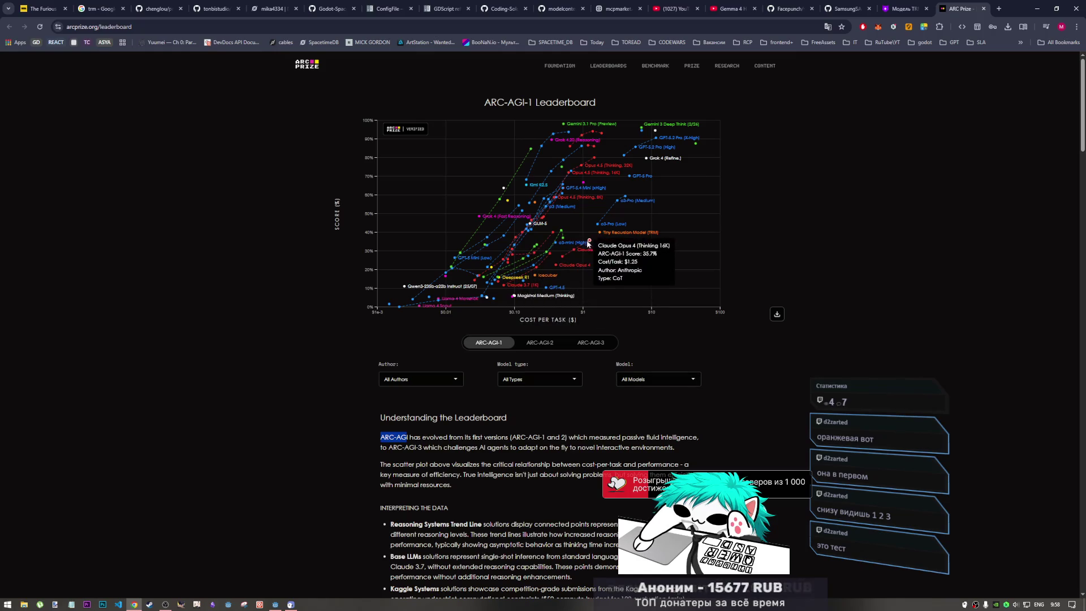
pyautogui.moveTo(593, 165)
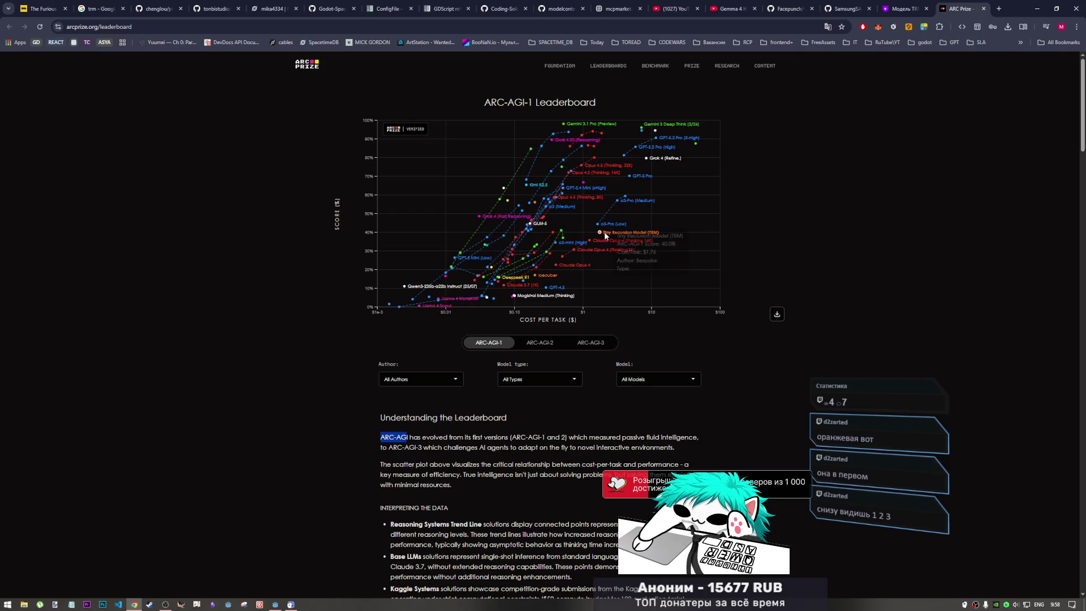
pyautogui.moveTo(604, 234)
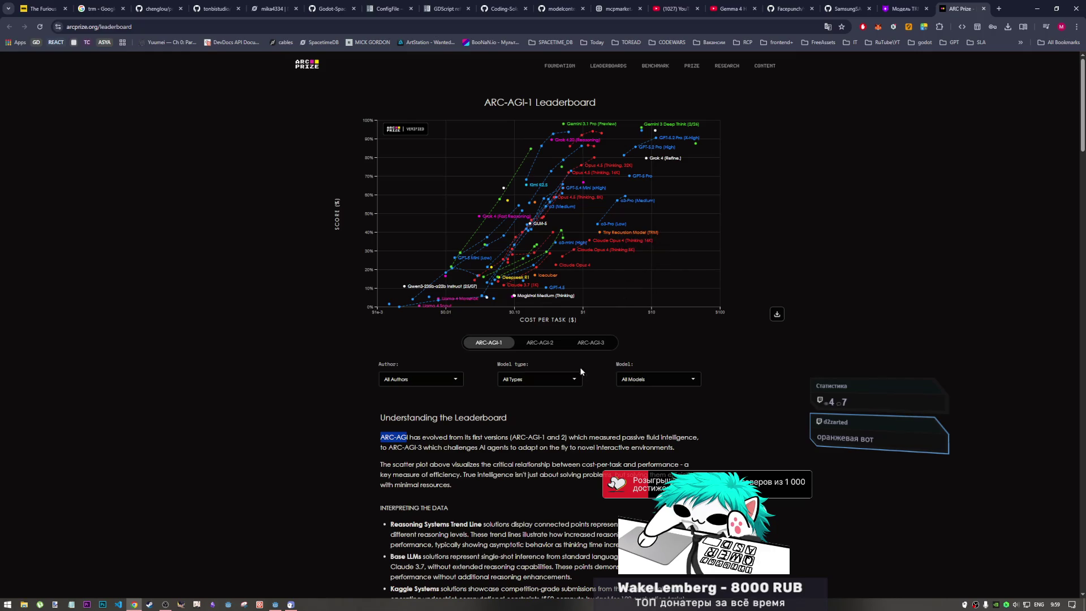
pyautogui.click(590, 342)
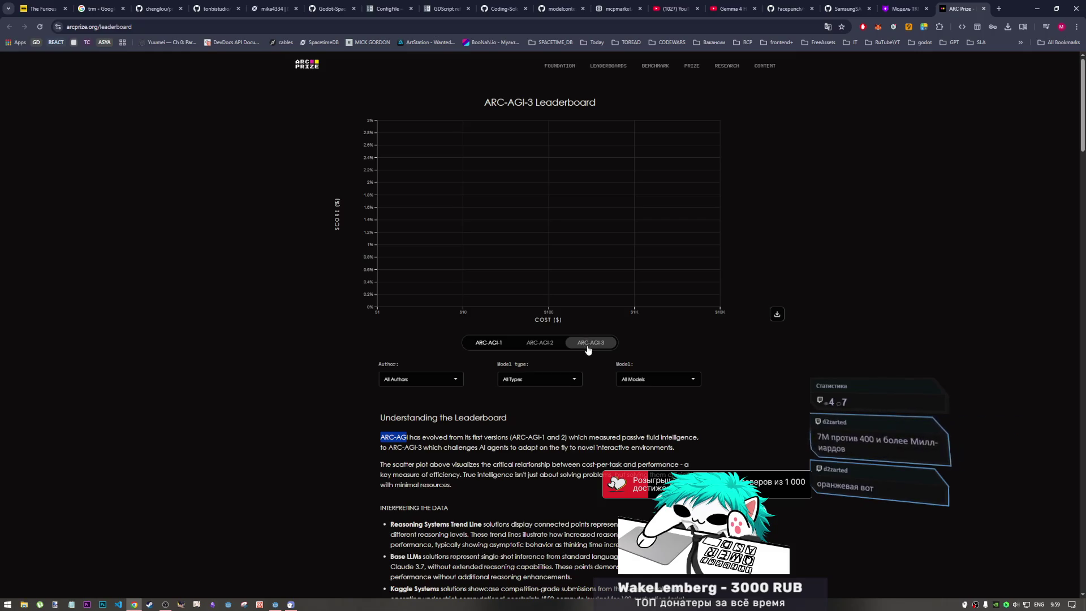
# - Show the ARC-AGI-2 chart and read its points; Human Panel 100.0%, Gemini 3 Deep Think 84.6%
pyautogui.moveTo(664, 291)
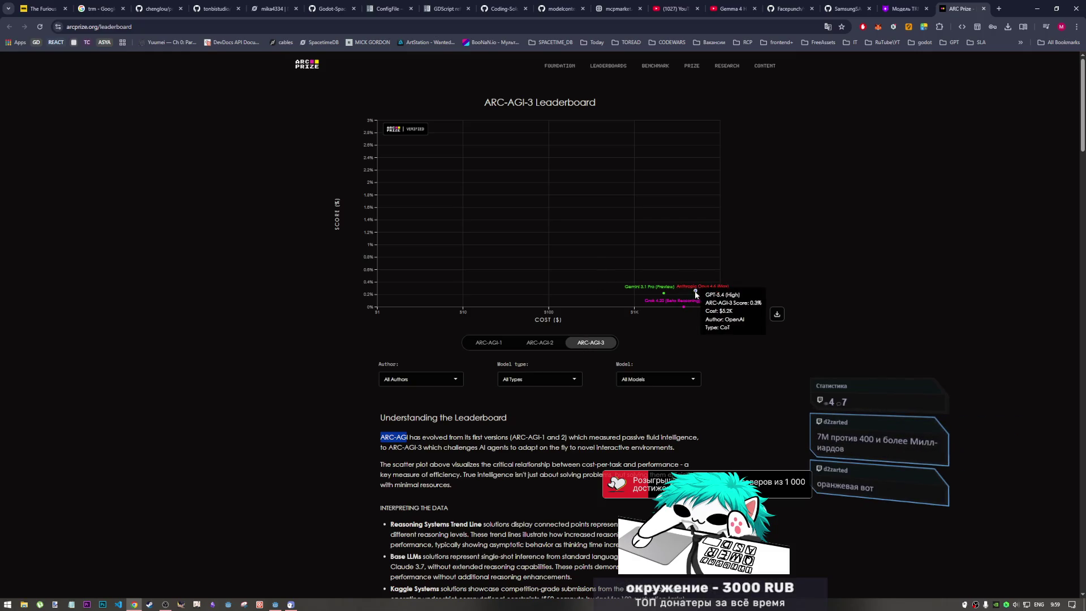
pyautogui.click(552, 345)
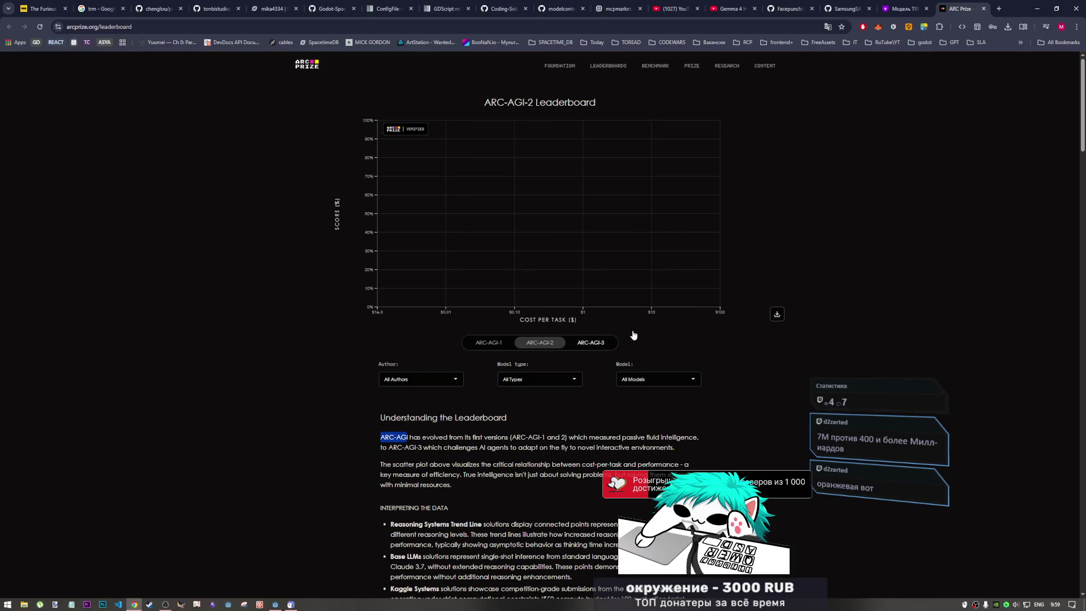
pyautogui.moveTo(535, 265)
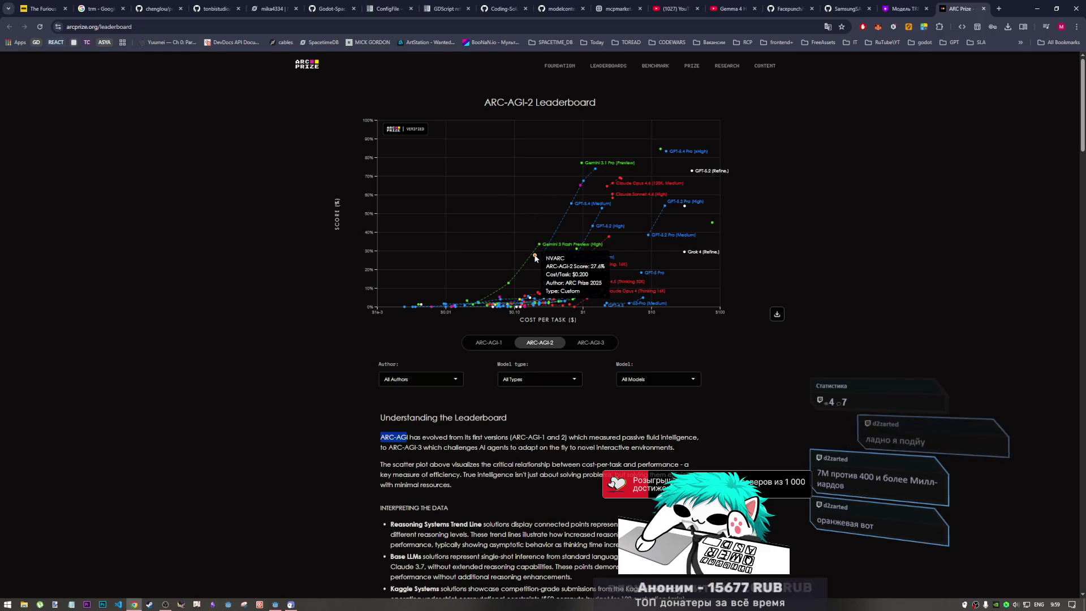
pyautogui.moveTo(605, 297)
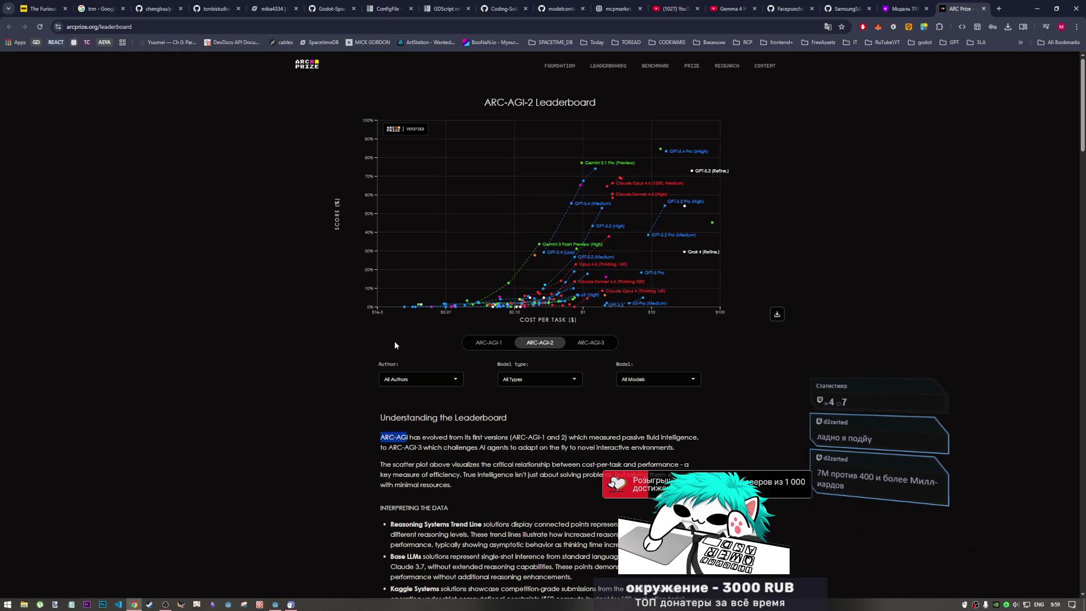
pyautogui.scroll(-7, 351, 214)
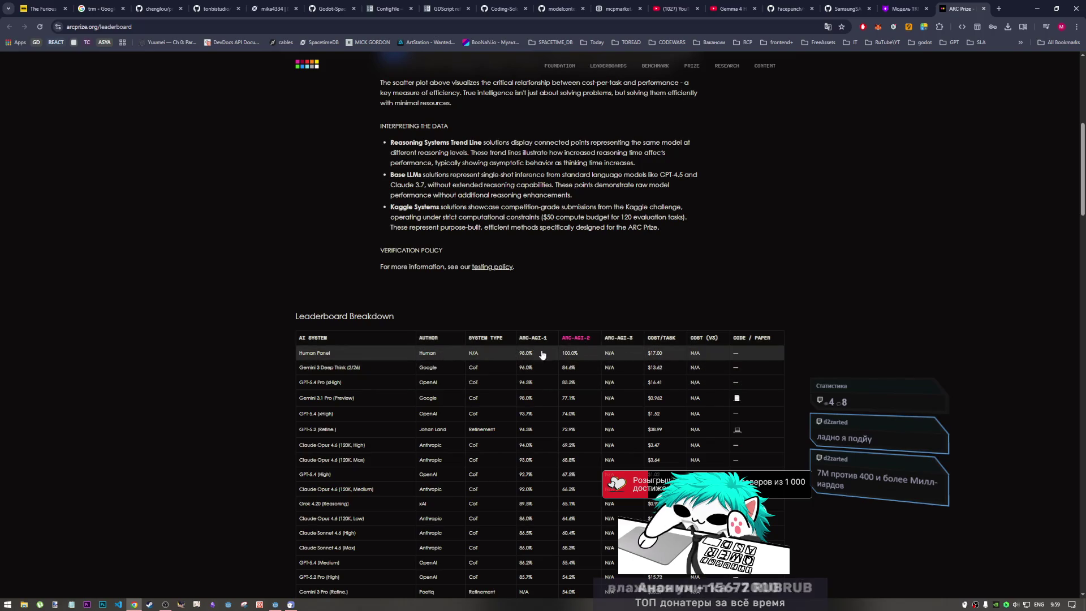
pyautogui.scroll(-1, 634, 361)
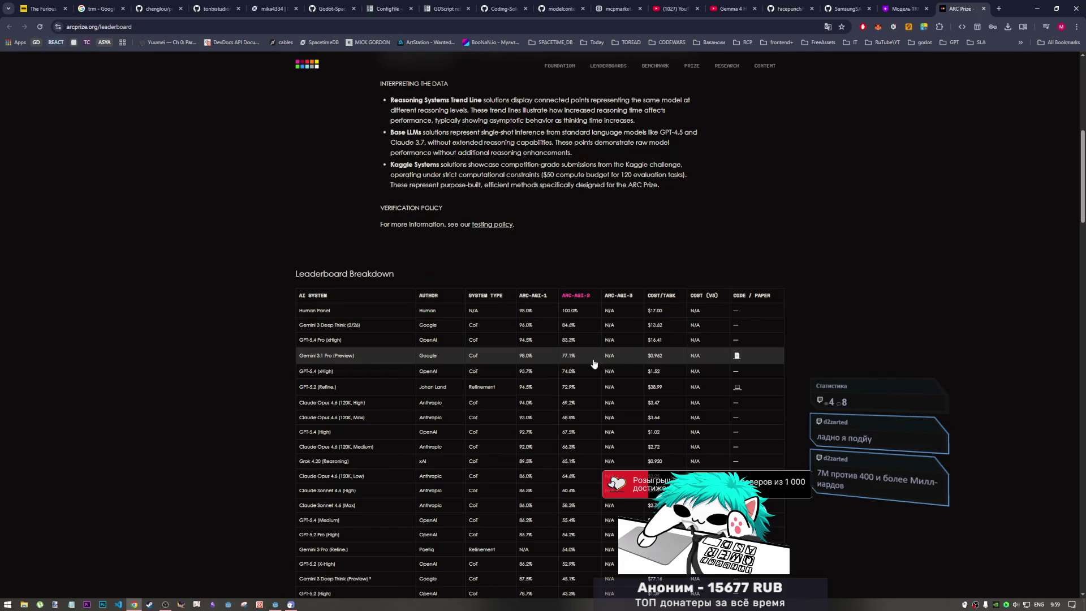
pyautogui.scroll(-4, 564, 354)
pyautogui.scroll(5, 563, 350)
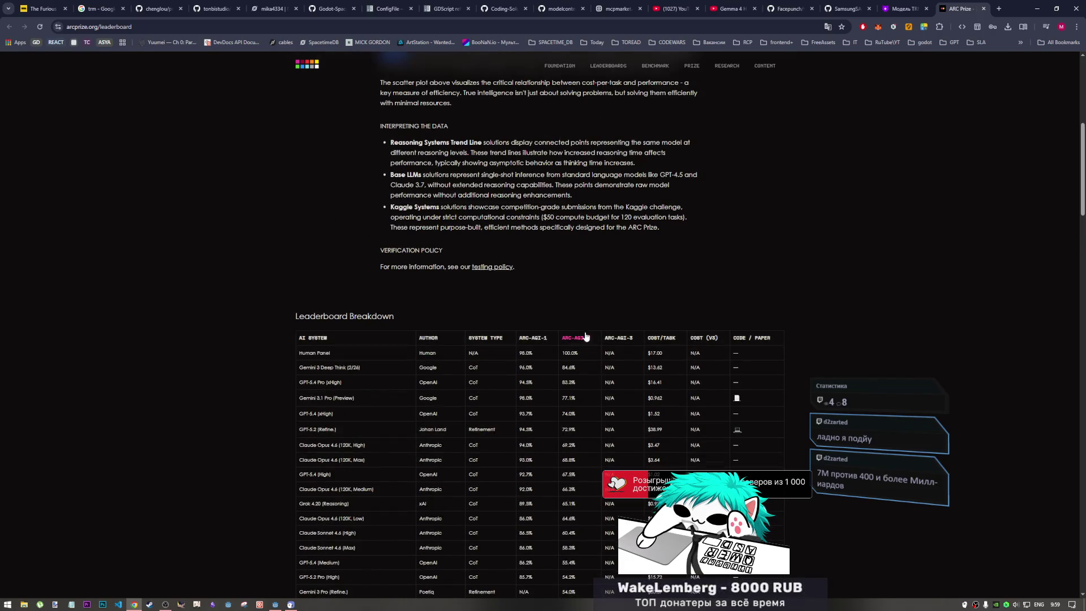
pyautogui.scroll(-3, 562, 371)
pyautogui.scroll(-4, 562, 374)
pyautogui.rightClick(560, 371)
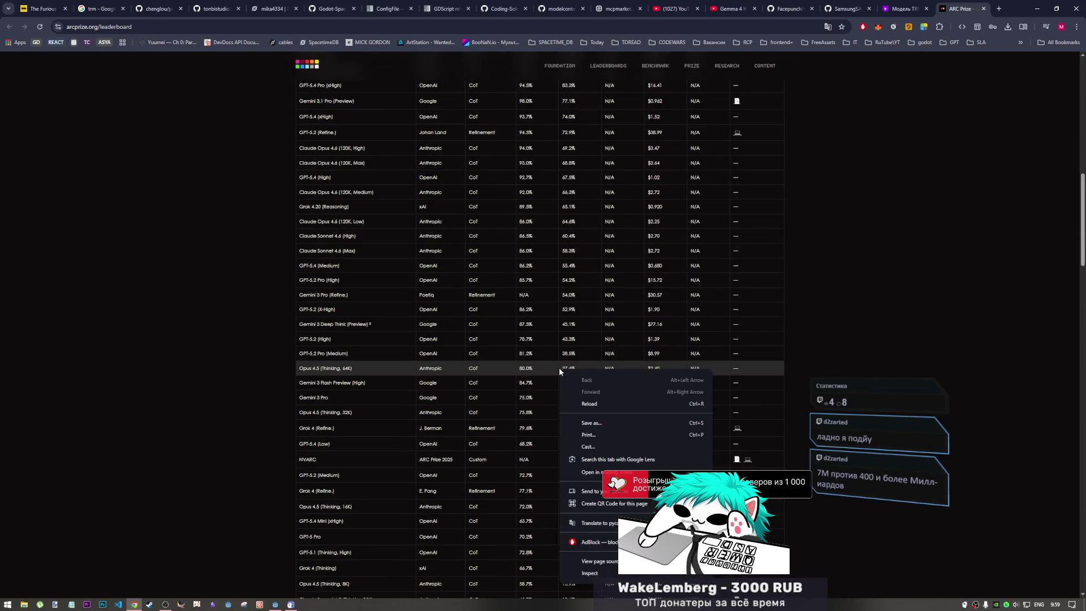
pyautogui.click(814, 266)
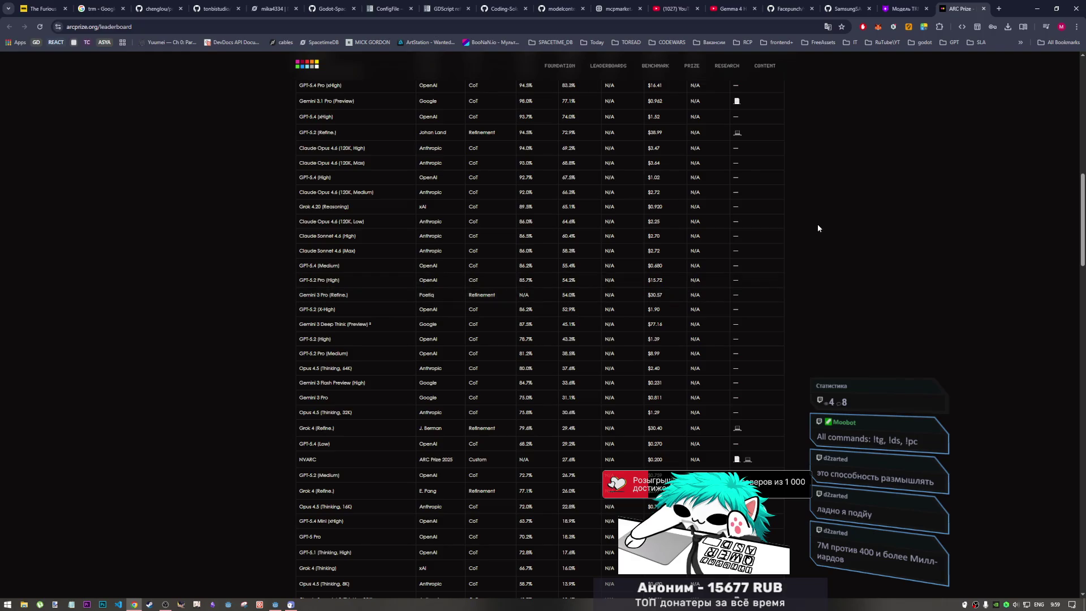
pyautogui.scroll(15, 534, 373)
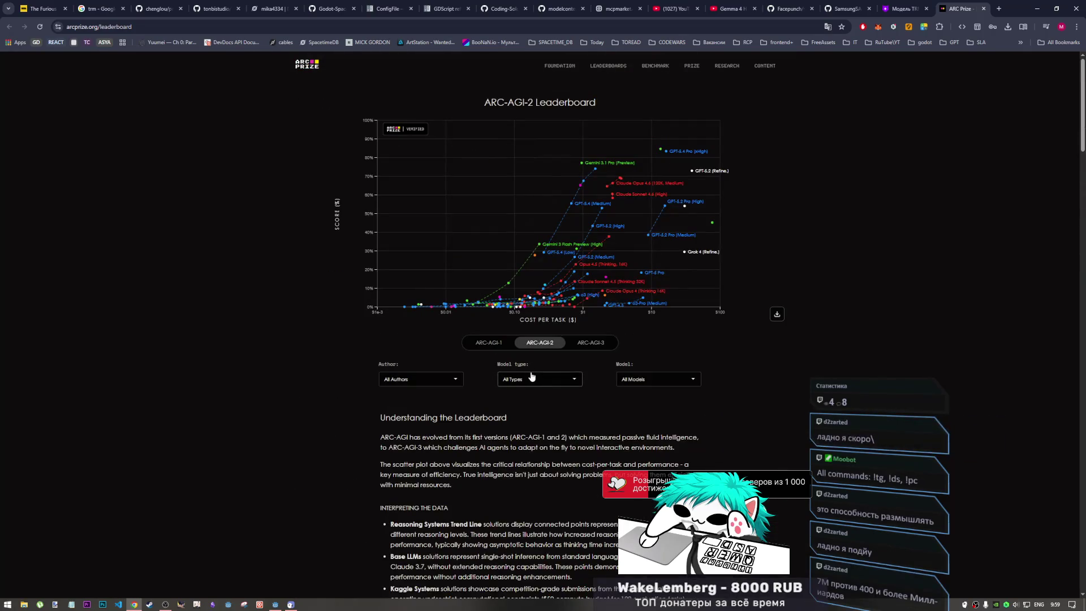
pyautogui.scroll(-3, 532, 373)
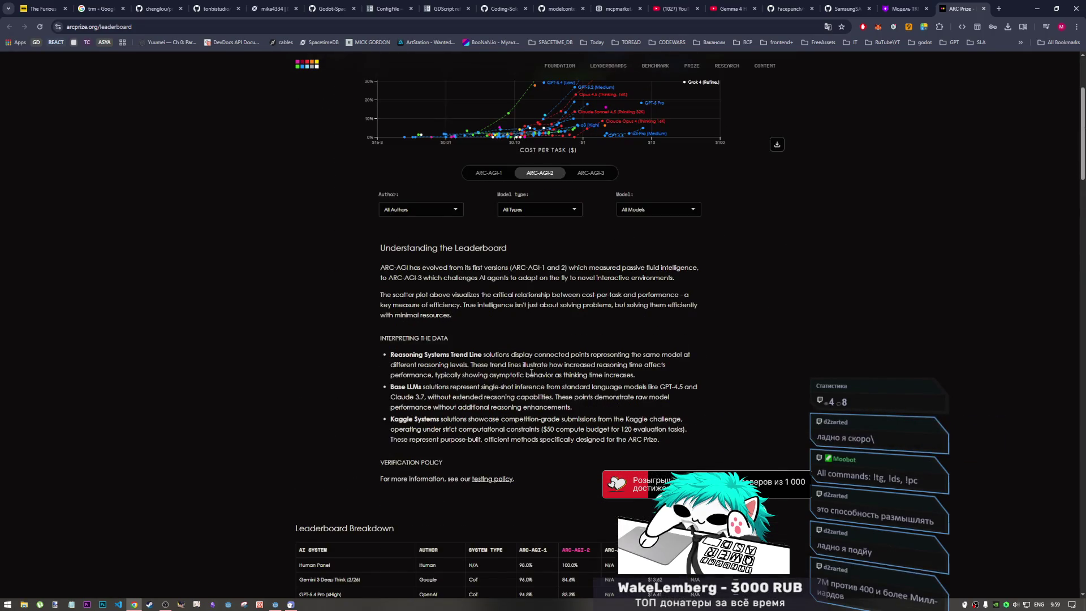
pyautogui.scroll(-1, 531, 373)
pyautogui.scroll(-8, 528, 377)
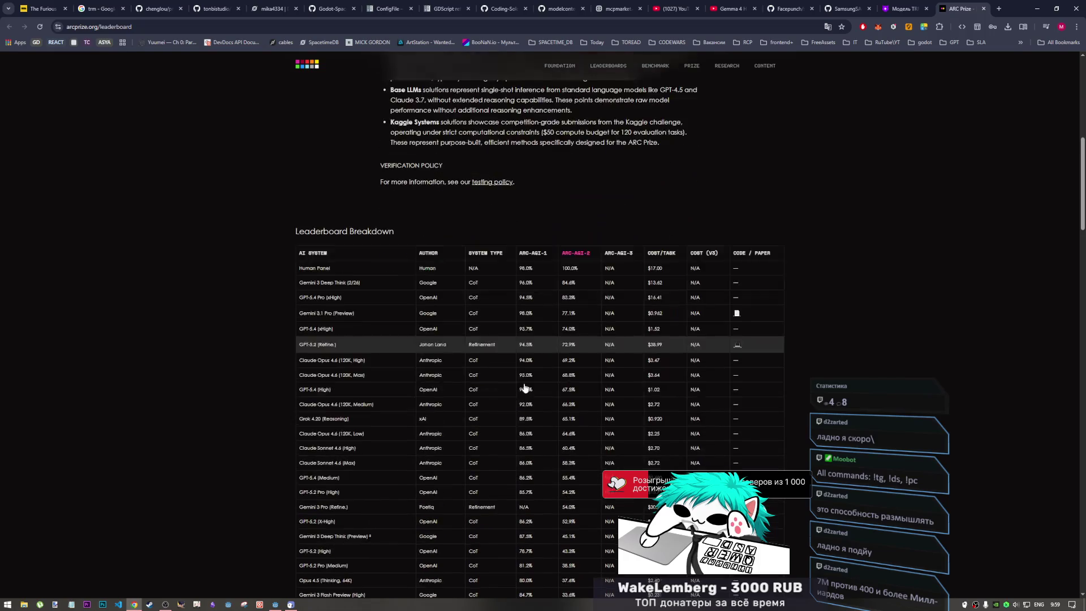
pyautogui.scroll(-12, 809, 281)
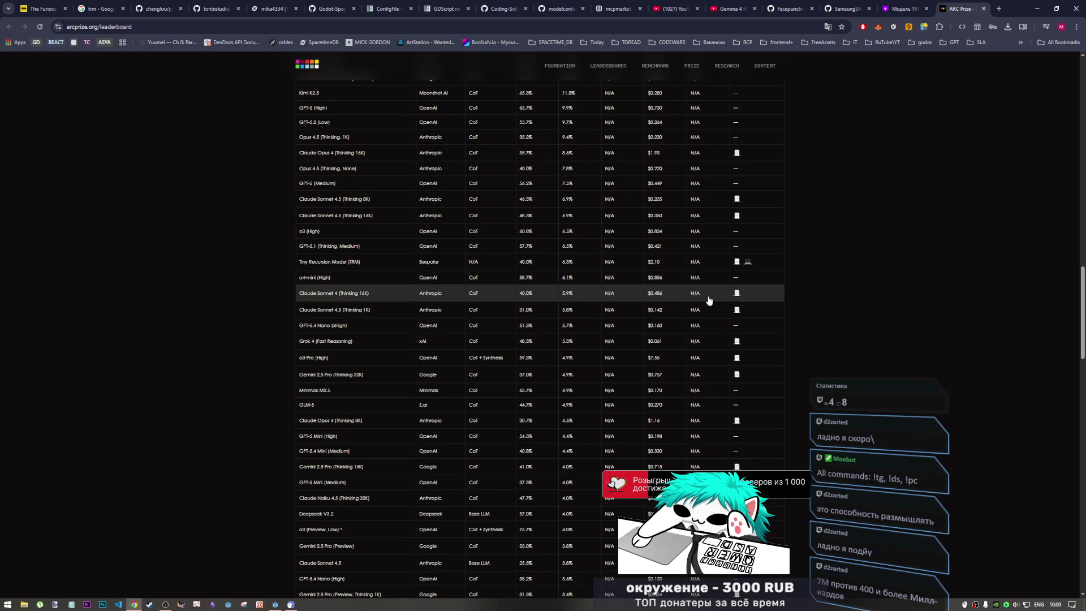
pyautogui.scroll(-5, 639, 291)
pyautogui.scroll(20, 628, 303)
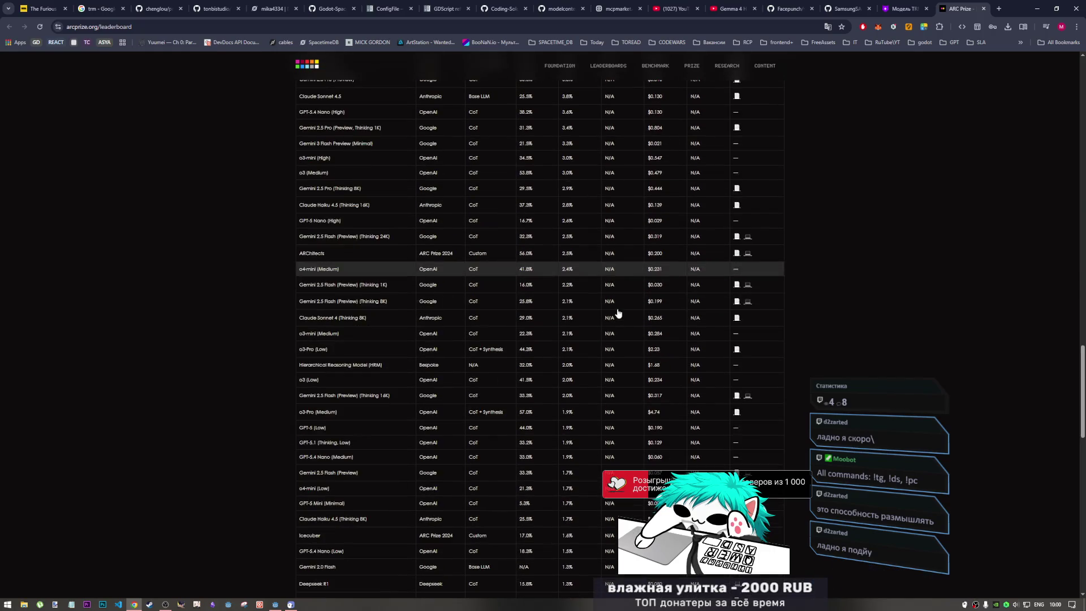
pyautogui.scroll(5, 618, 308)
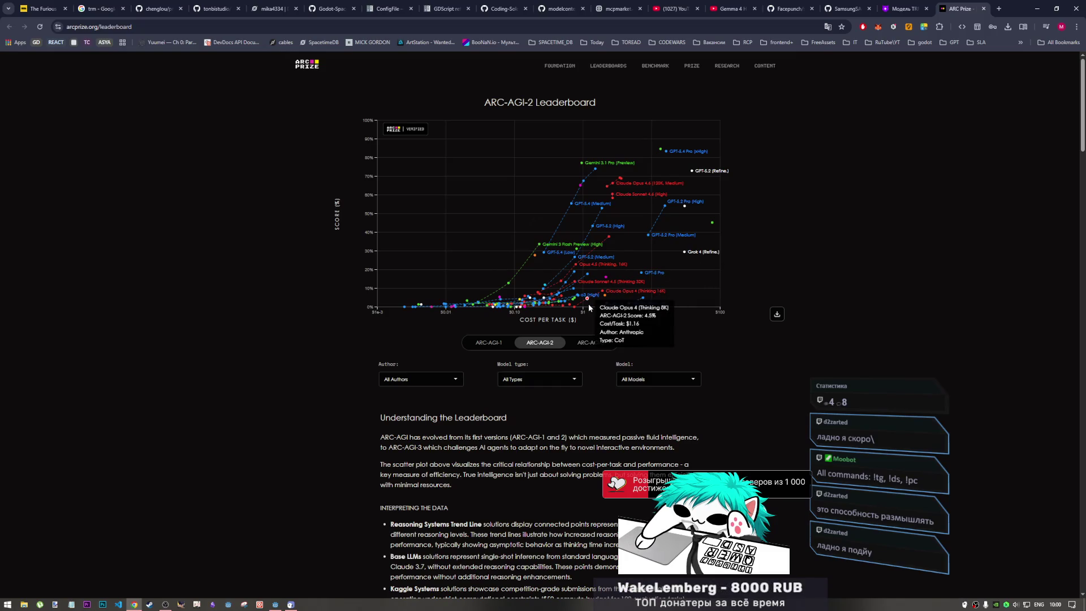
pyautogui.moveTo(630, 246)
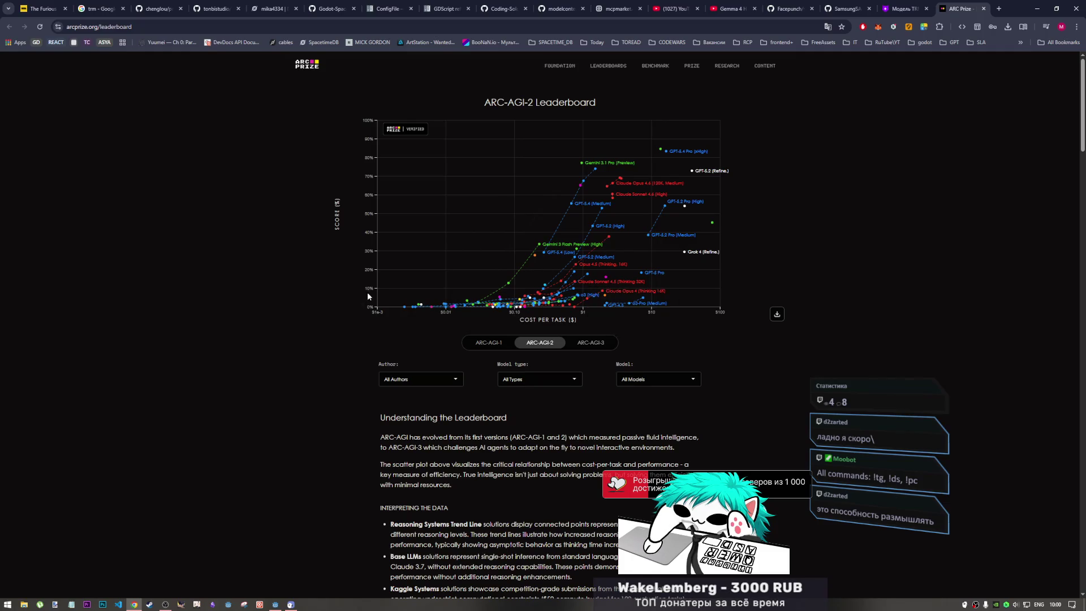
pyautogui.moveTo(607, 277)
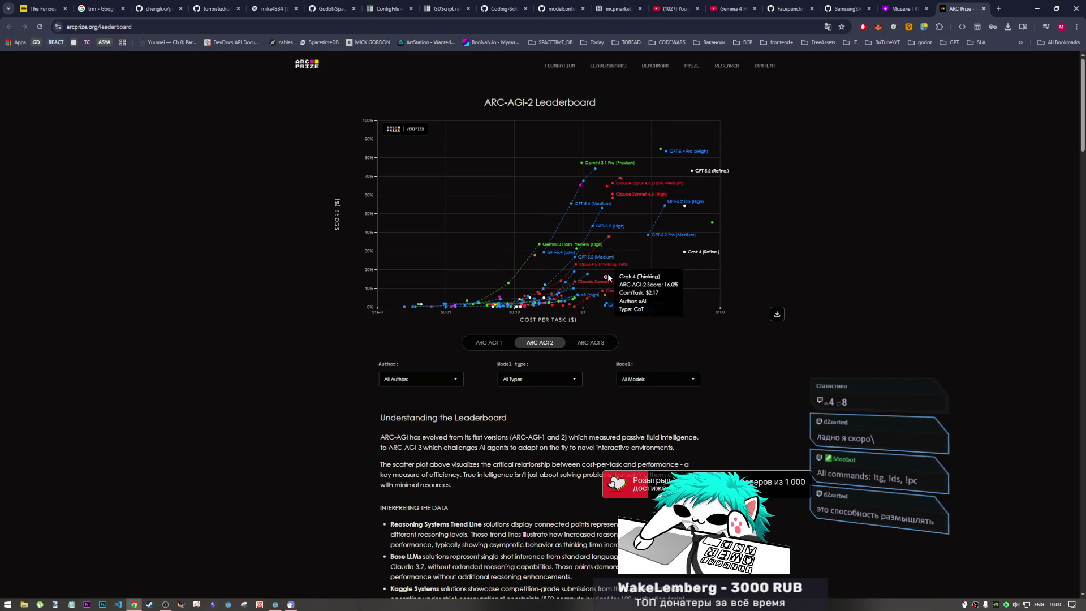
pyautogui.moveTo(615, 183)
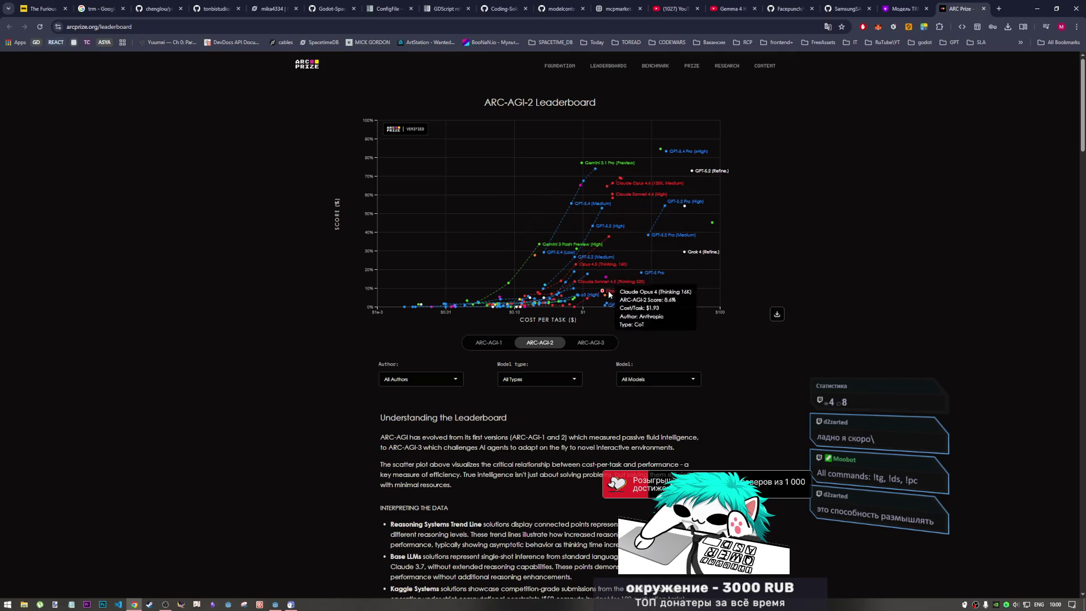
pyautogui.moveTo(607, 287)
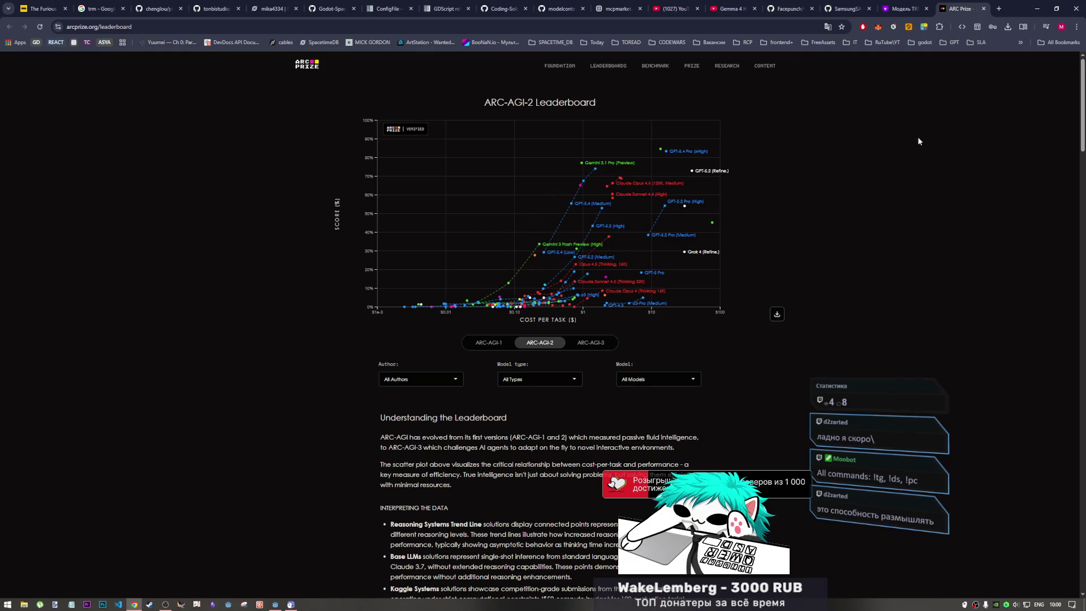
# - Close the ARC Prize tab and move the Samsung TRM article tab to second place
pyautogui.middleClick(965, 13)
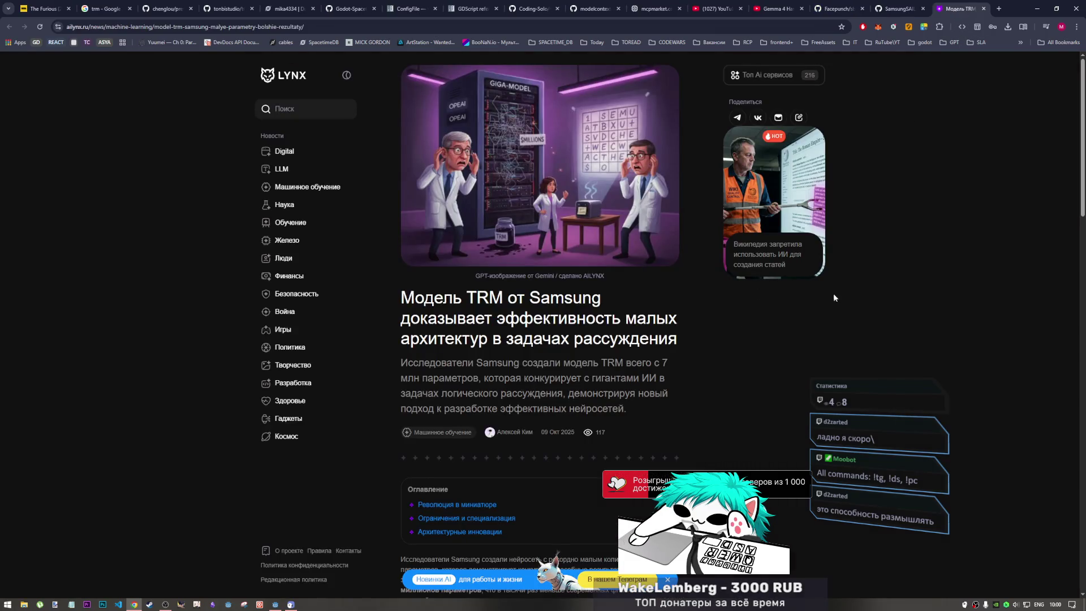
pyautogui.scroll(2, 740, 311)
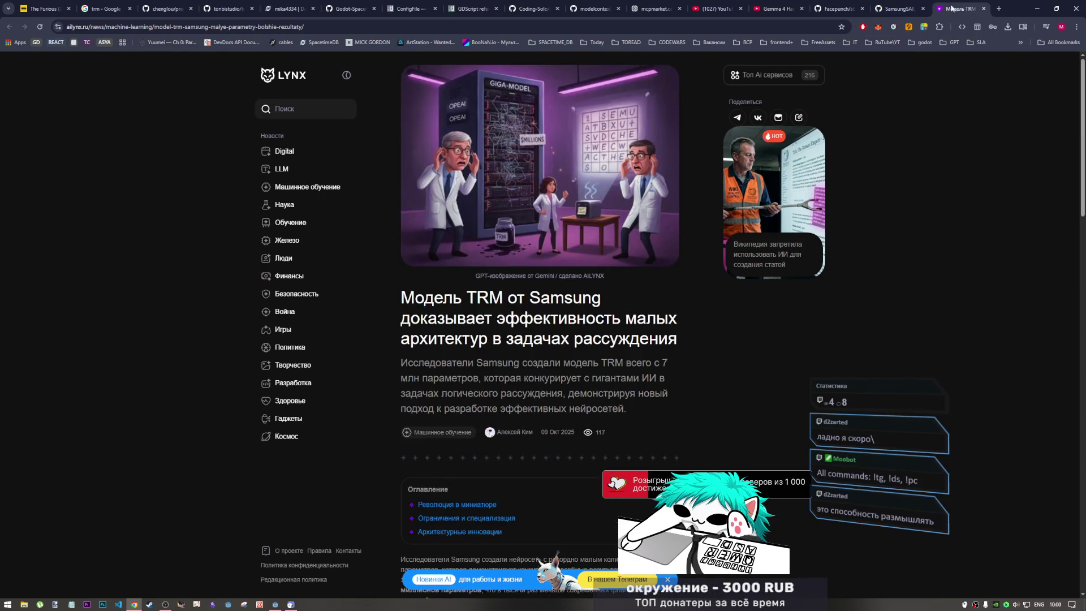
pyautogui.moveTo(960, 8); pyautogui.dragTo(129, 8)
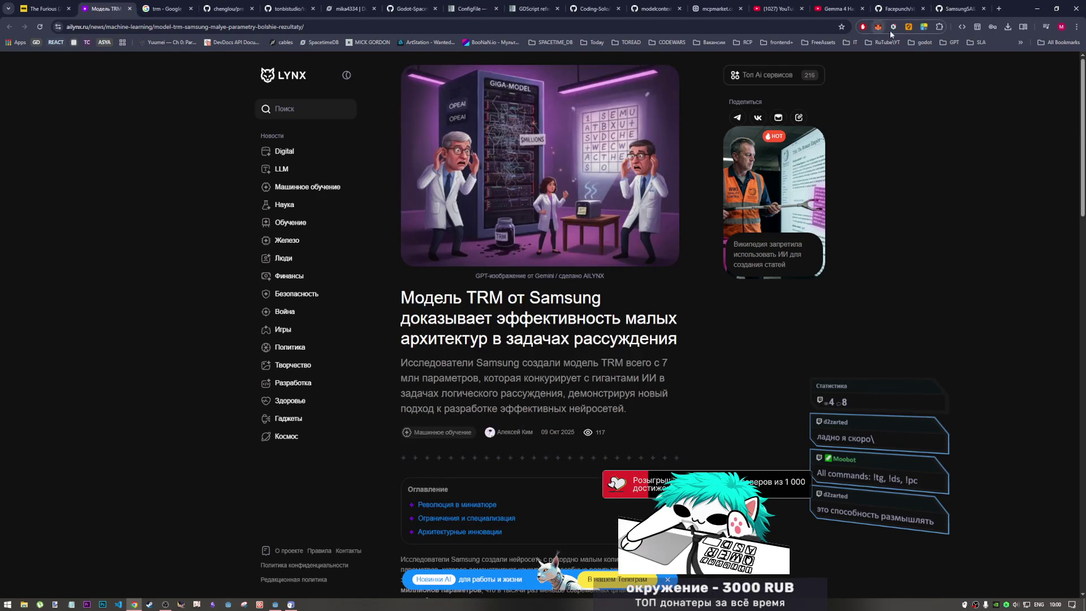
# - Glance at the TinyRecursiveModels GitHub README, then switch to the Gemma 4 YouTube video
pyautogui.click(956, 9)
pyautogui.scroll(-20, 816, 306)
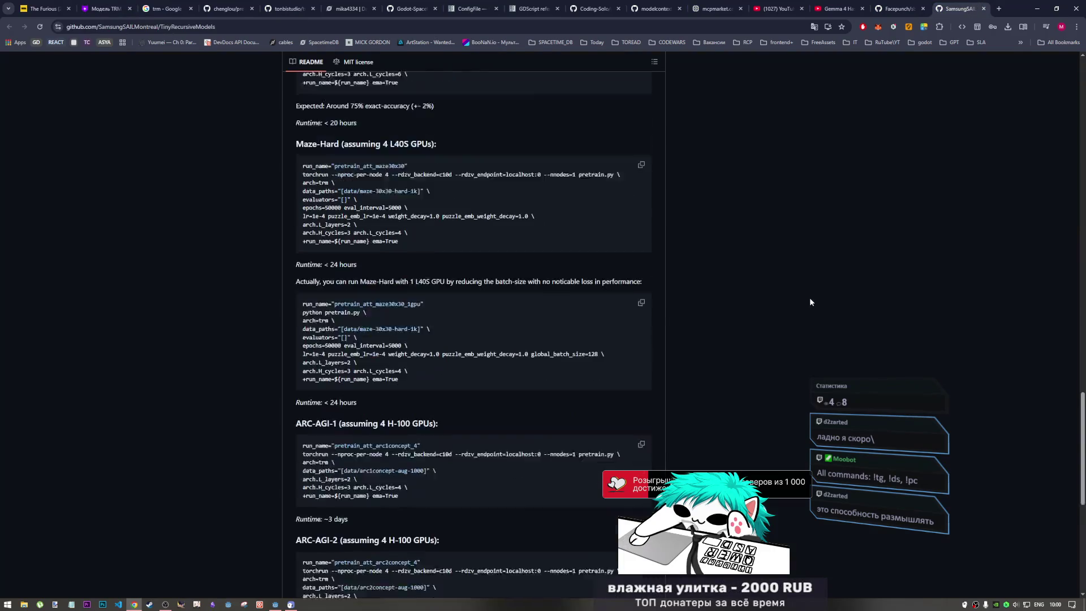
pyautogui.click(836, 9)
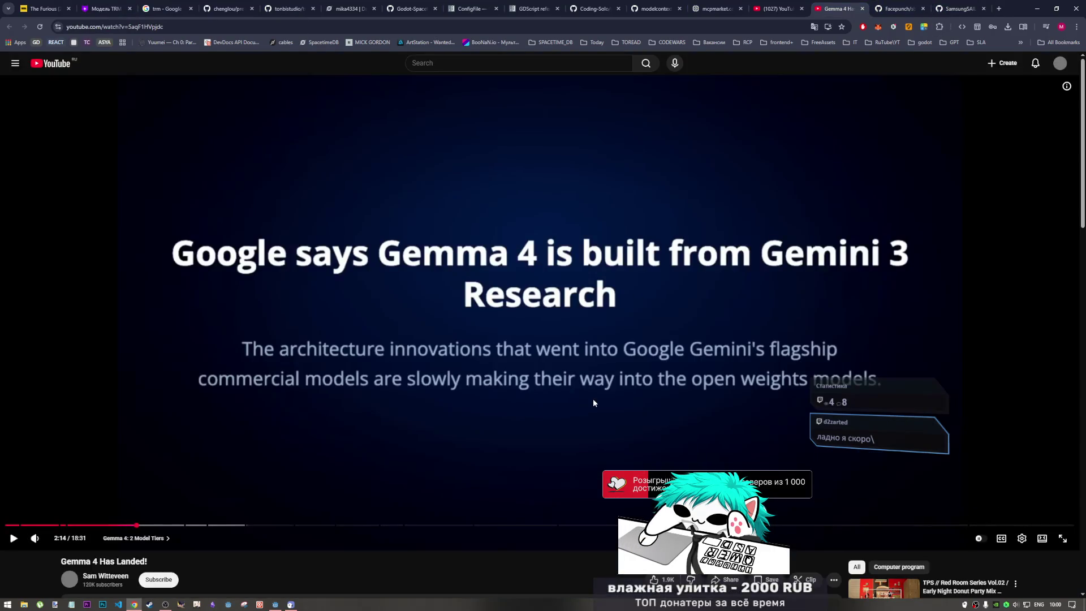
# - Start the Gemma 4 video and pop it out into picture-in-picture from the media controls
pyautogui.click(327, 430)
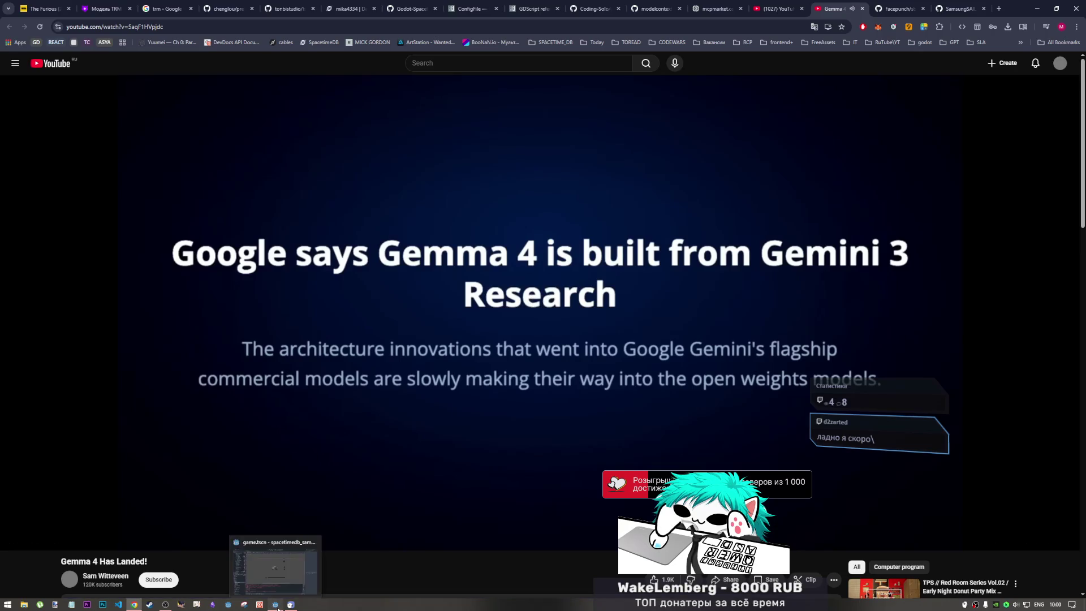
pyautogui.click(277, 605)
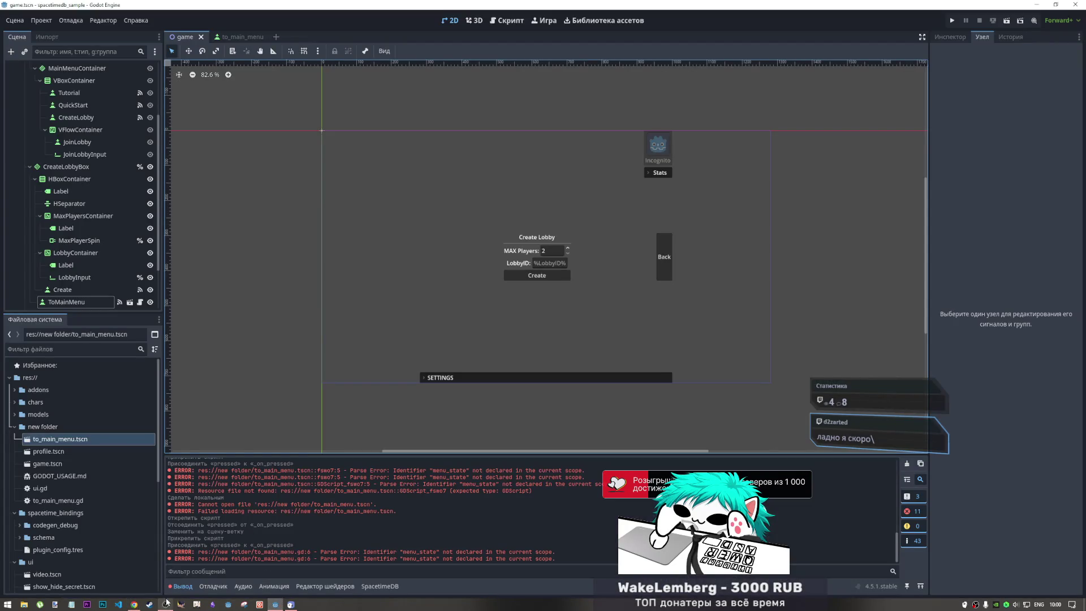
pyautogui.click(134, 604)
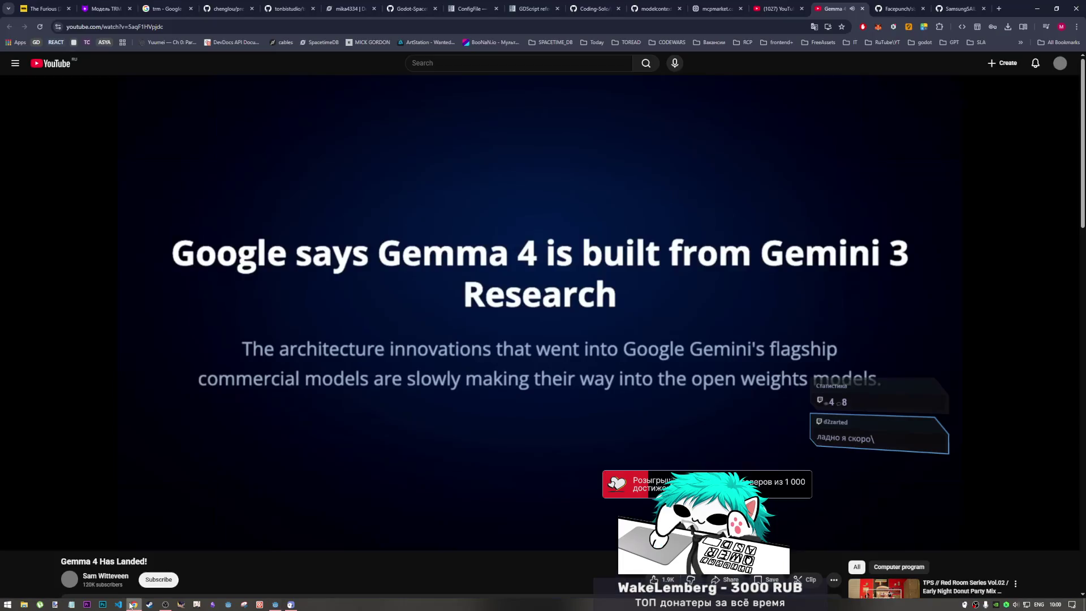
pyautogui.click(1047, 27)
pyautogui.click(1038, 50)
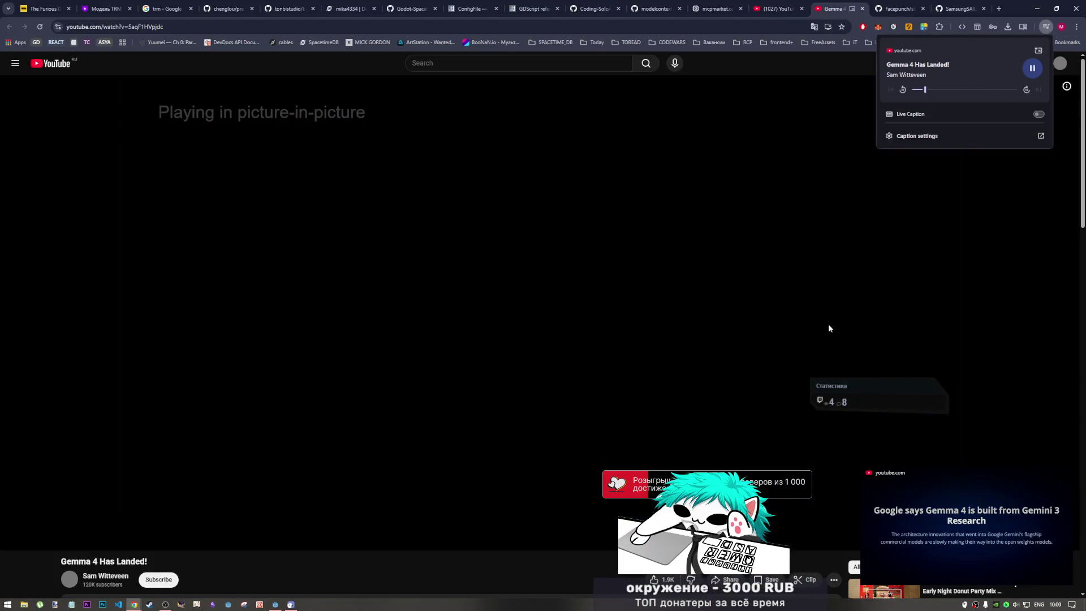
# - Move the picture-in-picture player to the lower left, enlarge it, and resume playback
pyautogui.moveTo(947, 493)
pyautogui.mouseDown()
pyautogui.moveTo(453, 501)
pyautogui.moveTo(395, 524)
pyautogui.moveTo(371, 517)
pyautogui.mouseUp()
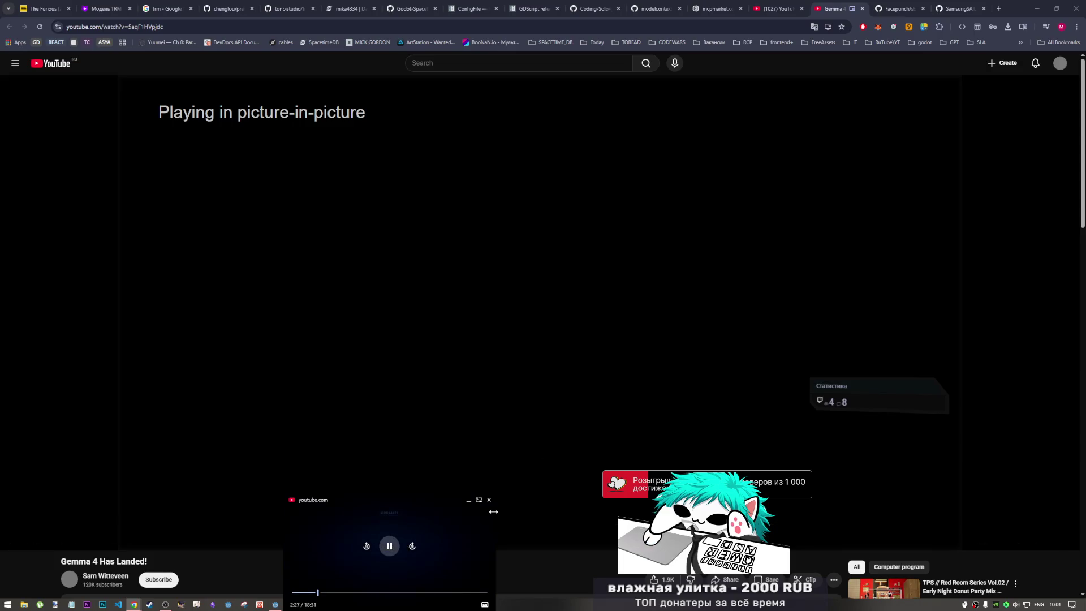
pyautogui.click(495, 508)
pyautogui.moveTo(496, 509)
pyautogui.mouseDown()
pyautogui.moveTo(542, 505)
pyautogui.moveTo(482, 473)
pyautogui.mouseUp()
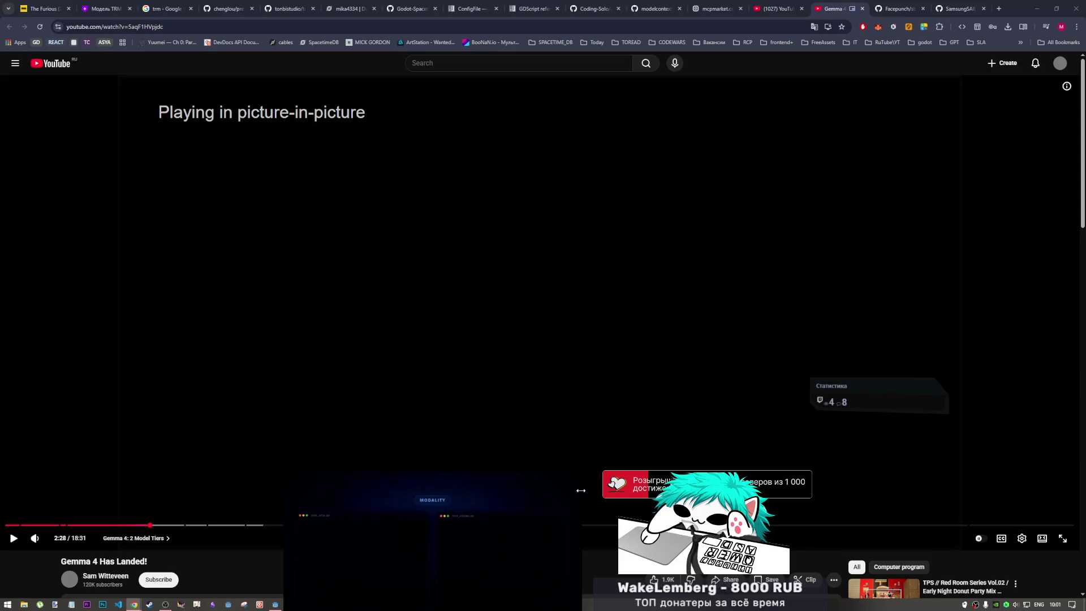
pyautogui.moveTo(581, 491); pyautogui.dragTo(566, 491)
pyautogui.moveTo(485, 475); pyautogui.dragTo(485, 461)
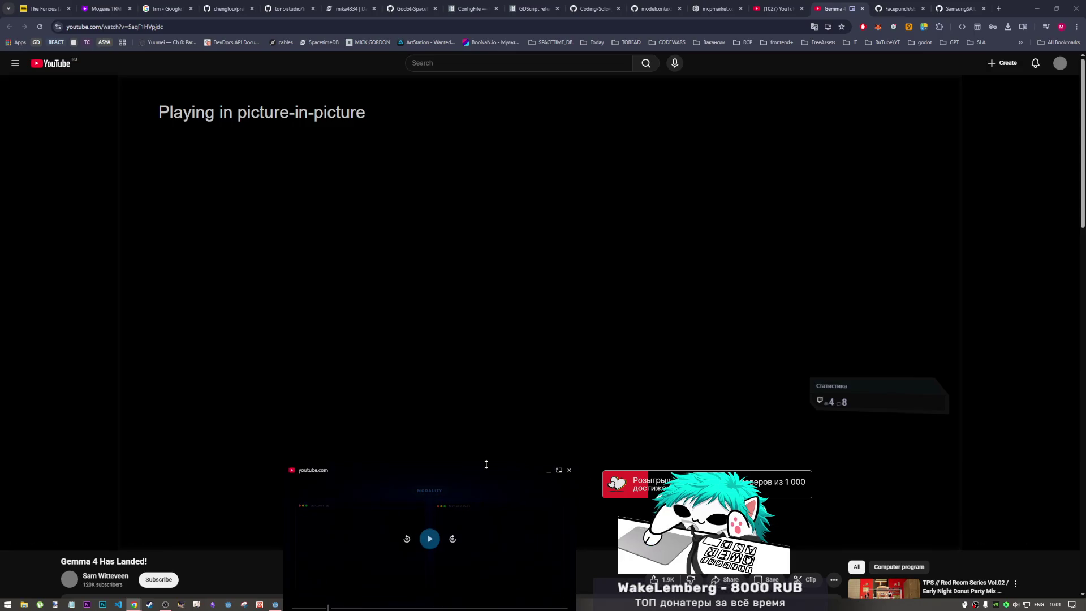
pyautogui.moveTo(576, 509); pyautogui.dragTo(568, 510)
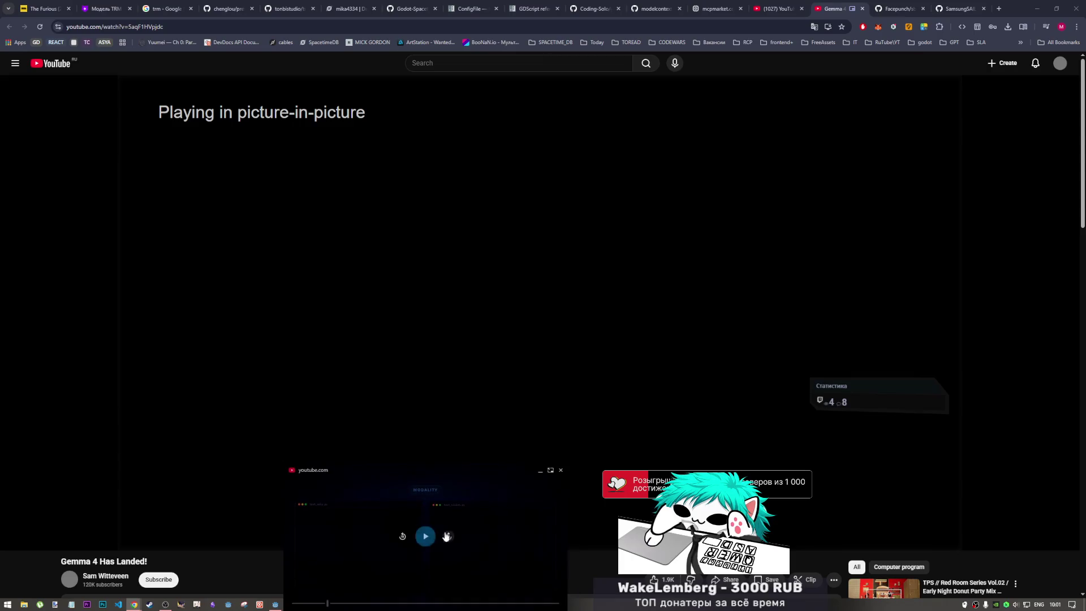
pyautogui.click(425, 536)
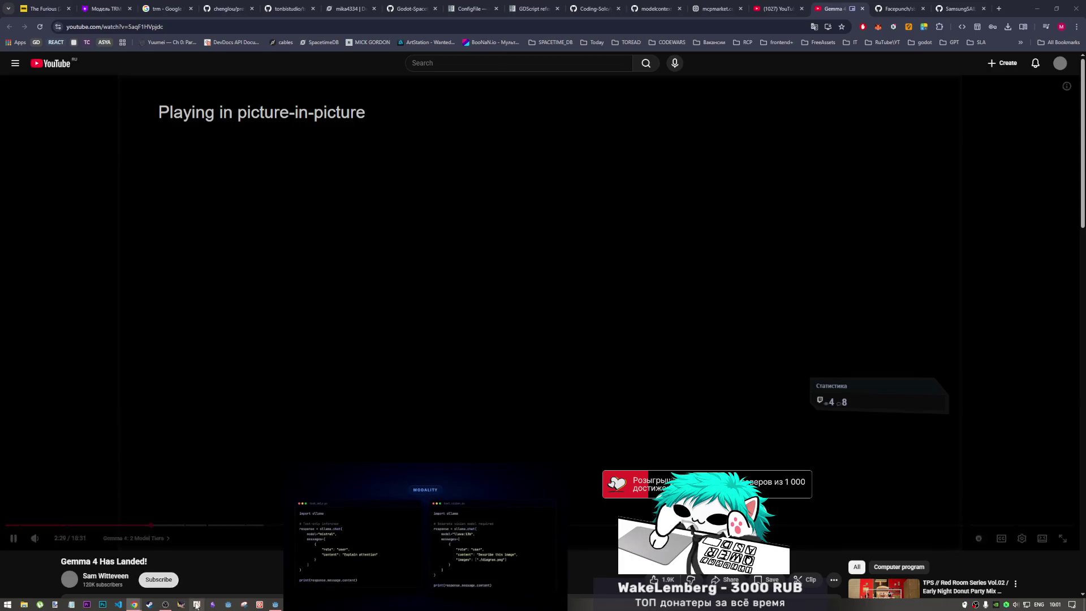
pyautogui.moveTo(406, 499)
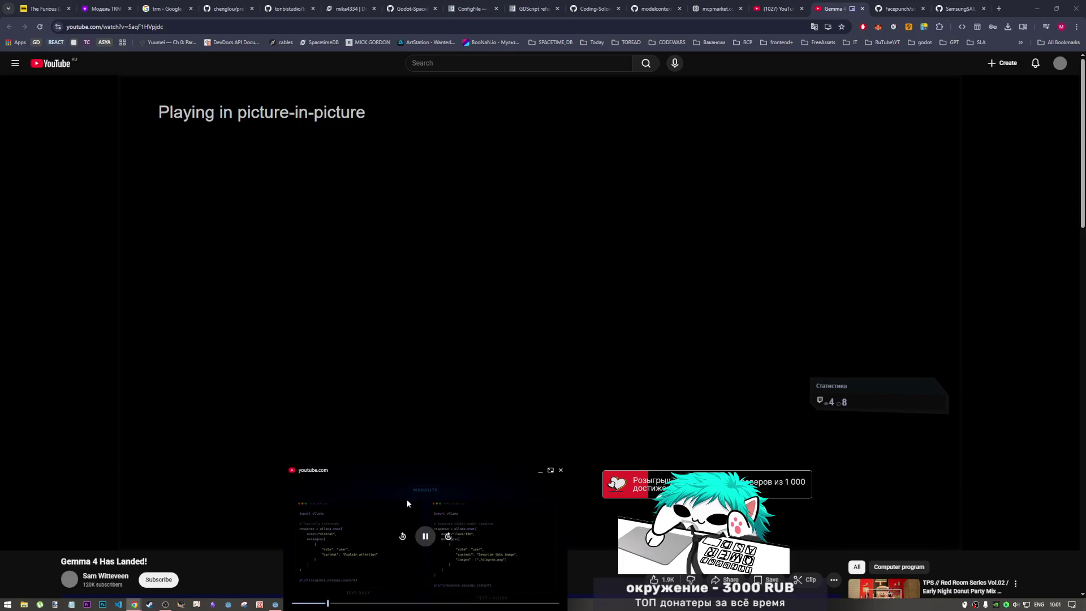
pyautogui.moveTo(397, 478); pyautogui.dragTo(397, 467)
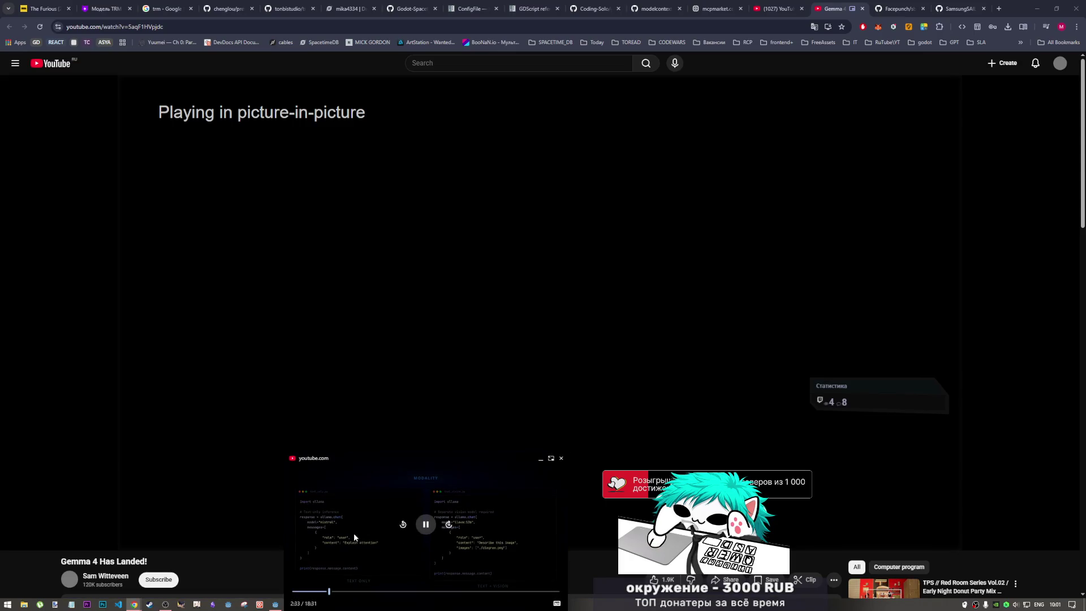
pyautogui.click(275, 604)
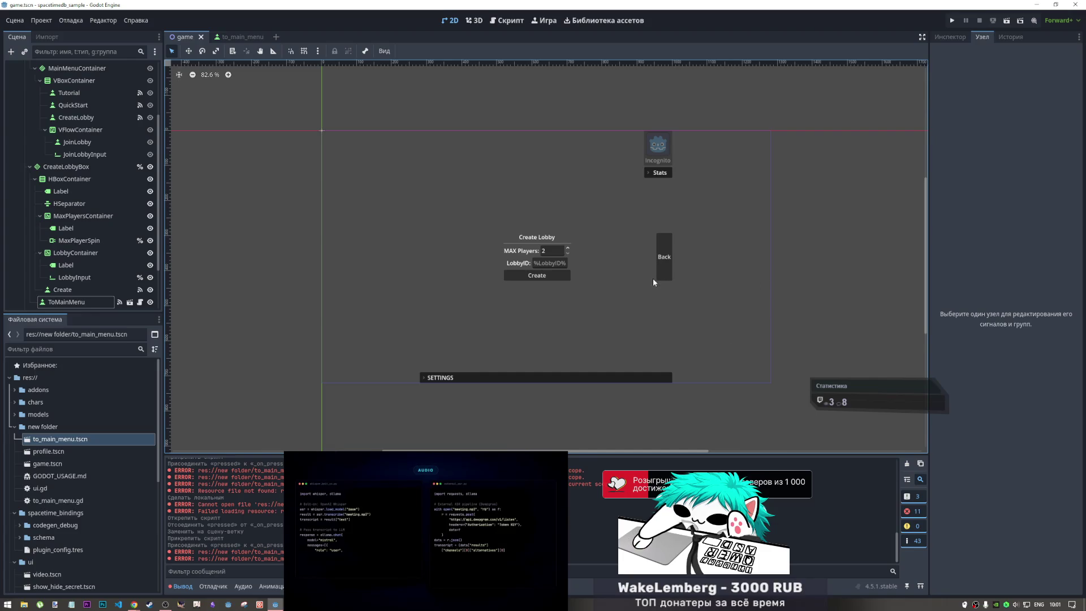
# - Select the Back button, then check the Create and ToMainMenu nodes in the Scene dock
pyautogui.click(665, 267)
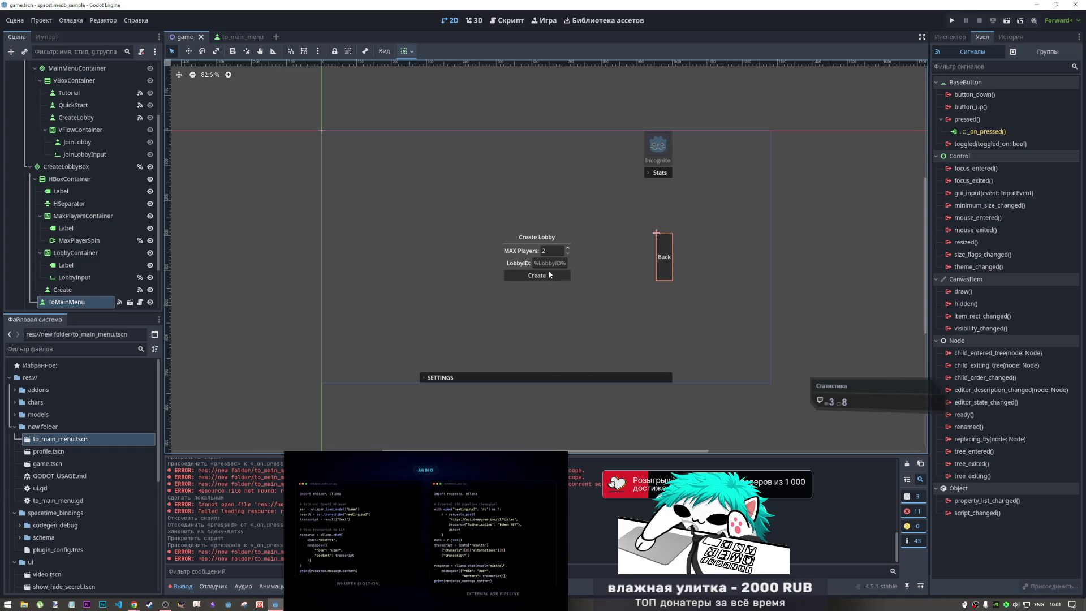
pyautogui.click(61, 290)
pyautogui.click(81, 303)
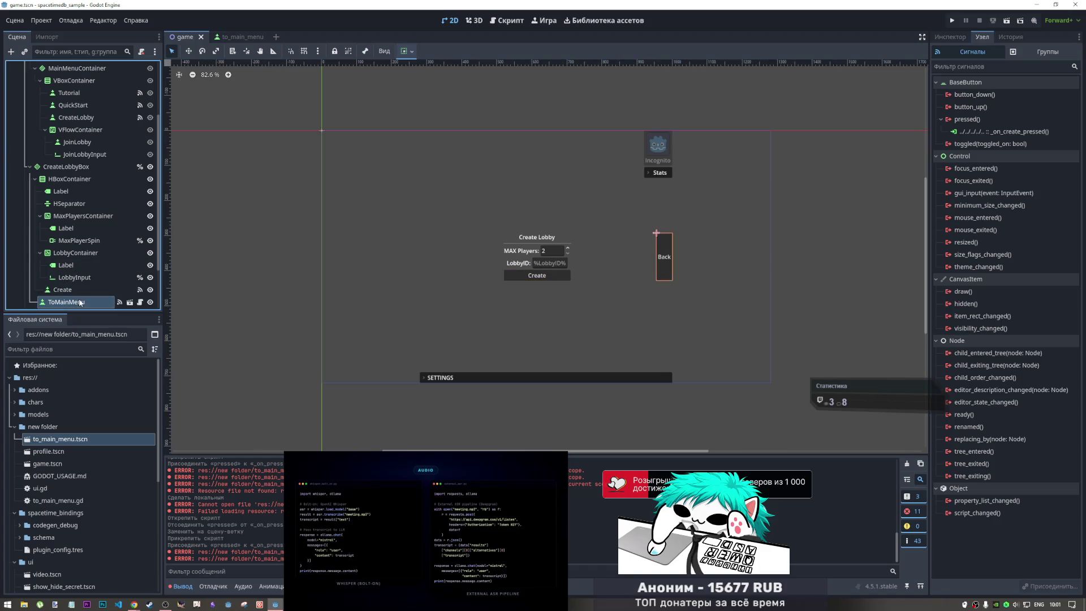
pyautogui.press('Up')
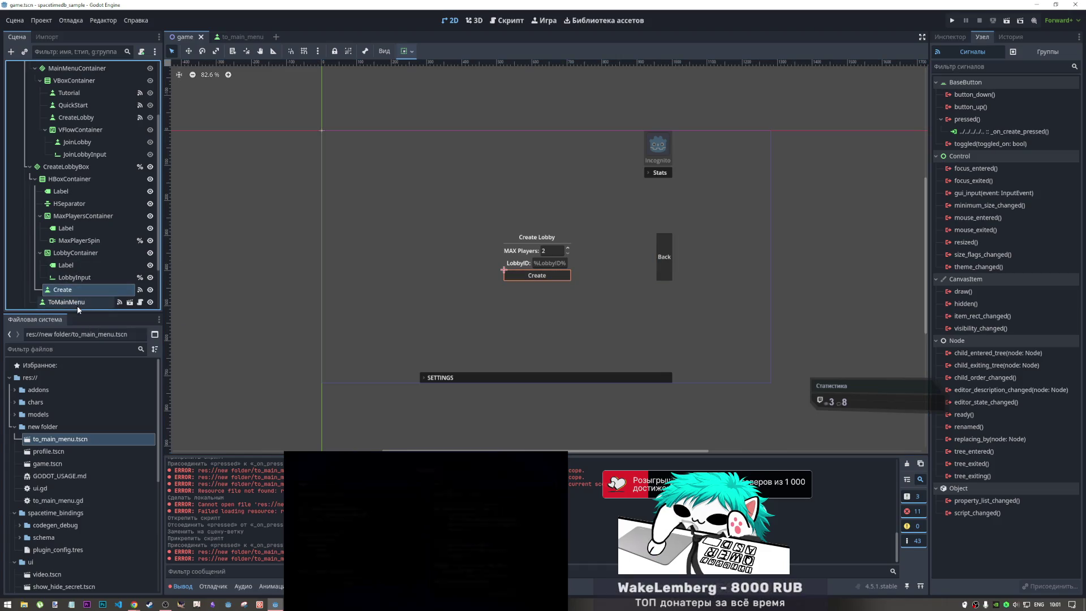
pyautogui.click(77, 305)
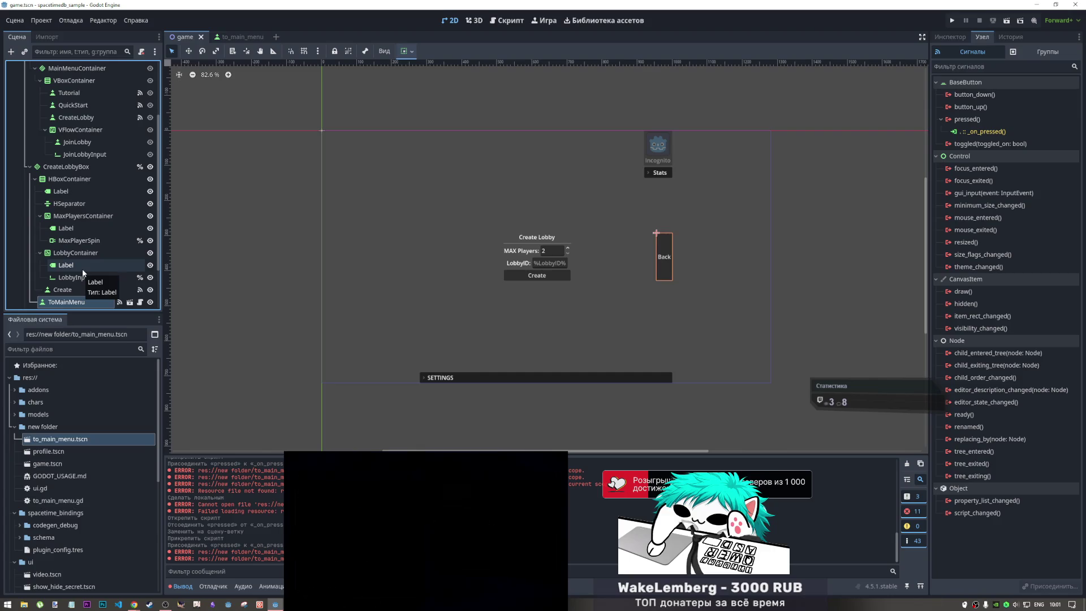
# - Close the to_main_menu scene tab and open ToMainMenu's attached script, to_main_menu.gd
pyautogui.click(232, 39)
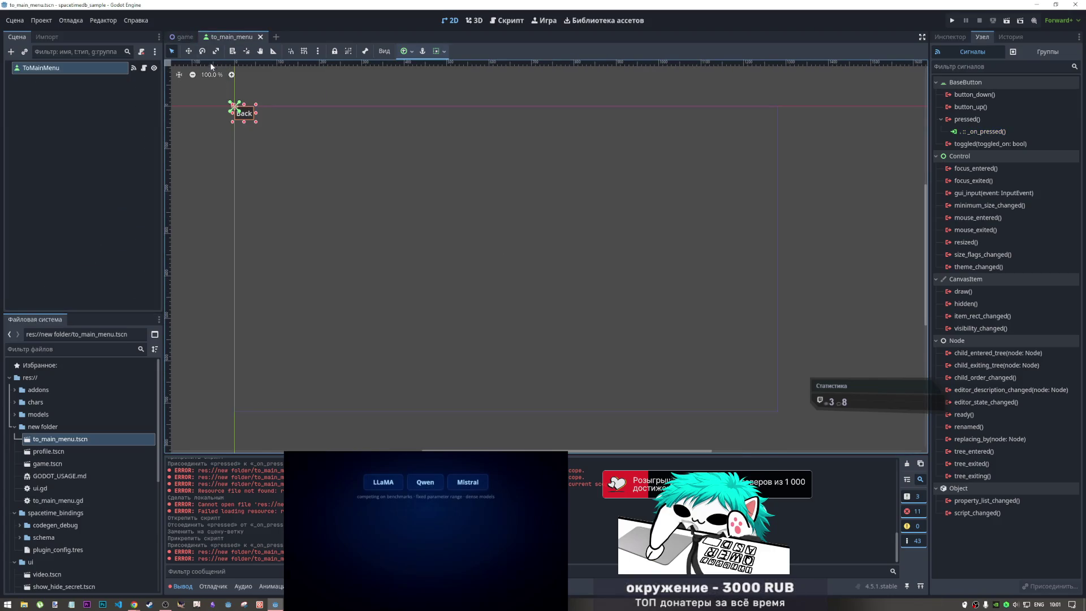
pyautogui.click(181, 37)
pyautogui.middleClick(245, 37)
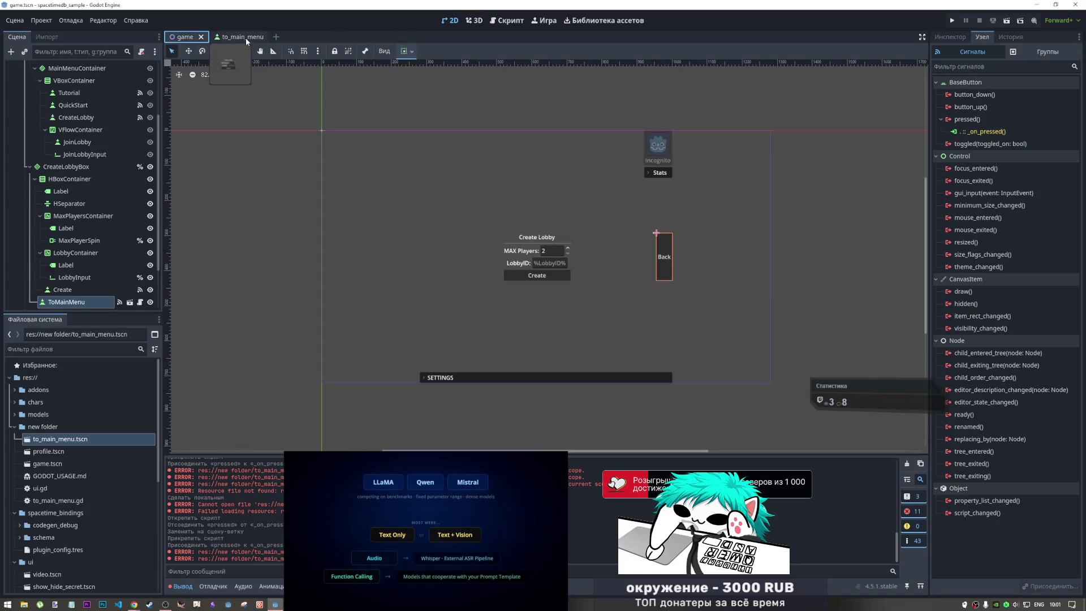
pyautogui.click(129, 302)
pyautogui.click(354, 114)
pyautogui.click(346, 120)
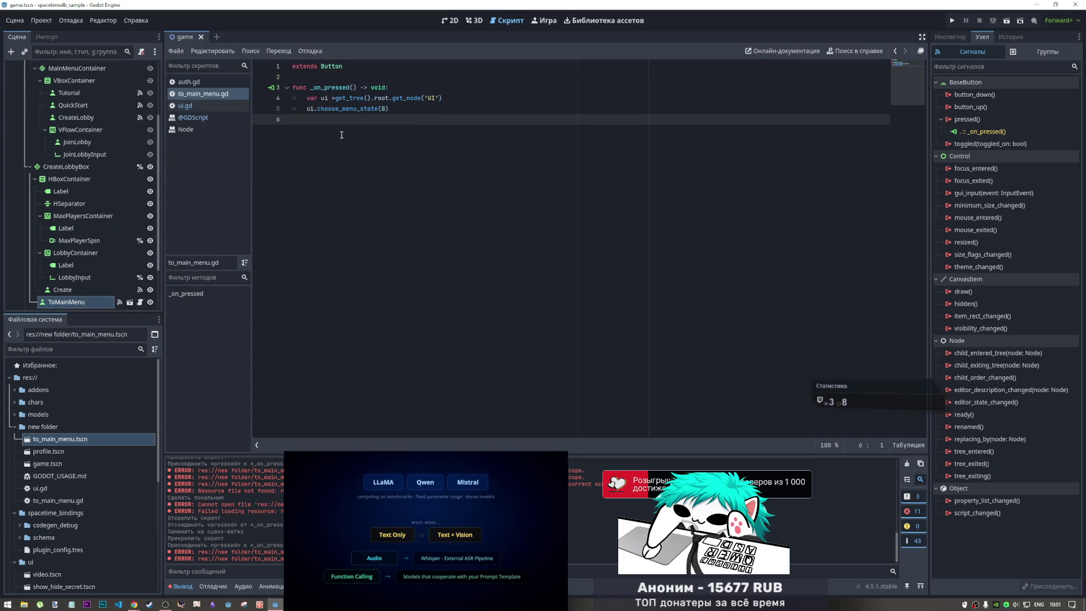
# - Run the project and test the Back button, moving the floating video to the upper left
pyautogui.click(215, 105)
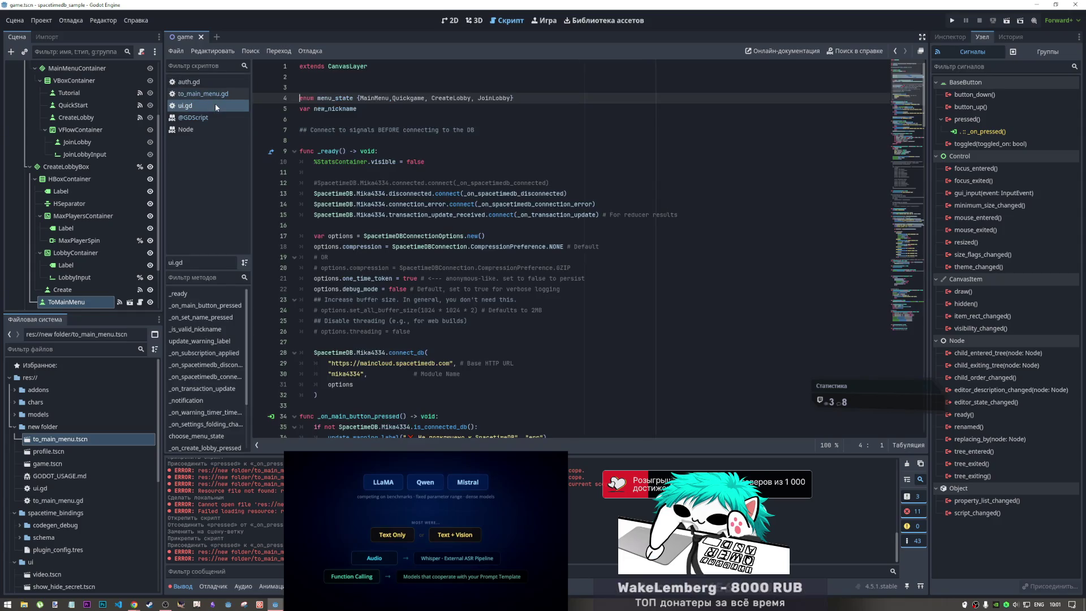
pyautogui.click(214, 93)
pyautogui.click(385, 109)
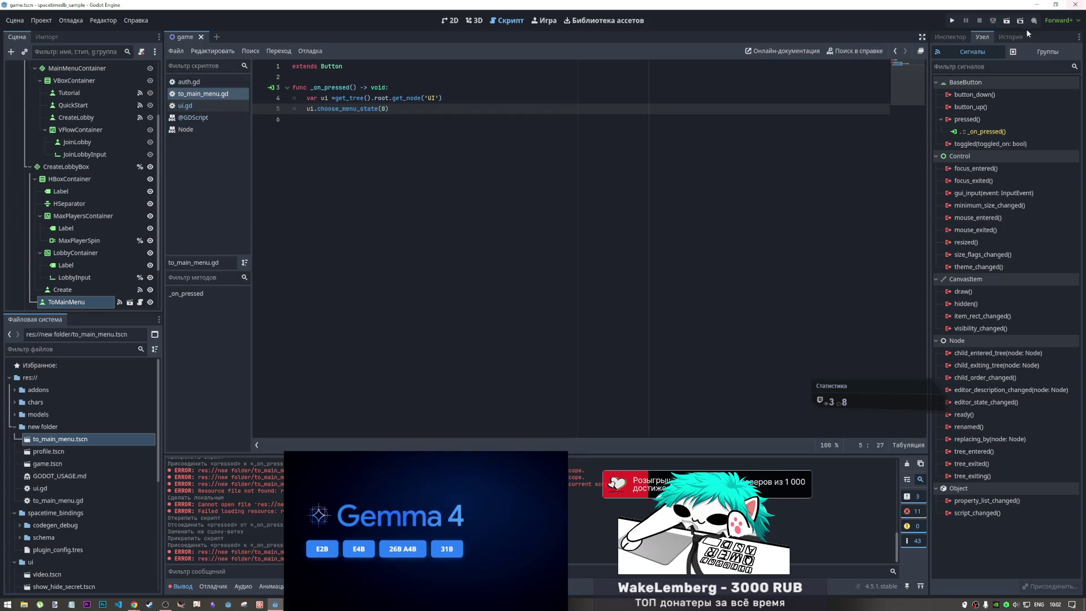
pyautogui.click(1007, 21)
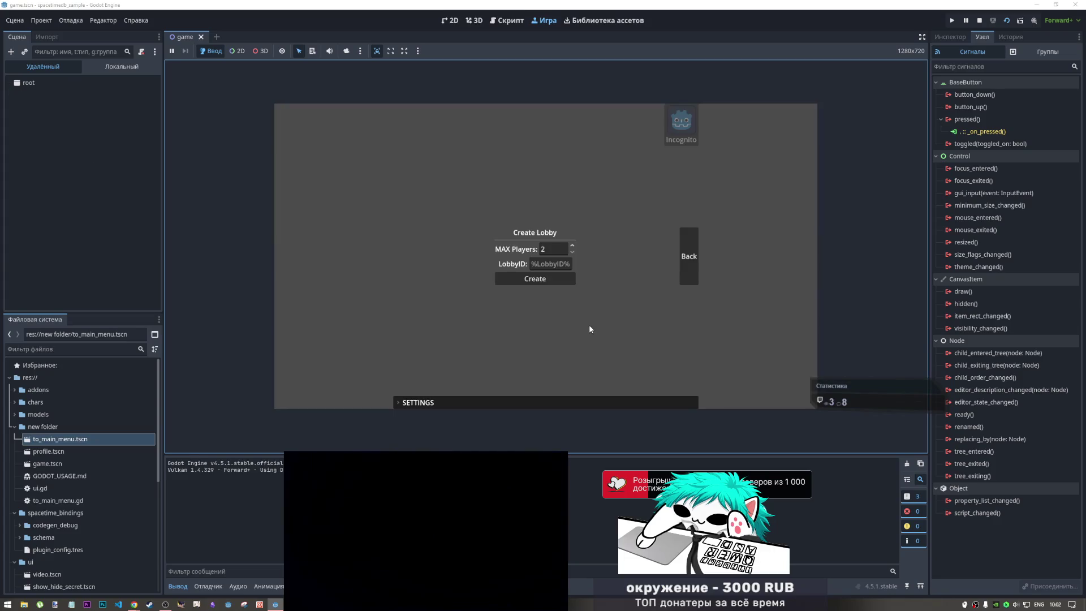
pyautogui.click(684, 259)
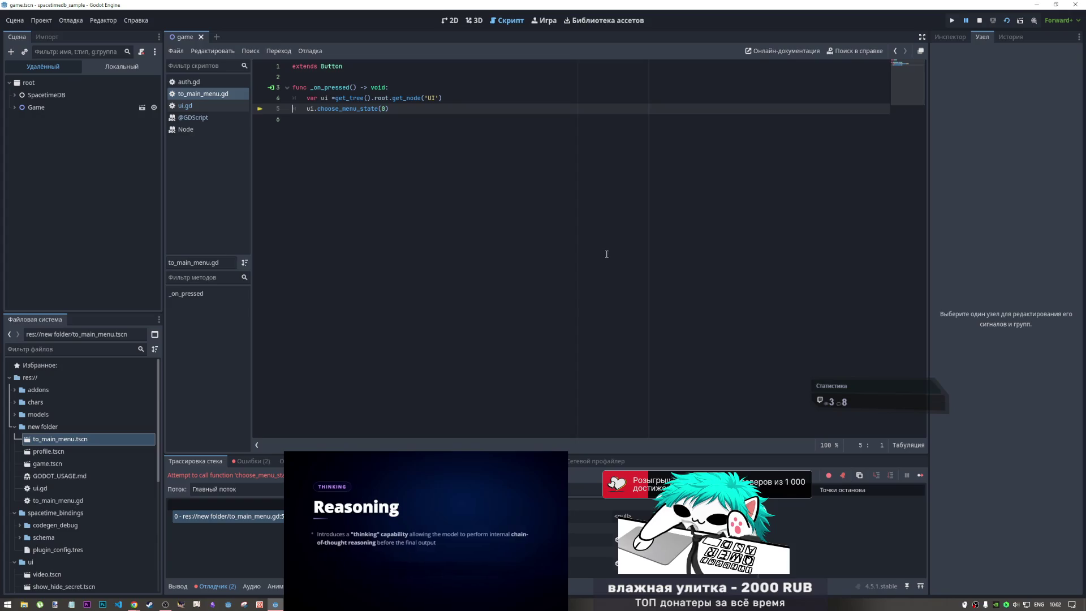
pyautogui.moveTo(446, 471)
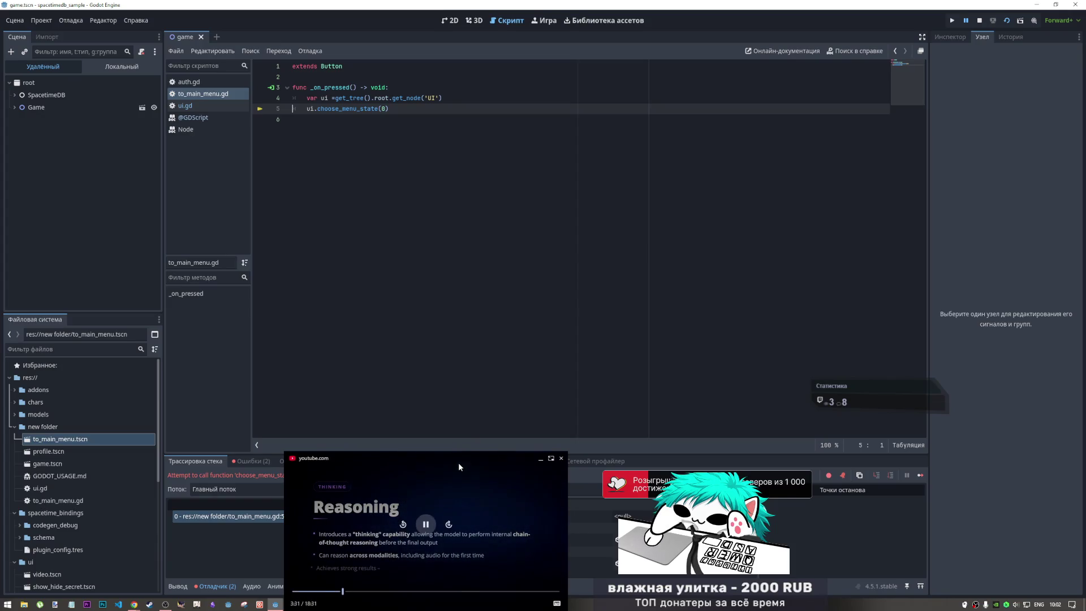
pyautogui.moveTo(459, 465)
pyautogui.mouseDown()
pyautogui.moveTo(432, 421)
pyautogui.moveTo(255, 306)
pyautogui.moveTo(184, 230)
pyautogui.moveTo(175, 185)
pyautogui.mouseUp()
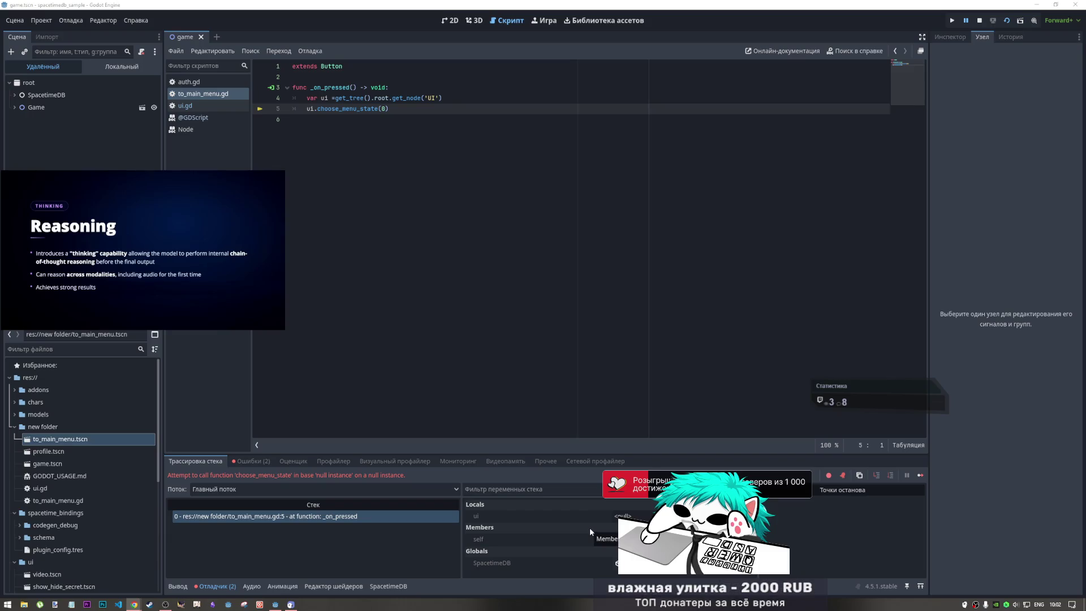
# - Select choose_menu_state on line 5 and stop the running project after the null-instance error
pyautogui.click(384, 111)
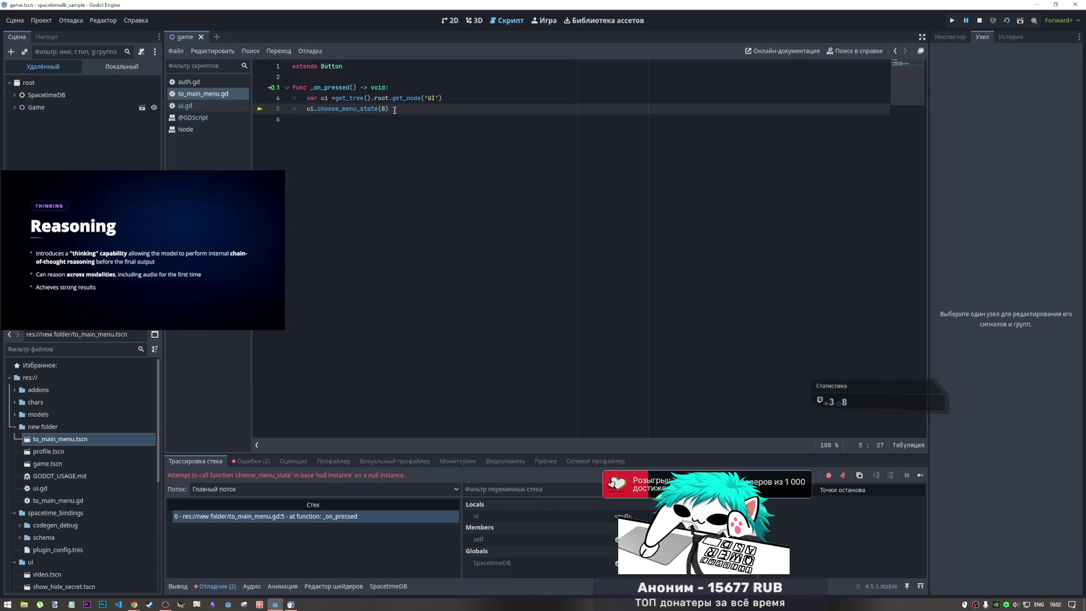
pyautogui.click(383, 111)
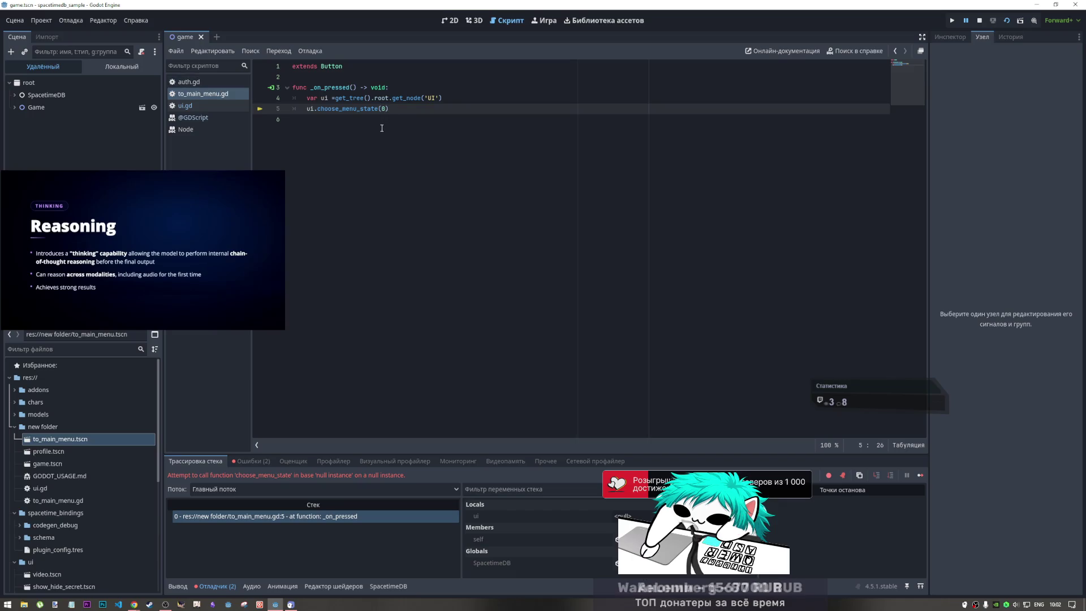
pyautogui.doubleClick(382, 108)
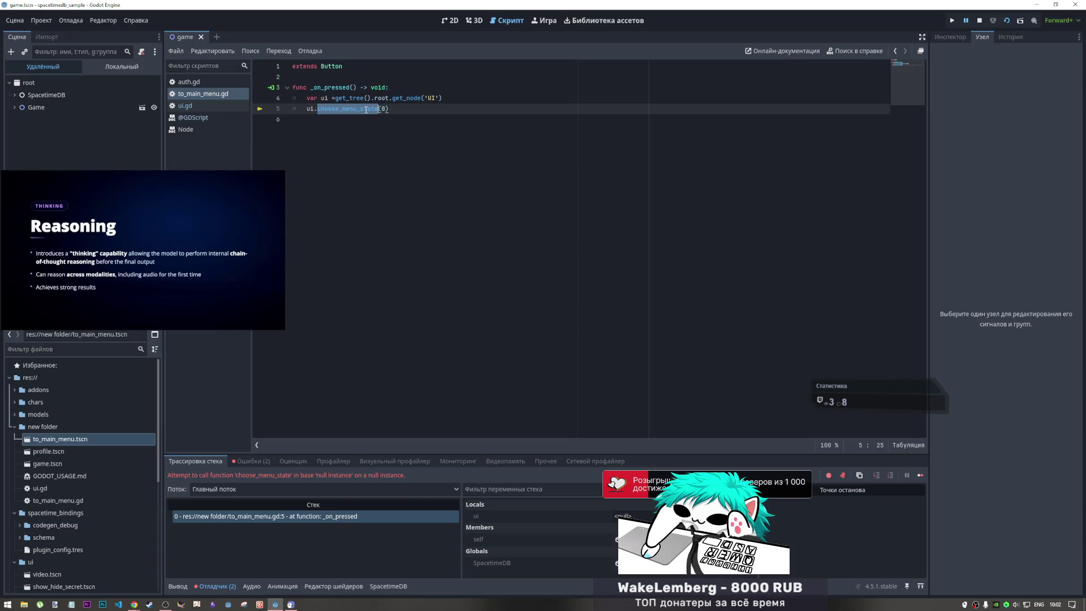
pyautogui.click(981, 21)
pyautogui.moveTo(282, 263)
pyautogui.mouseDown()
pyautogui.moveTo(442, 471)
pyautogui.moveTo(426, 459)
pyautogui.moveTo(415, 468)
pyautogui.mouseUp()
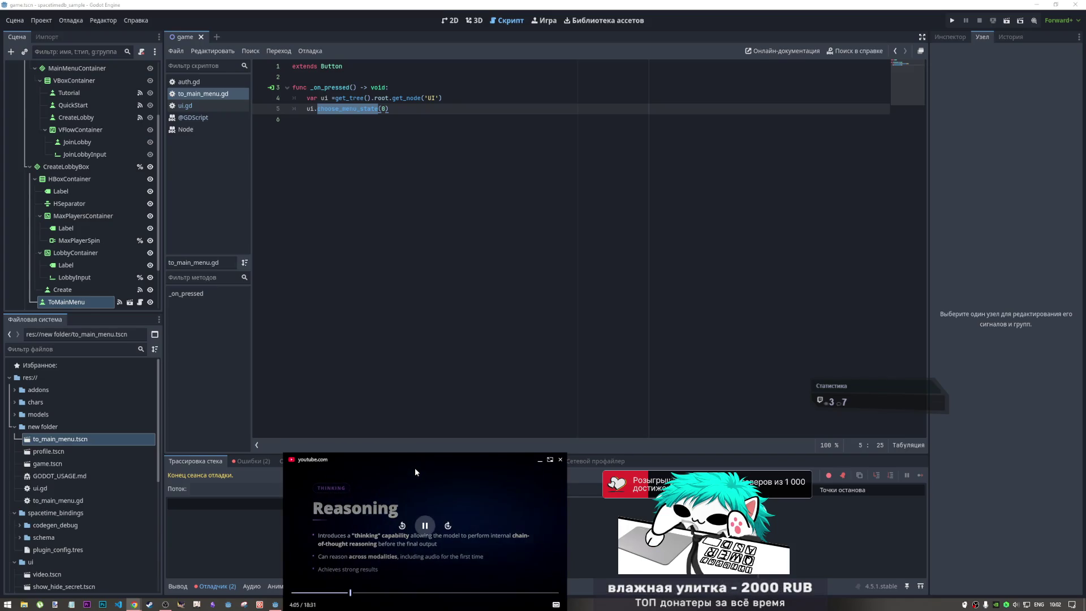
# - Open ui.gd to check the menu_state enum on line 4, then switch to auth.gd
pyautogui.click(395, 225)
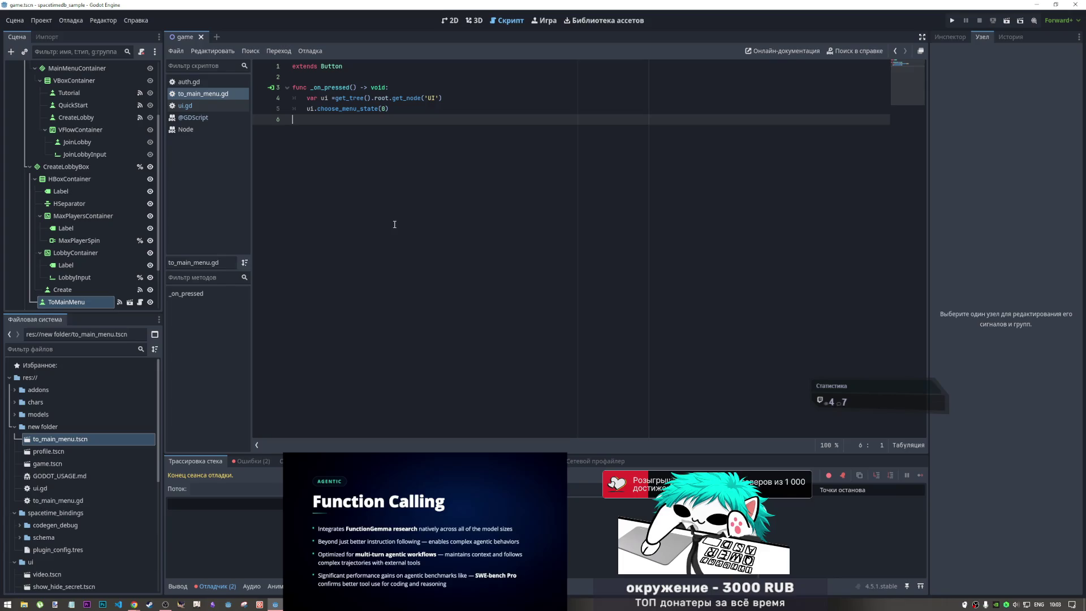
pyautogui.click(222, 108)
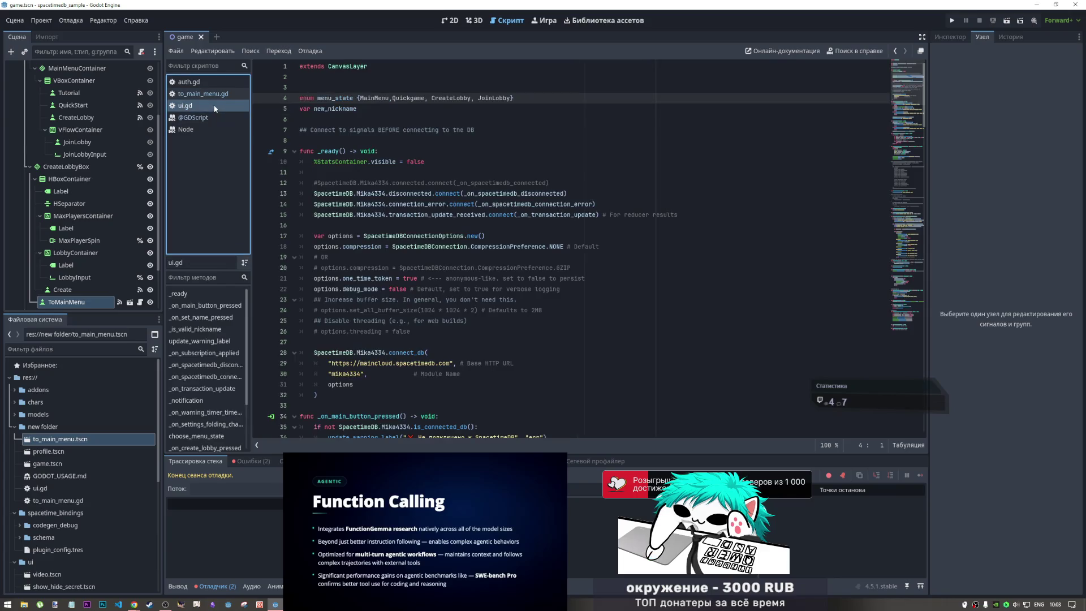
pyautogui.click(355, 98)
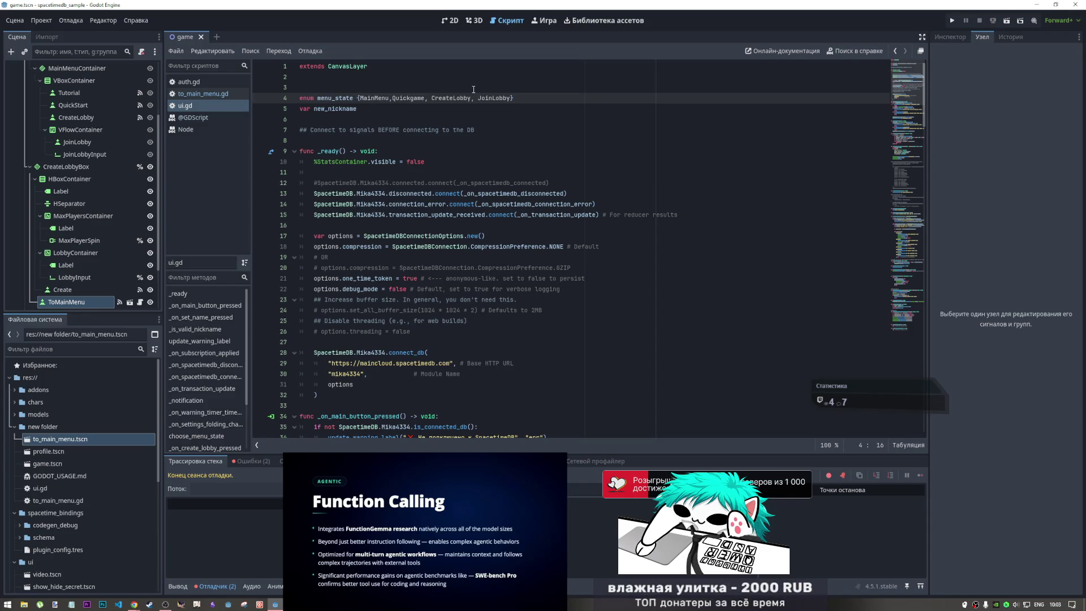
pyautogui.click(188, 81)
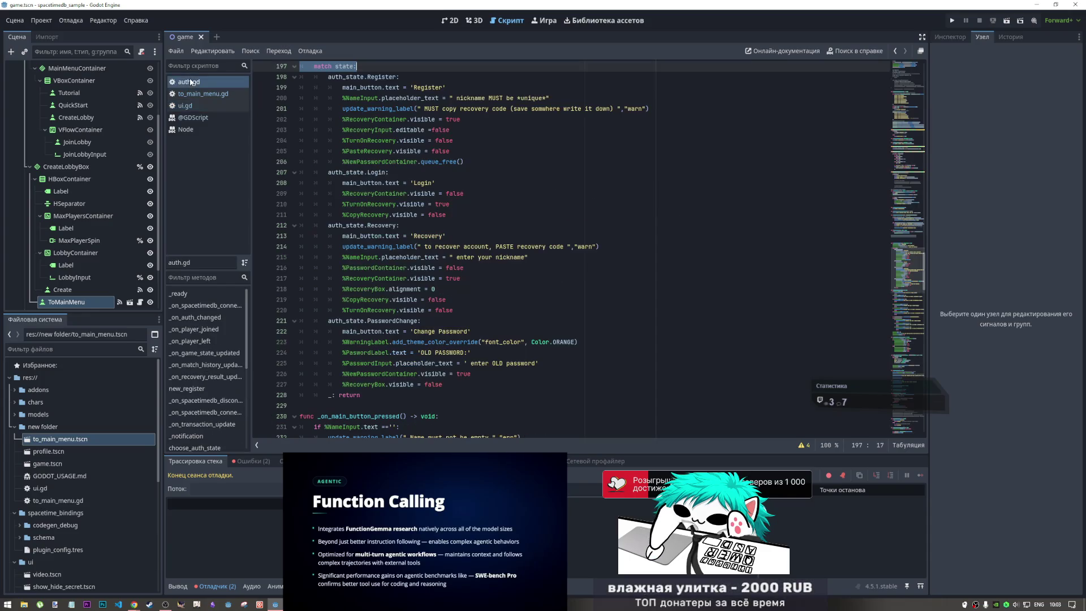
# - In to_main_menu.gd, replace the 0 argument on line 5 with ui.menu_state.MainMenu
pyautogui.click(198, 94)
pyautogui.click(197, 103)
pyautogui.click(198, 94)
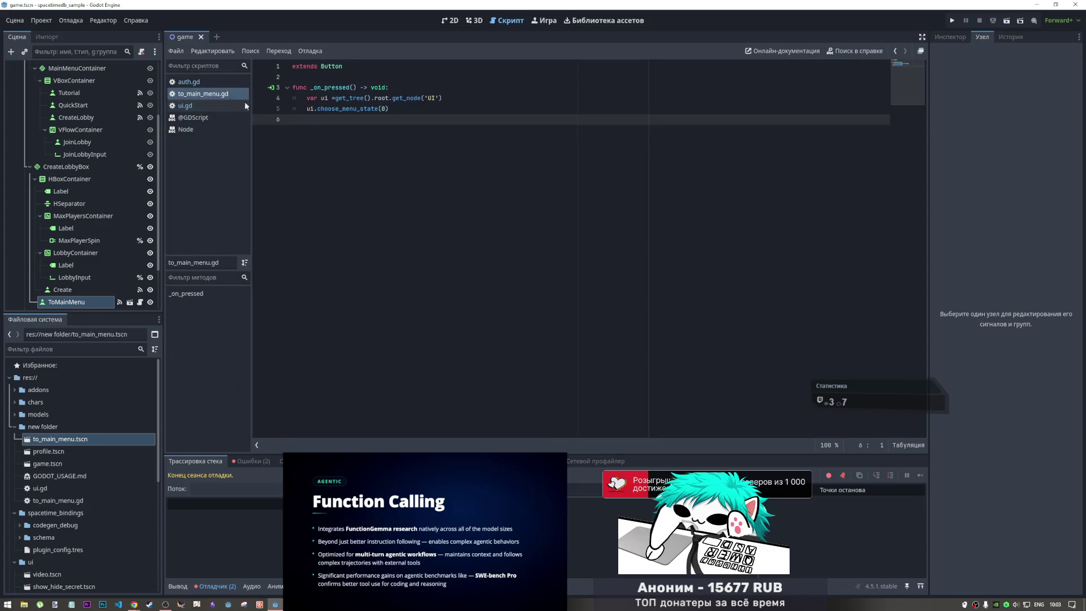
pyautogui.doubleClick(384, 109)
pyautogui.write('menu_state')
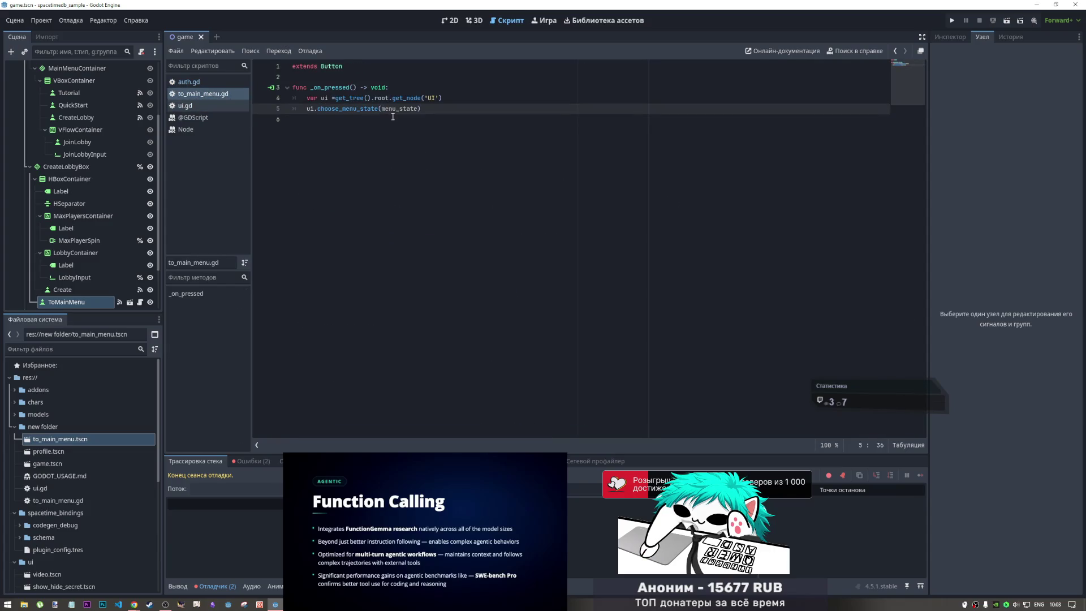
pyautogui.write('.')
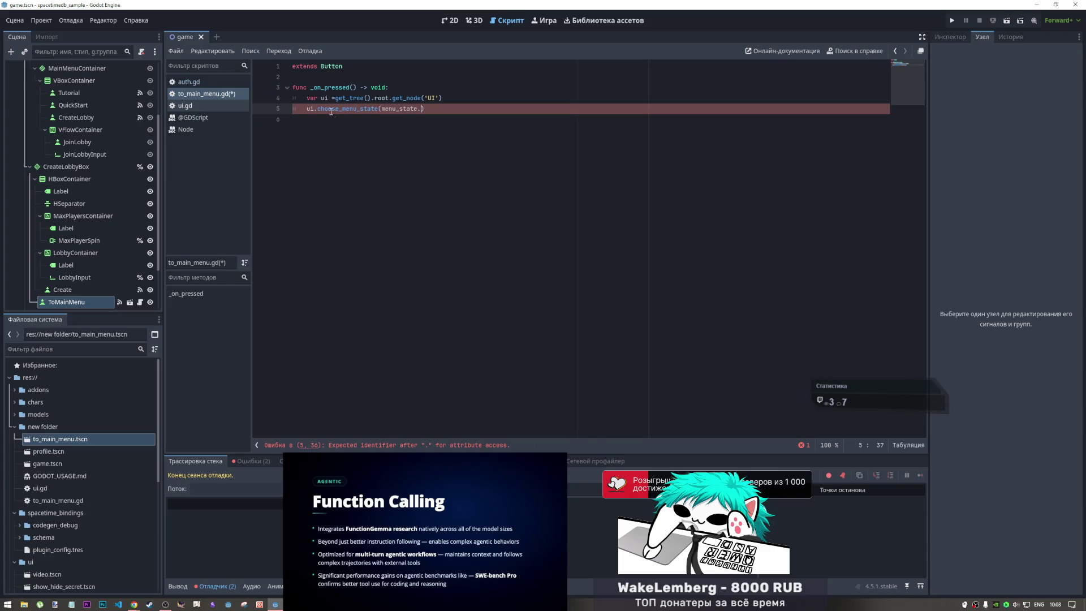
pyautogui.moveTo(318, 109); pyautogui.dragTo(307, 110)
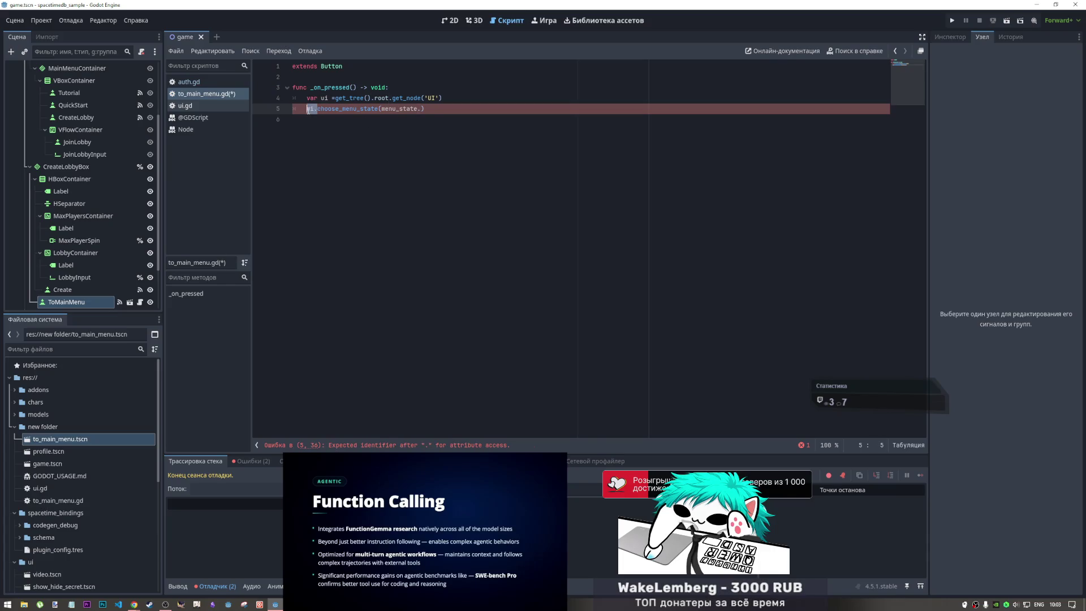
pyautogui.hotkey('ctrl', 'c')
pyautogui.click(392, 108)
pyautogui.hotkey('ctrl', 'v')
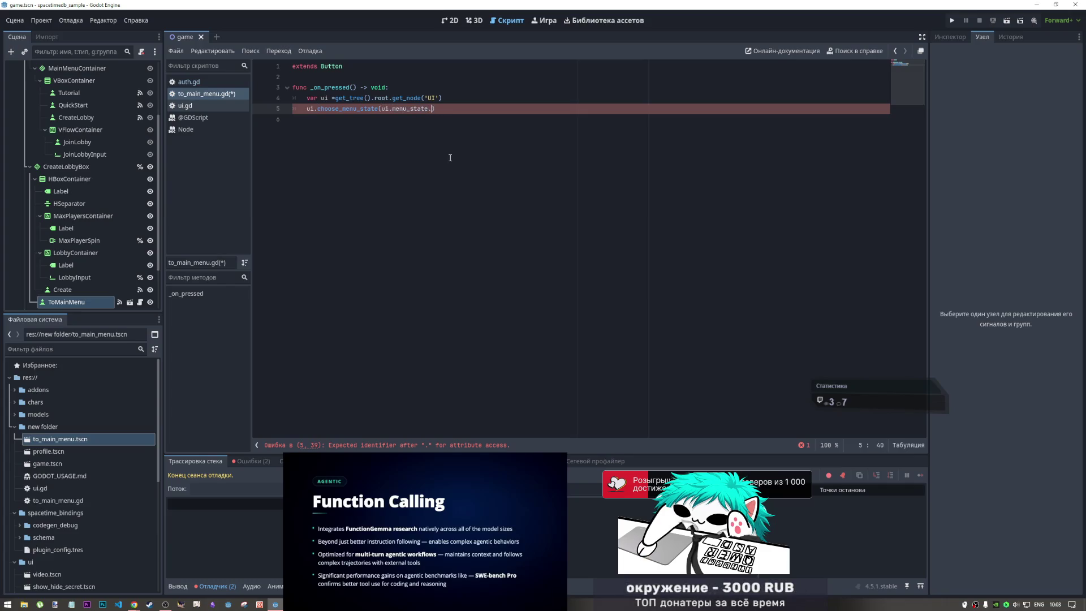
pyautogui.write('Main')
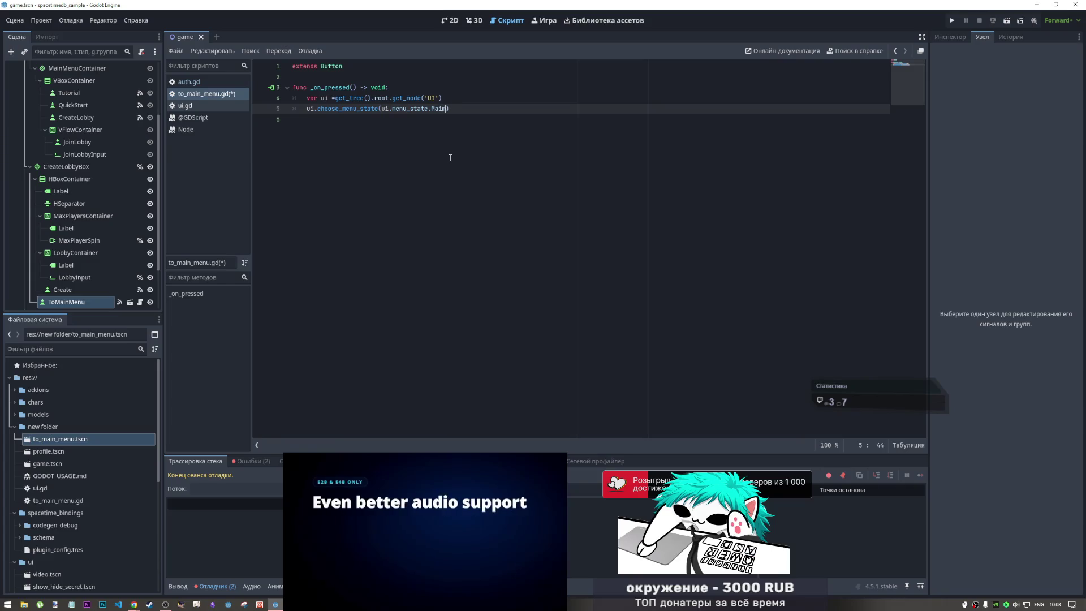
pyautogui.write('Menu')
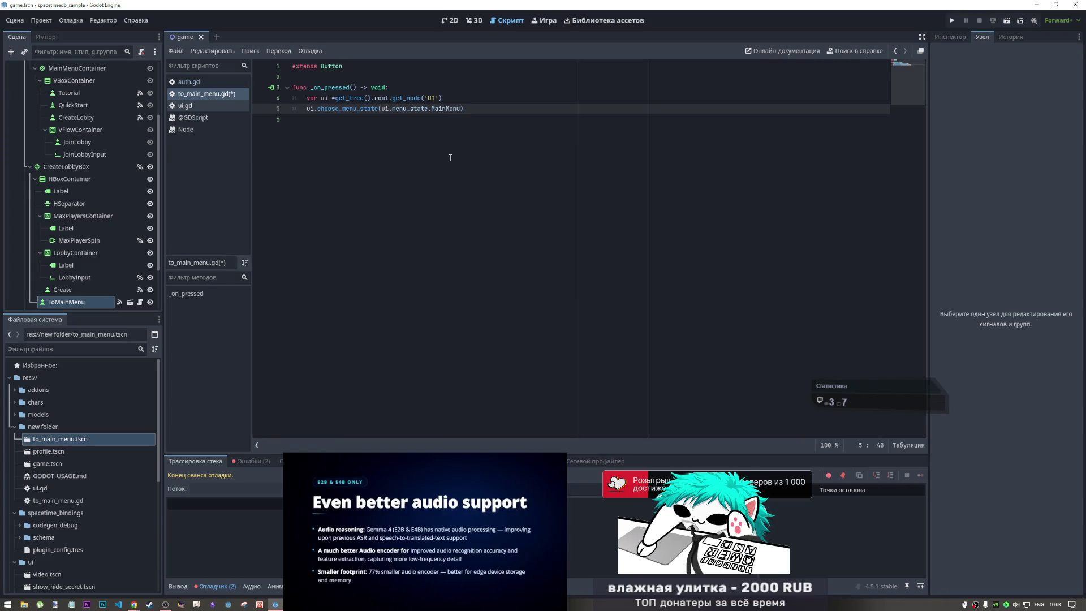
# - Save the edited to_main_menu.gd script
pyautogui.click(427, 150)
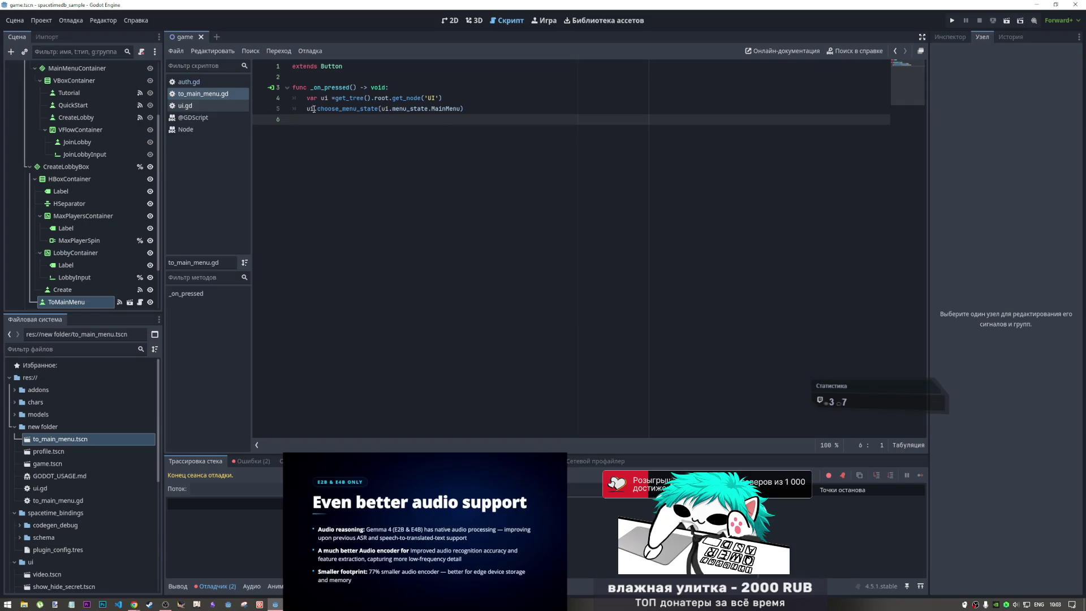
pyautogui.hotkey('ctrl', 's')
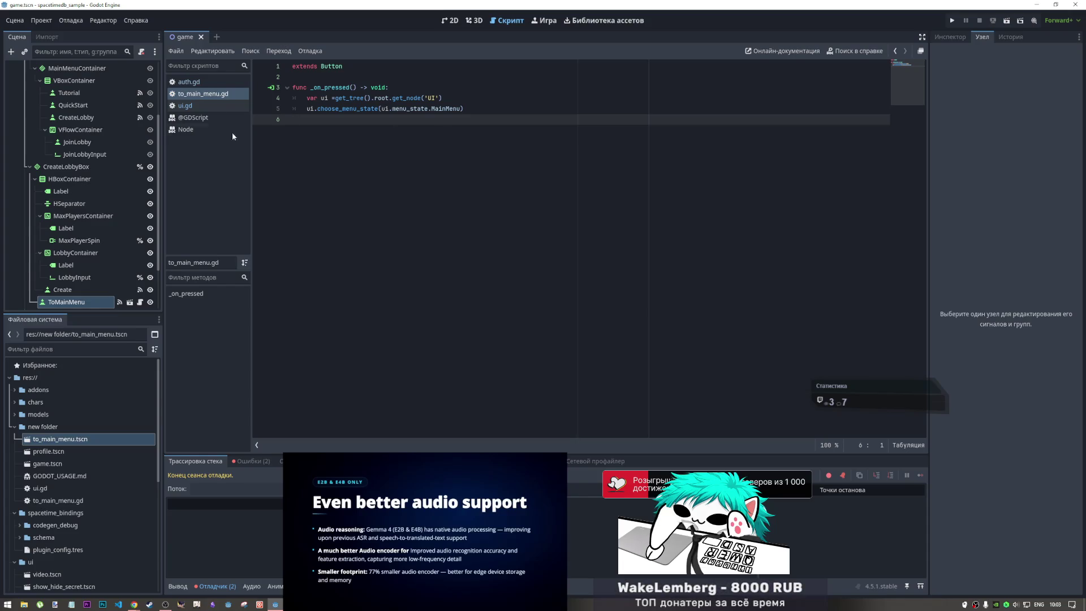
pyautogui.click(204, 106)
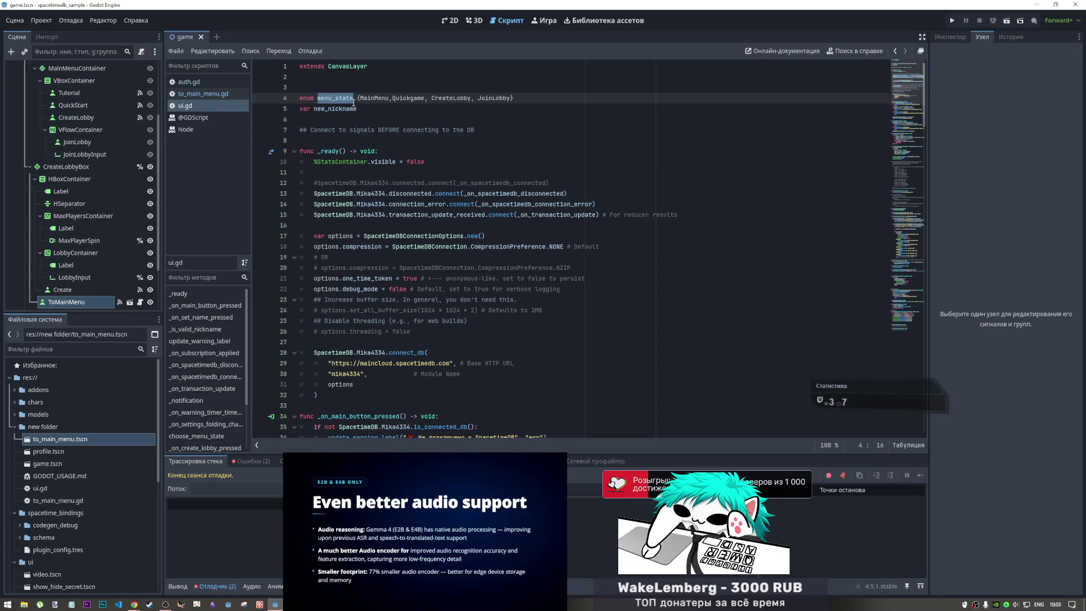
pyautogui.click(199, 91)
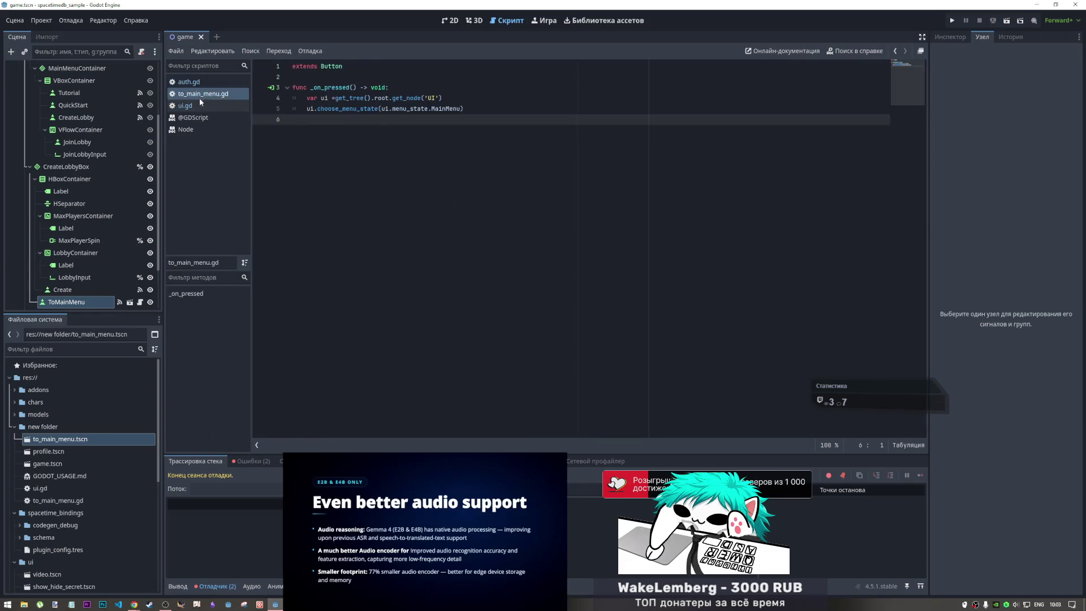
pyautogui.click(199, 100)
pyautogui.click(396, 109)
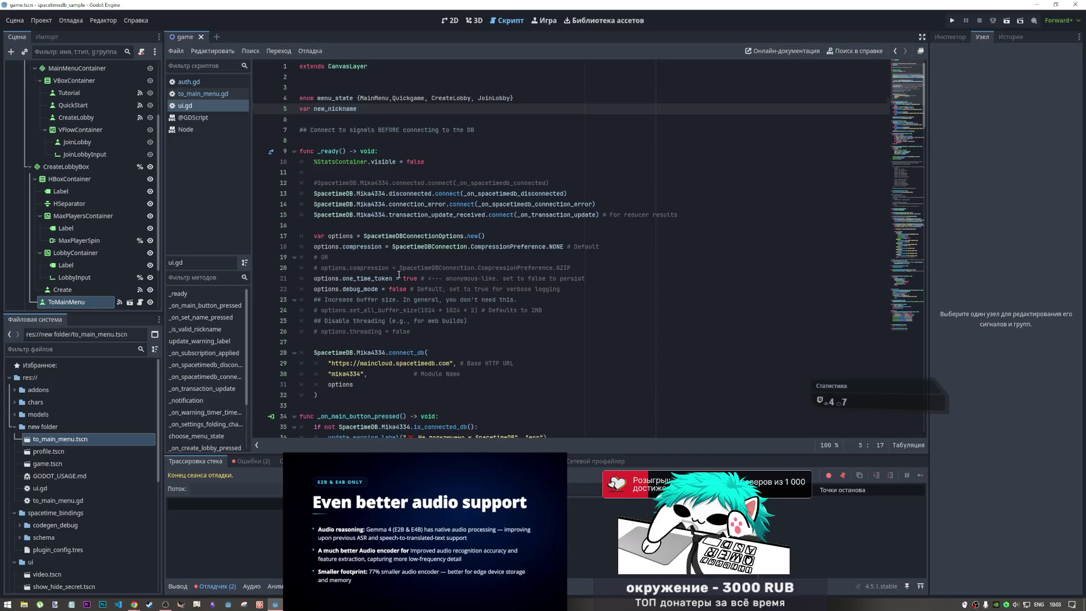
pyautogui.scroll(-15, 405, 279)
pyautogui.scroll(-15, 404, 278)
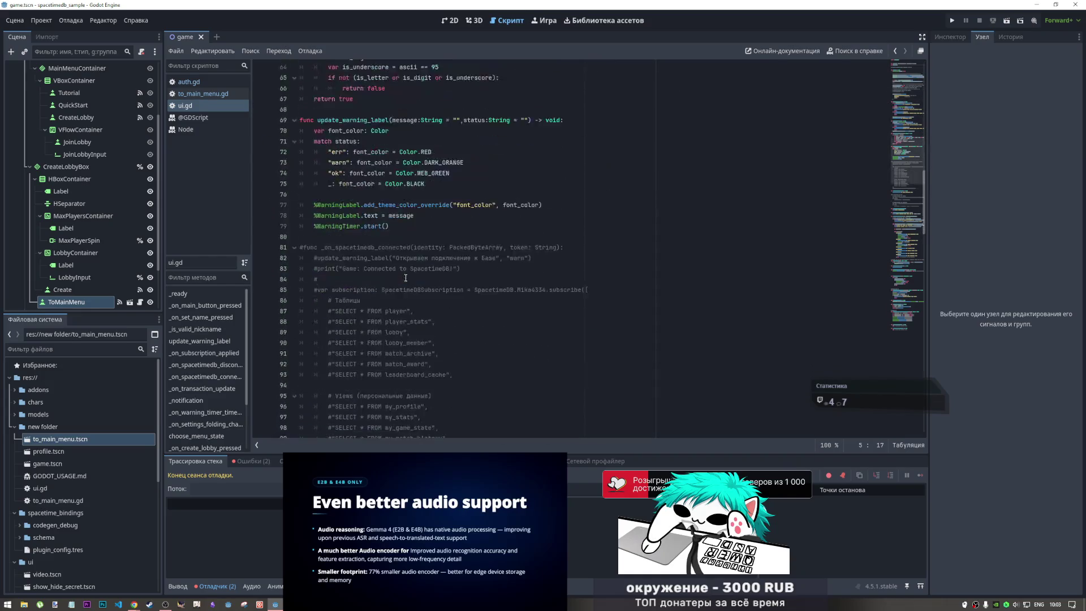
pyautogui.scroll(-8, 404, 278)
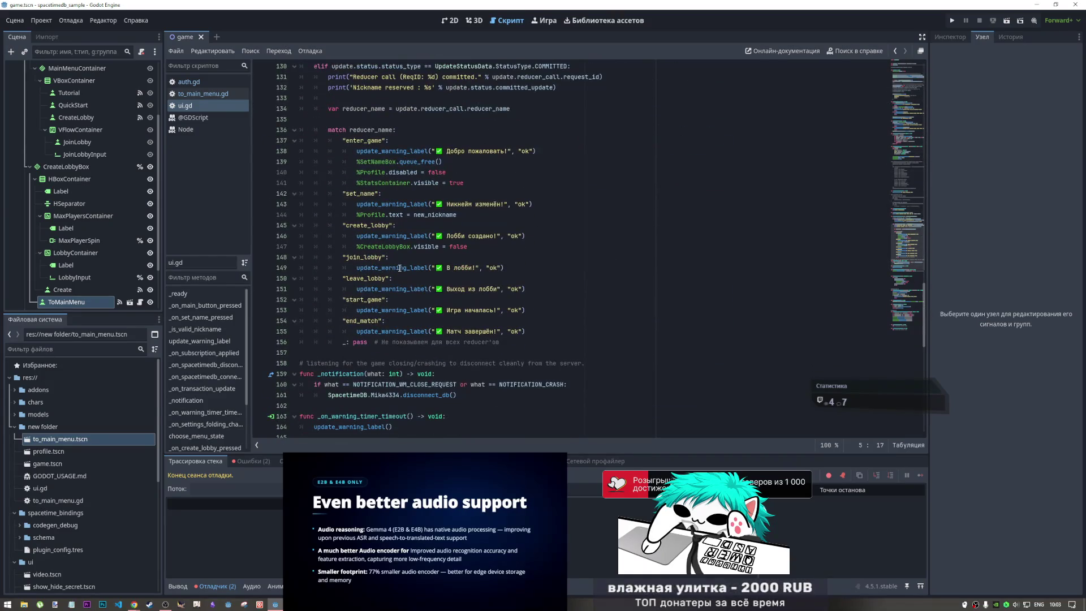
pyautogui.scroll(-7, 399, 268)
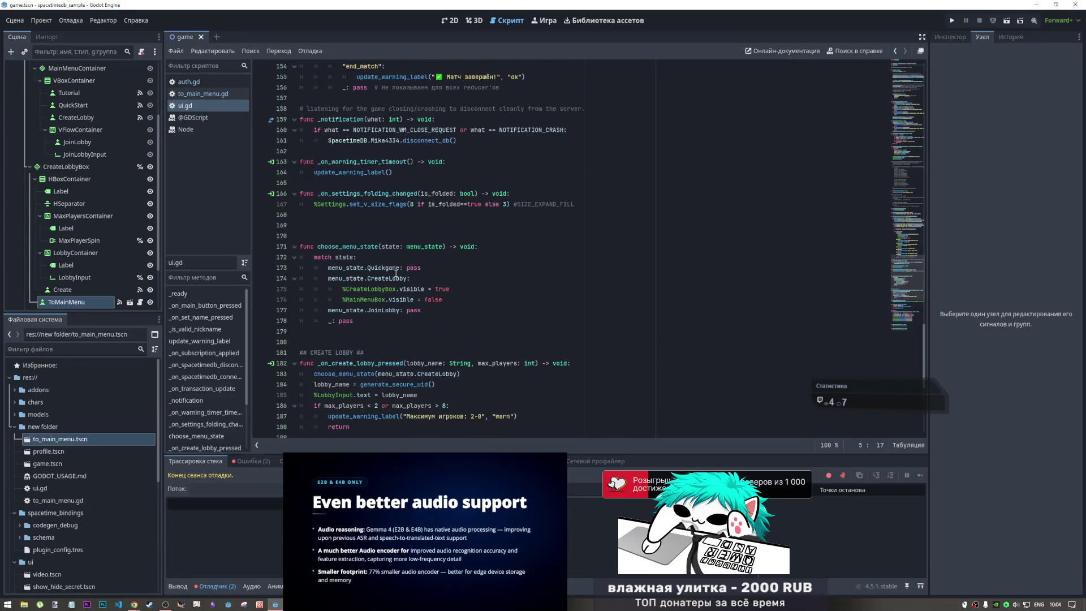
pyautogui.click(430, 278)
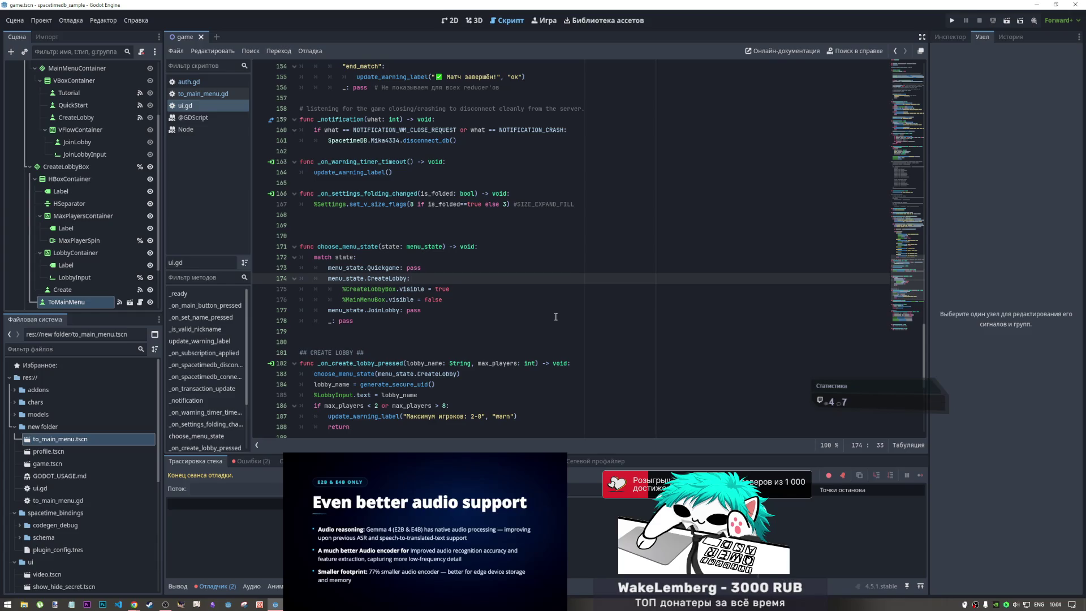
pyautogui.click(460, 290)
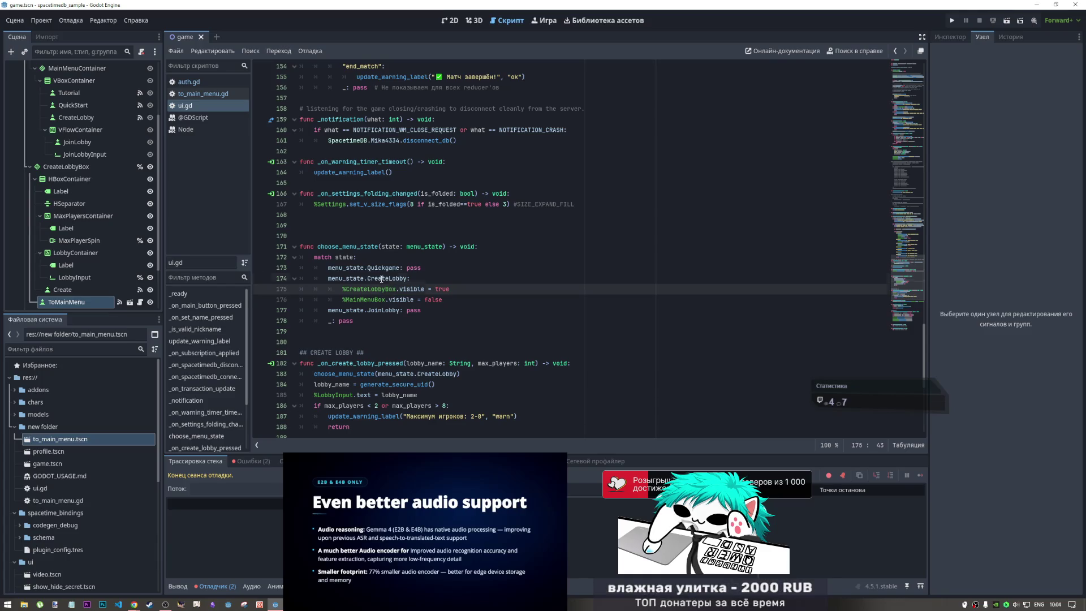
pyautogui.moveTo(408, 278); pyautogui.dragTo(336, 279)
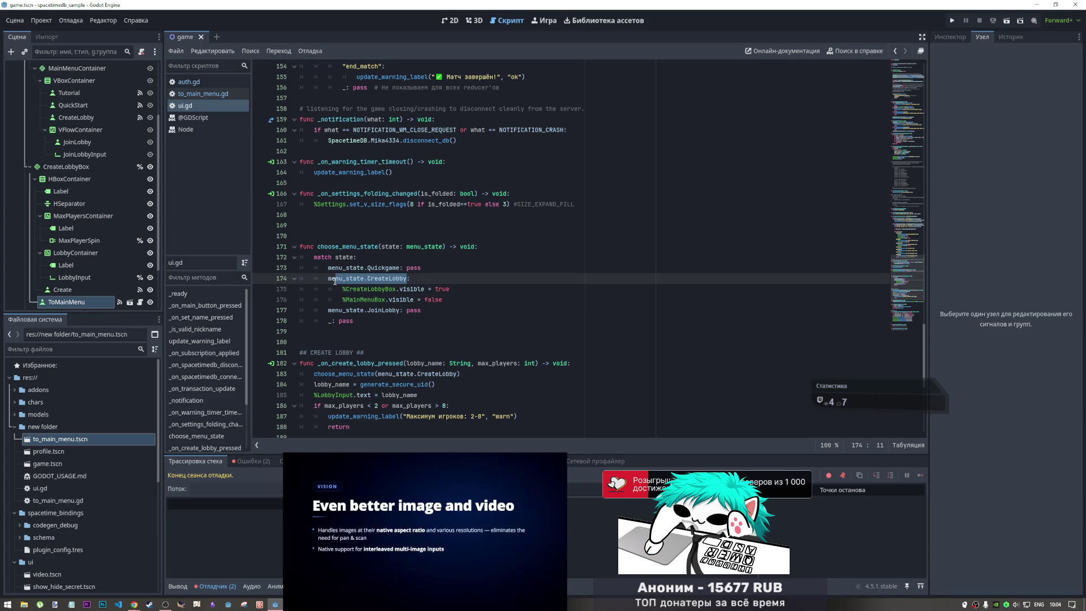
pyautogui.click(359, 289)
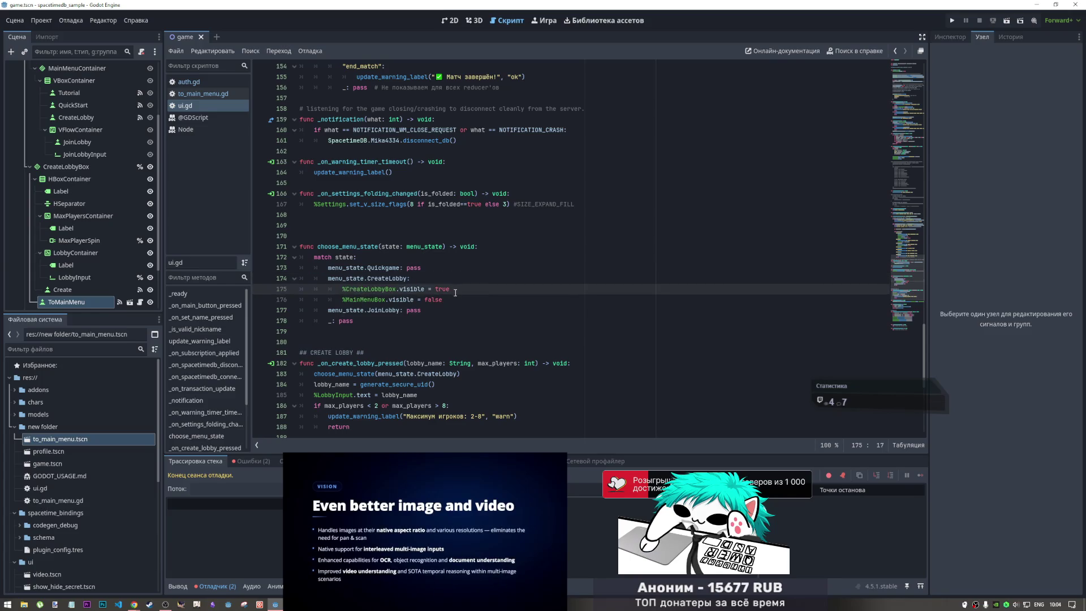
pyautogui.click(509, 300)
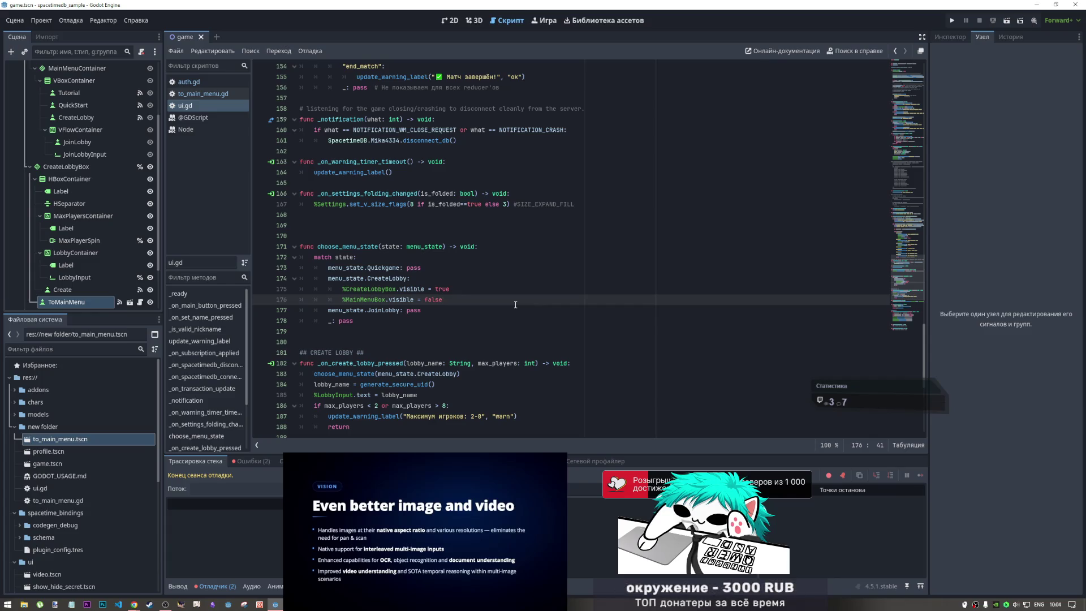
pyautogui.moveTo(421, 512)
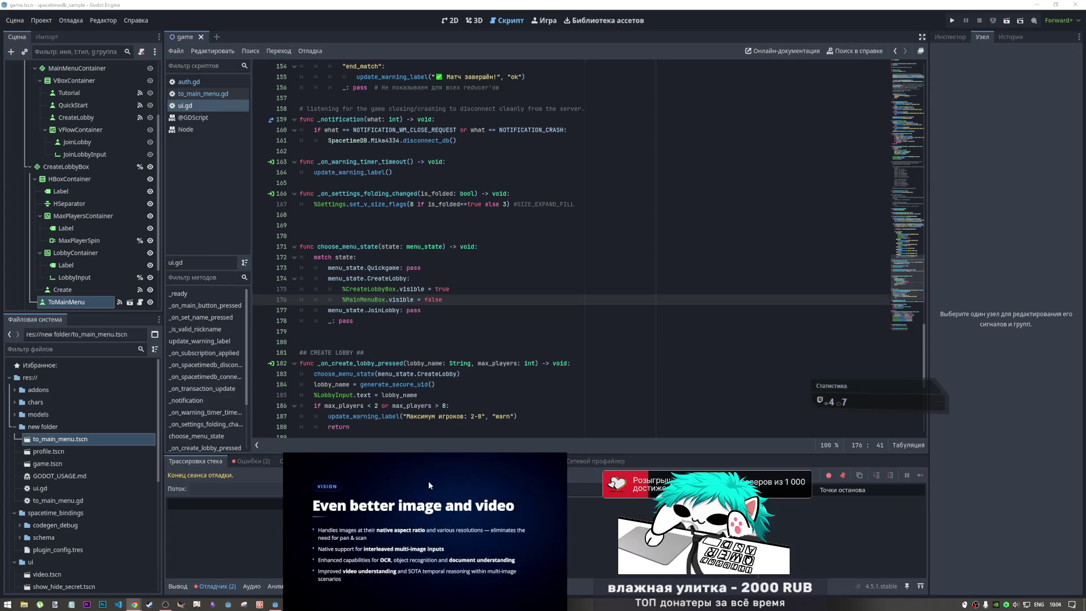
pyautogui.moveTo(425, 488)
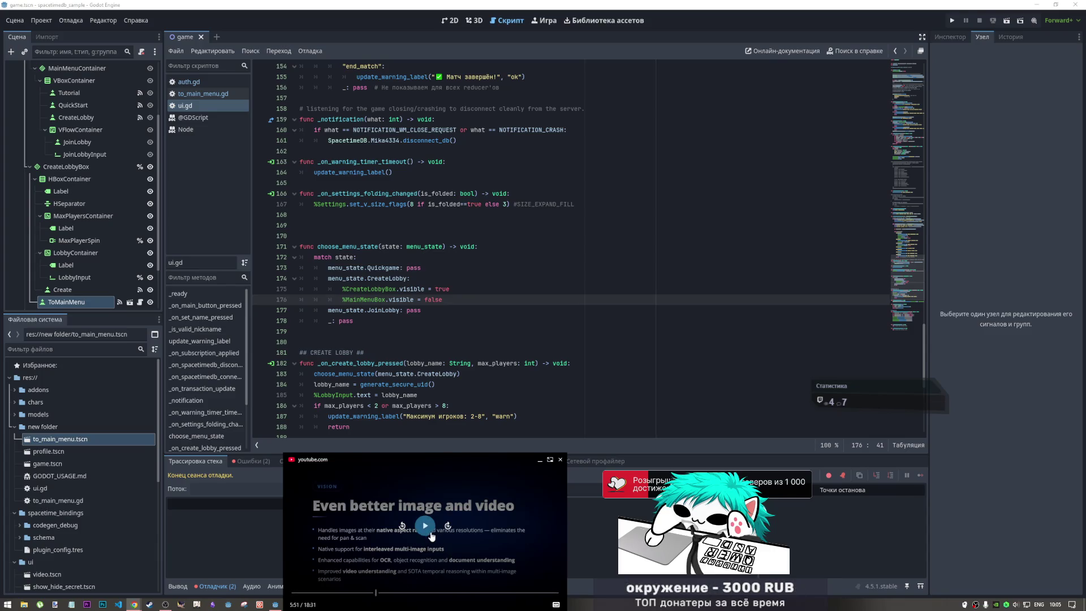
pyautogui.click(430, 536)
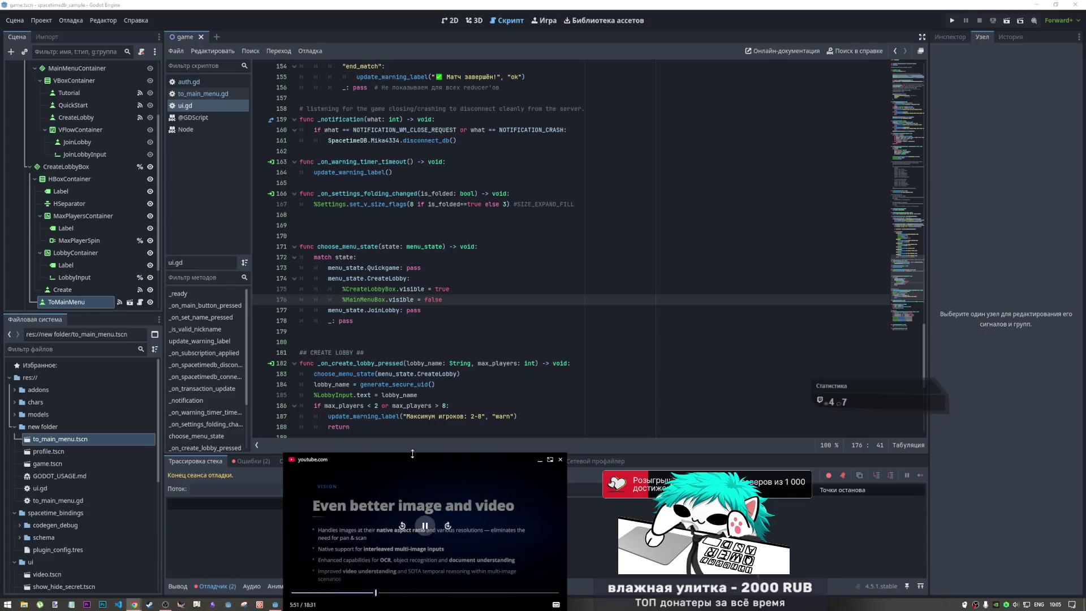
pyautogui.click(464, 332)
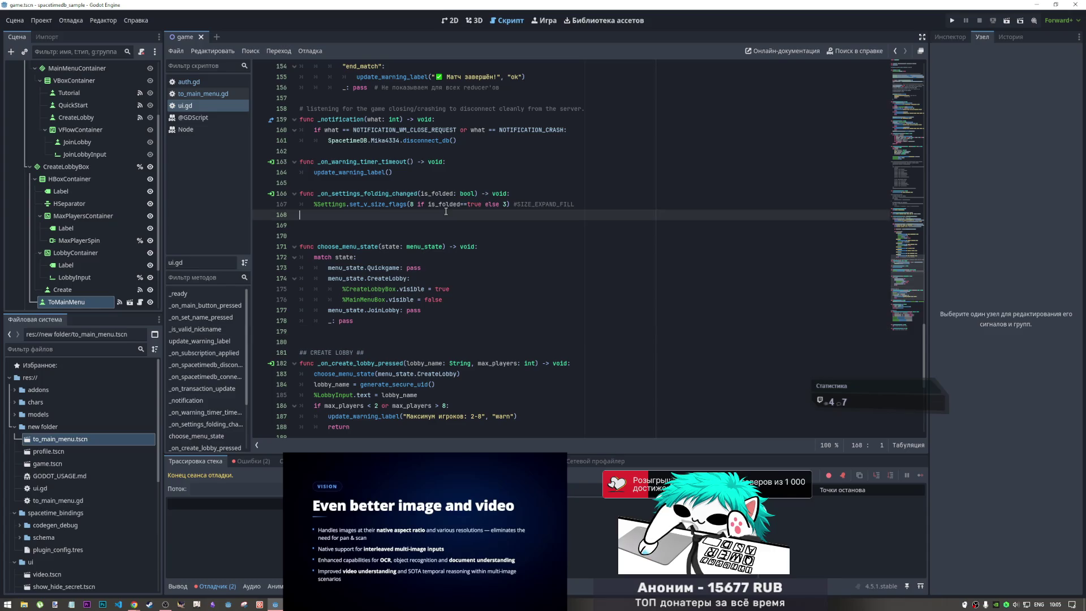
pyautogui.click(454, 300)
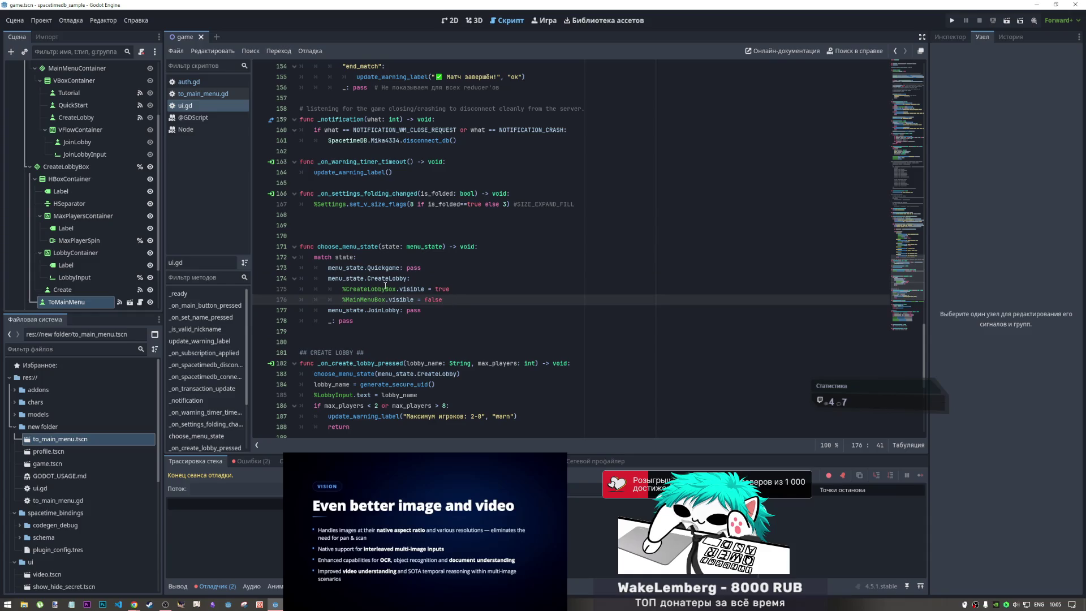
pyautogui.click(387, 279)
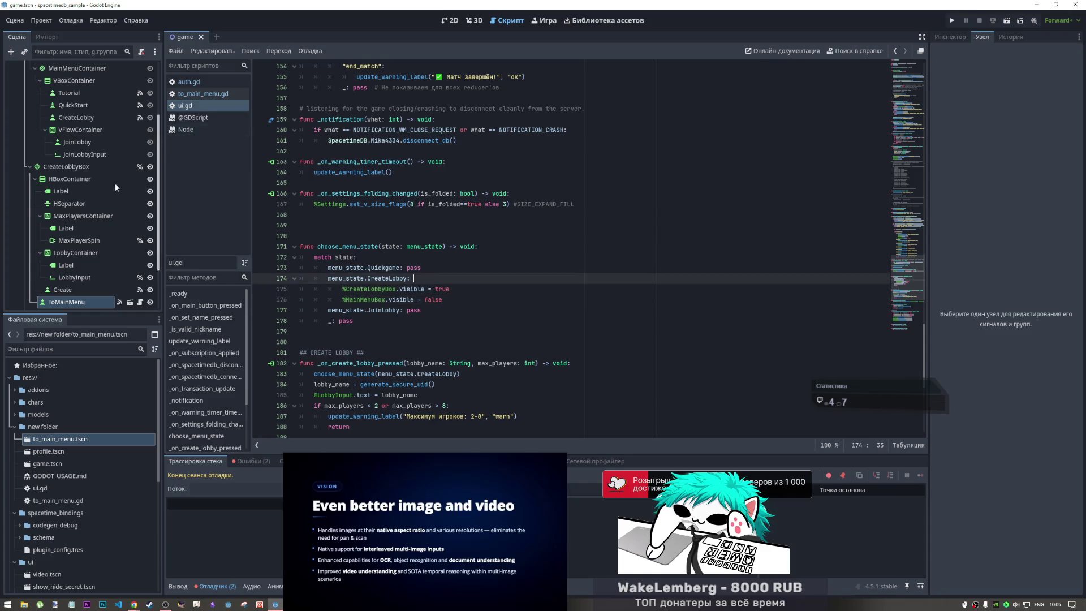
pyautogui.scroll(3, 115, 210)
pyautogui.scroll(-5, 112, 195)
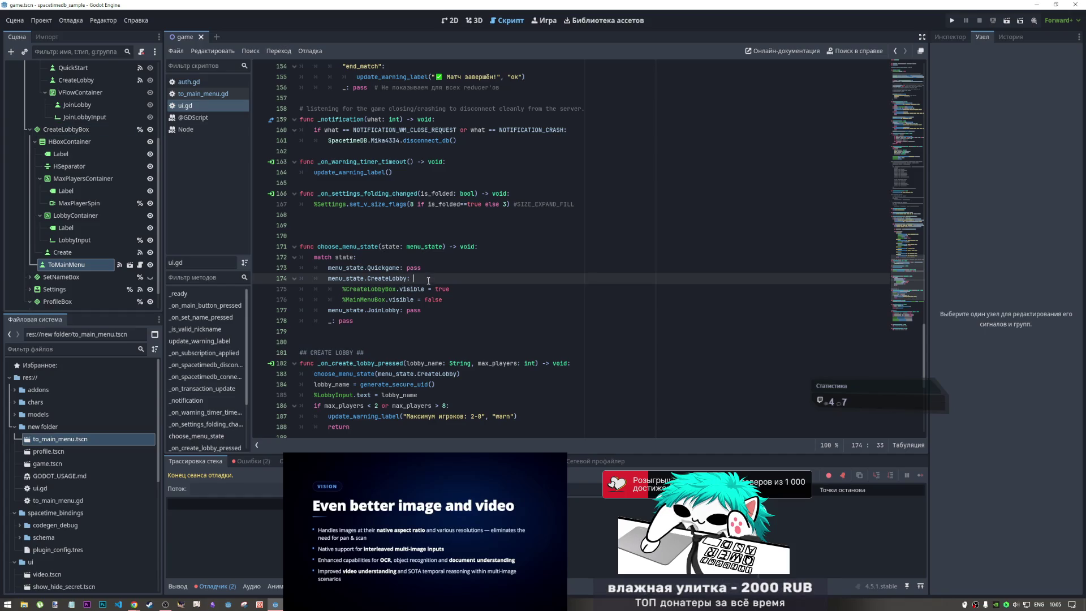
pyautogui.click(434, 299)
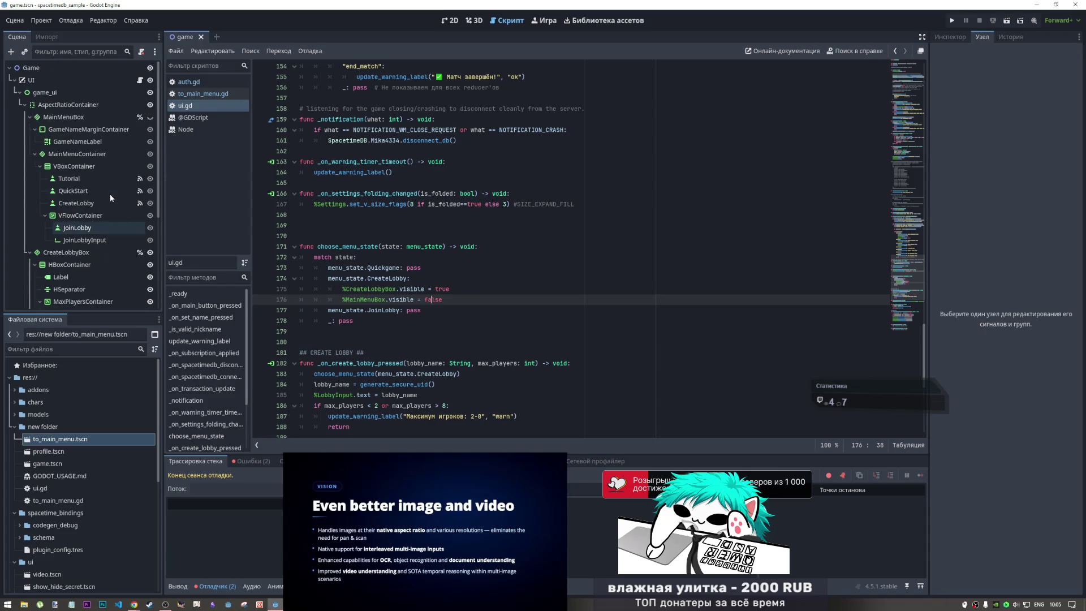
pyautogui.scroll(2, 111, 187)
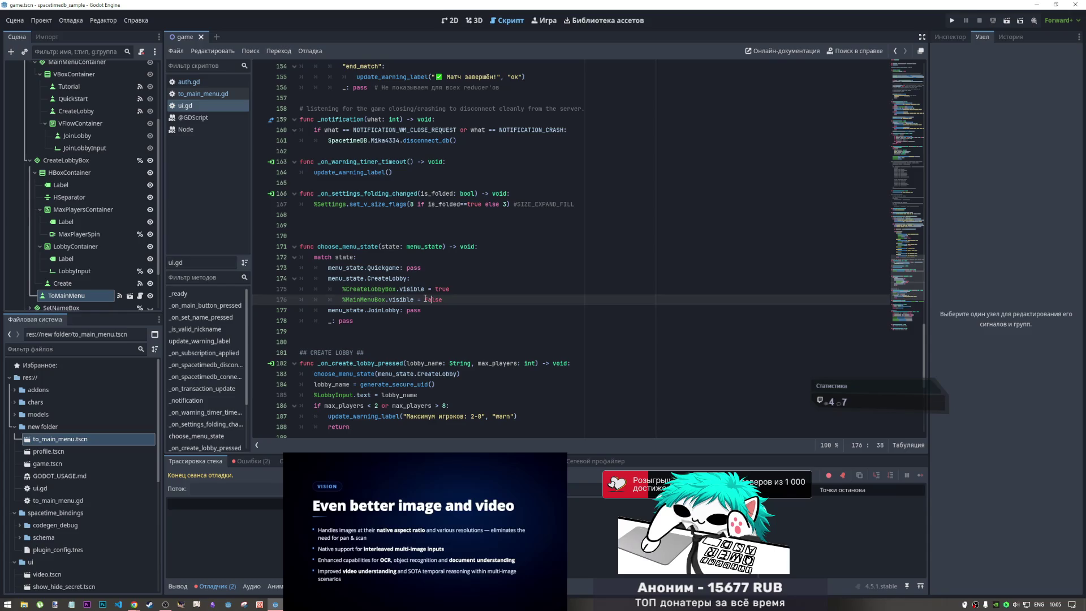
pyautogui.press('Up')
pyautogui.press('Up')
pyautogui.press('Up')
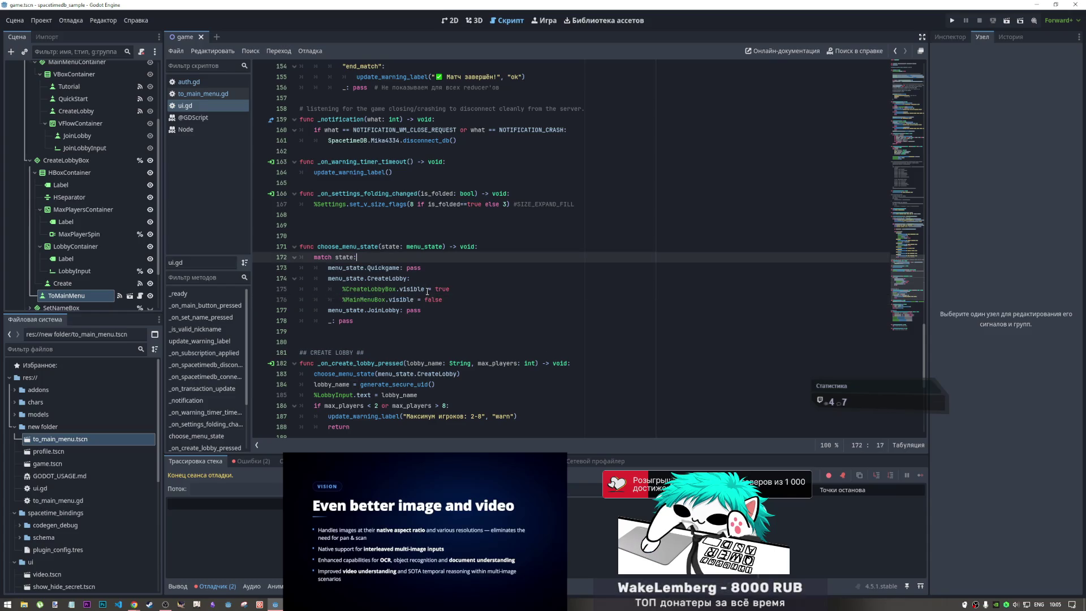
pyautogui.click(399, 269)
pyautogui.moveTo(424, 270)
pyautogui.mouseDown()
pyautogui.moveTo(300, 270)
pyautogui.moveTo(335, 271)
pyautogui.mouseUp()
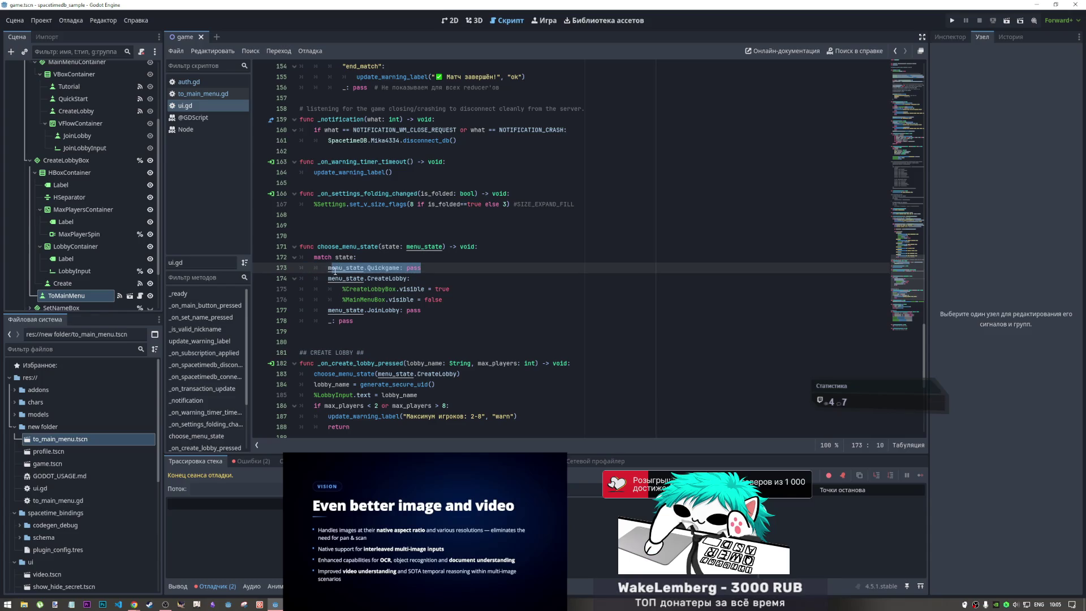
pyautogui.click(431, 270)
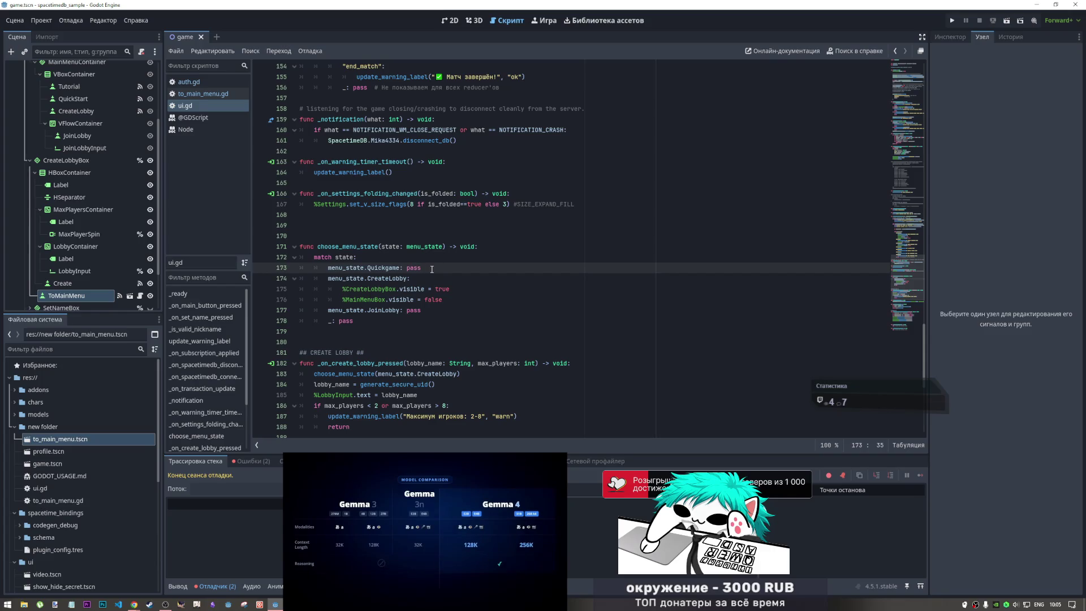
pyautogui.hotkey('ctrl', 'shift', 'd')
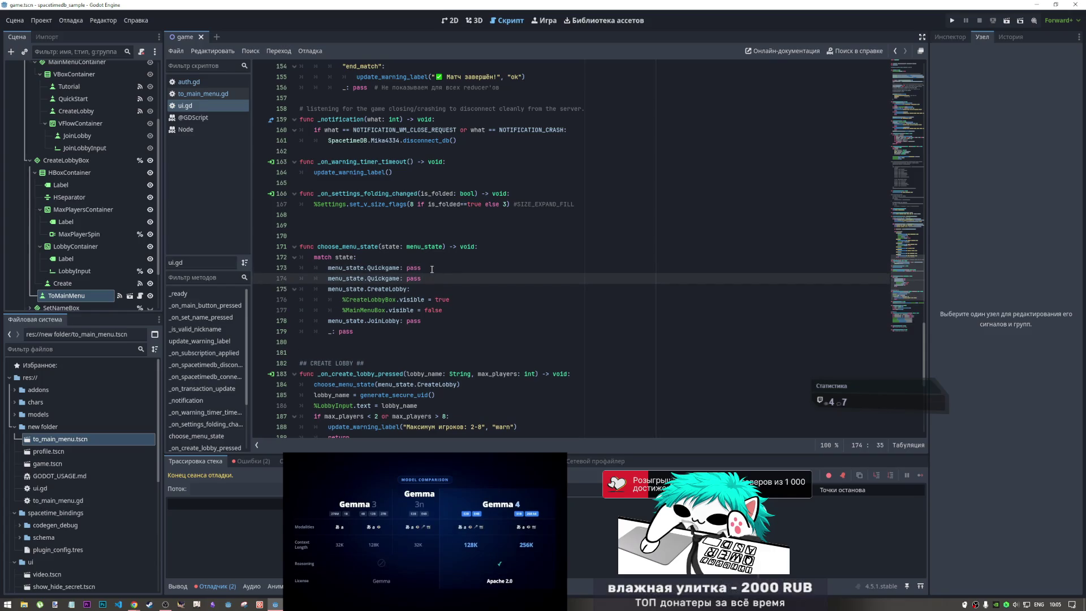
# - Rename the duplicated Quickgame case on line 173 to MainMenu and replace its pass with a new line
pyautogui.doubleClick(397, 270)
pyautogui.write('Ma')
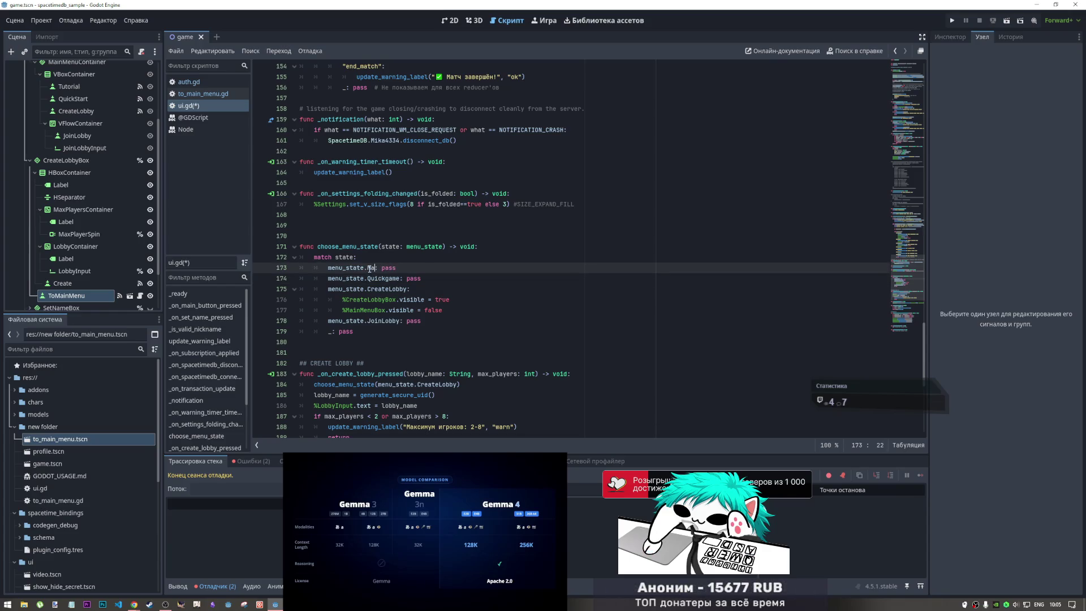
pyautogui.click(419, 278)
pyautogui.press('Right')
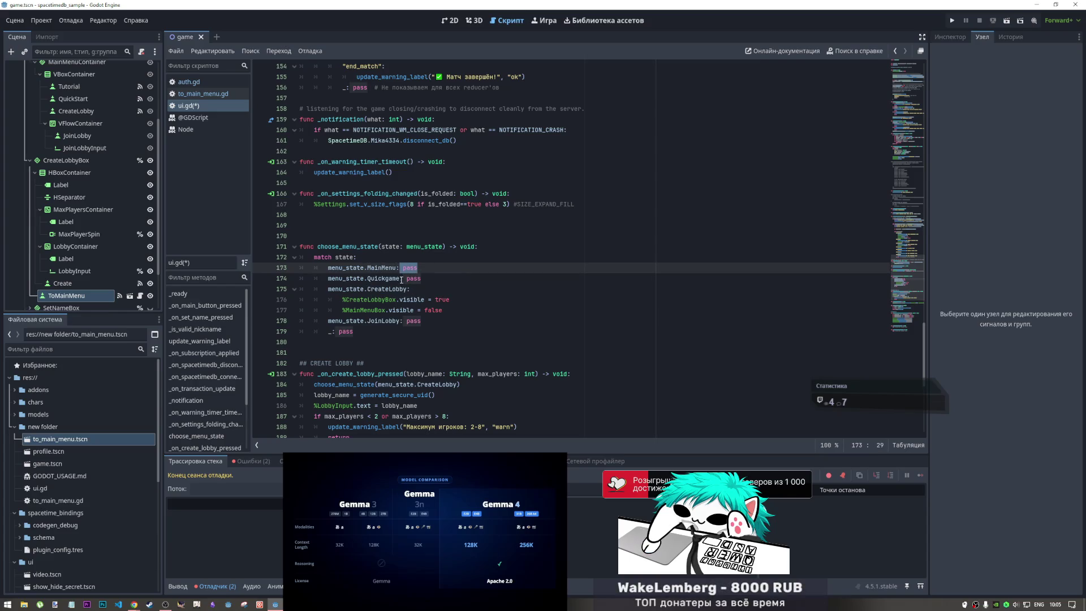
pyautogui.press('Return')
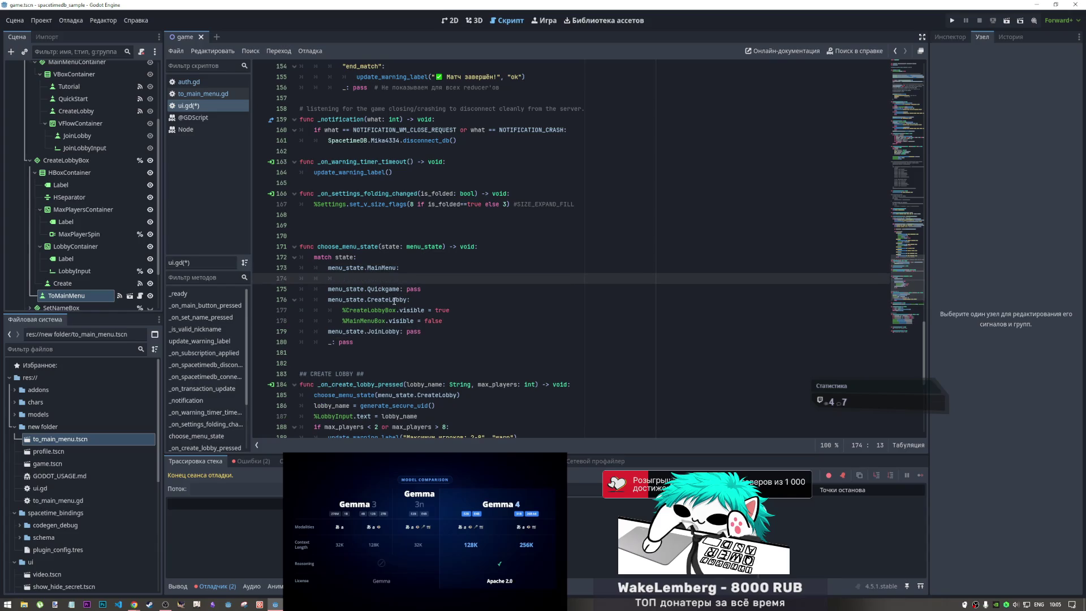
# - Add %MainMenuBox.visible = true under the MainMenu case, copied from the existing false line
pyautogui.doubleClick(379, 310)
pyautogui.moveTo(433, 310); pyautogui.dragTo(350, 311)
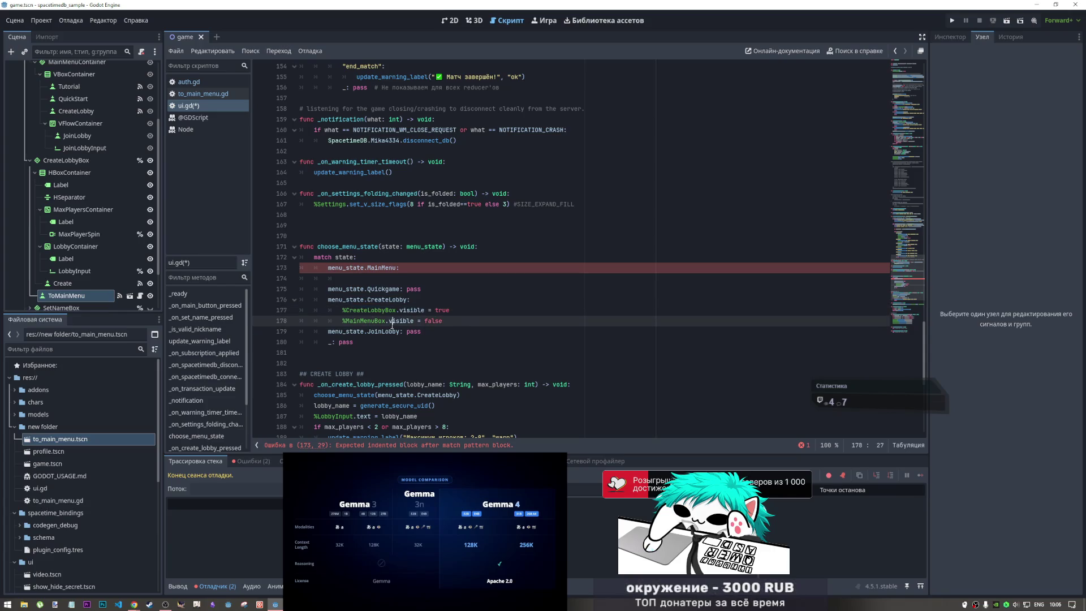
pyautogui.moveTo(443, 321); pyautogui.dragTo(342, 320)
pyautogui.hotkey('ctrl', 'c')
pyautogui.click(357, 279)
pyautogui.hotkey('ctrl', 'v')
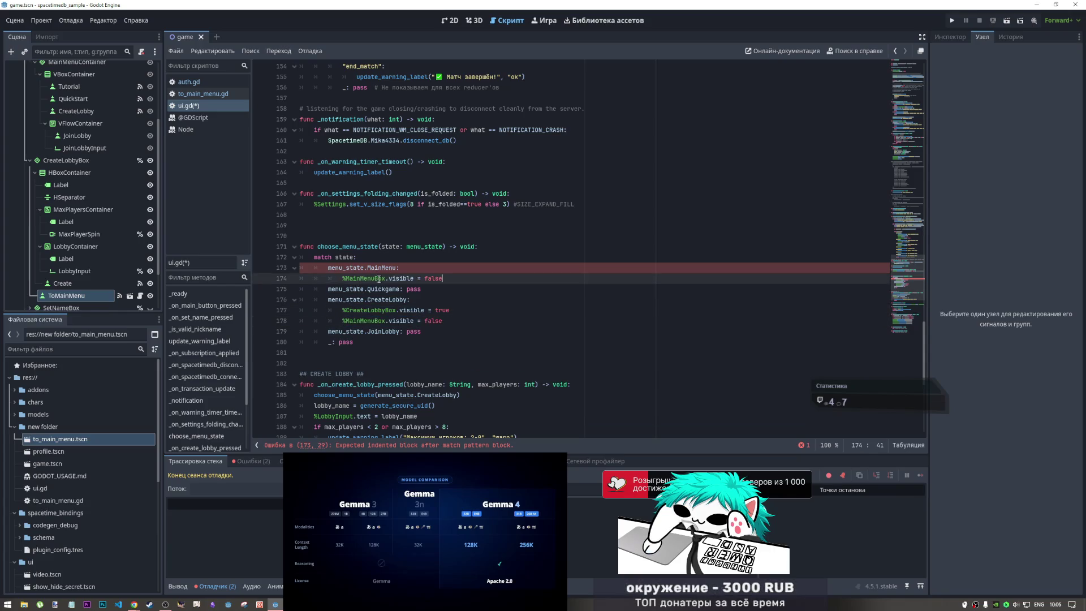
pyautogui.doubleClick(431, 279)
pyautogui.write('tru')
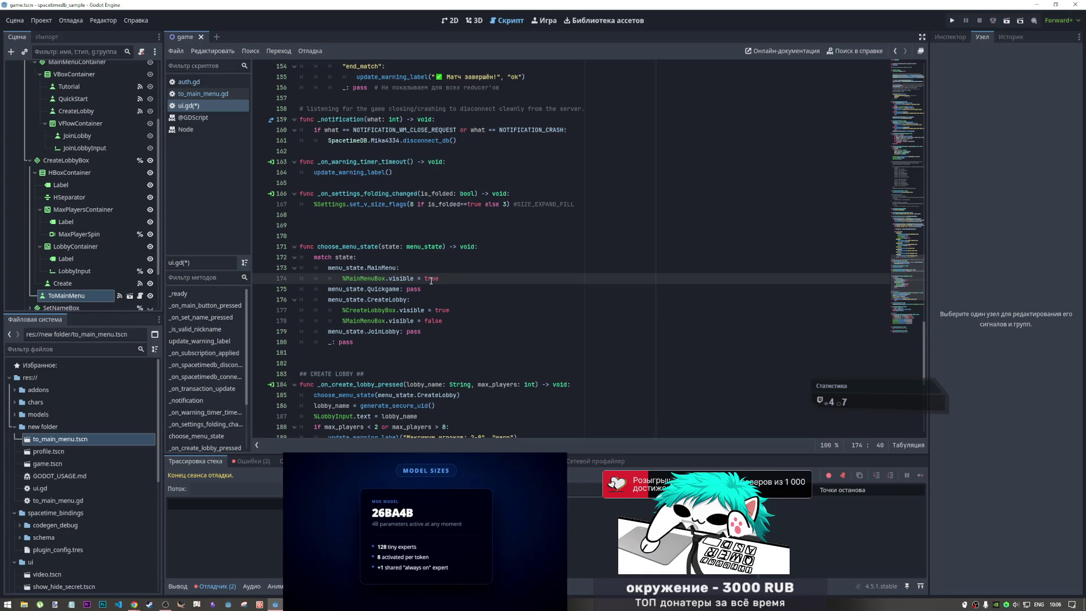
pyautogui.press('Return')
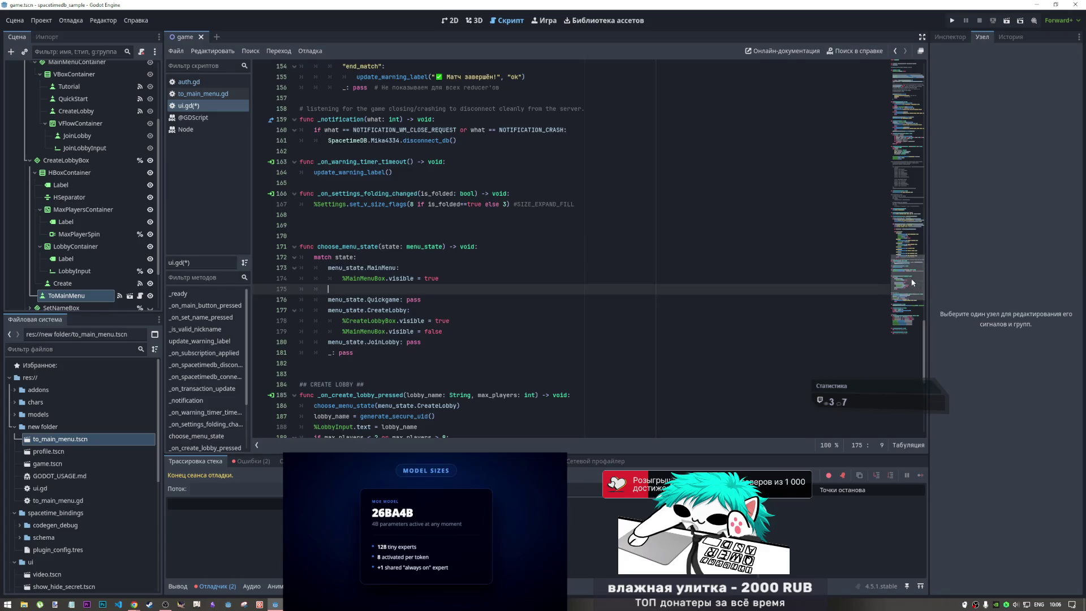
# - Scroll to choose_menu_state and delete the blank line 175 in the MainMenu case
pyautogui.scroll(20, 409, 87)
pyautogui.click(409, 87)
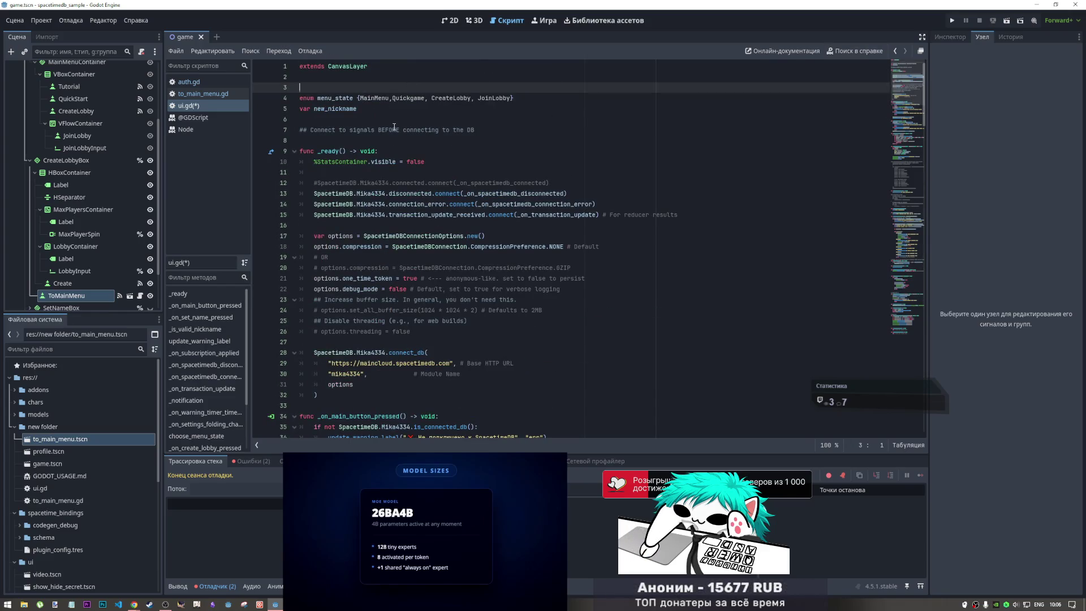
pyautogui.scroll(-8, 405, 225)
pyautogui.scroll(-16, 405, 225)
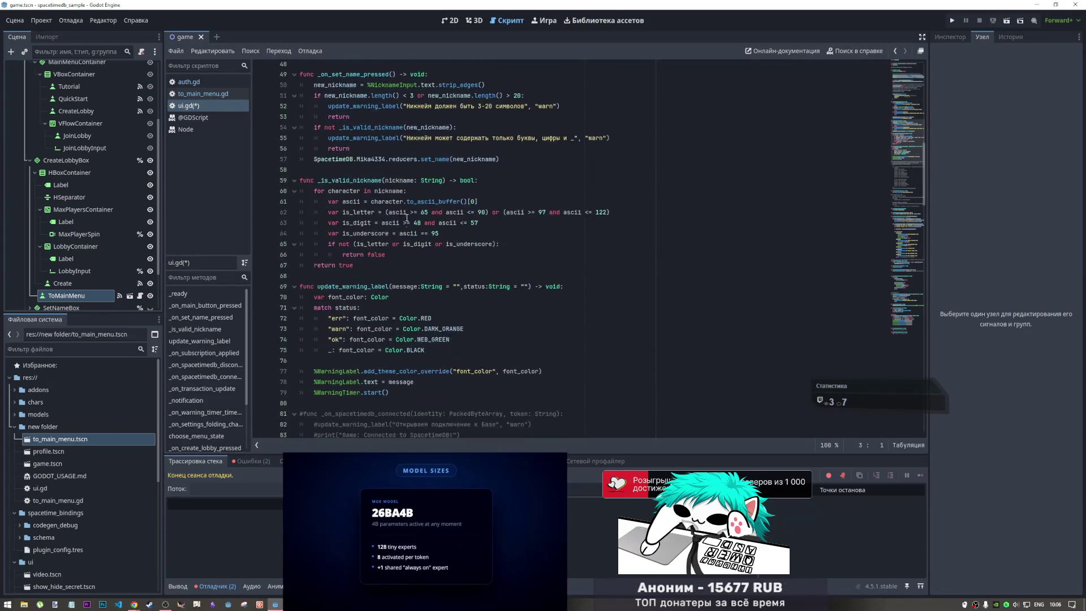
pyautogui.scroll(20, 407, 217)
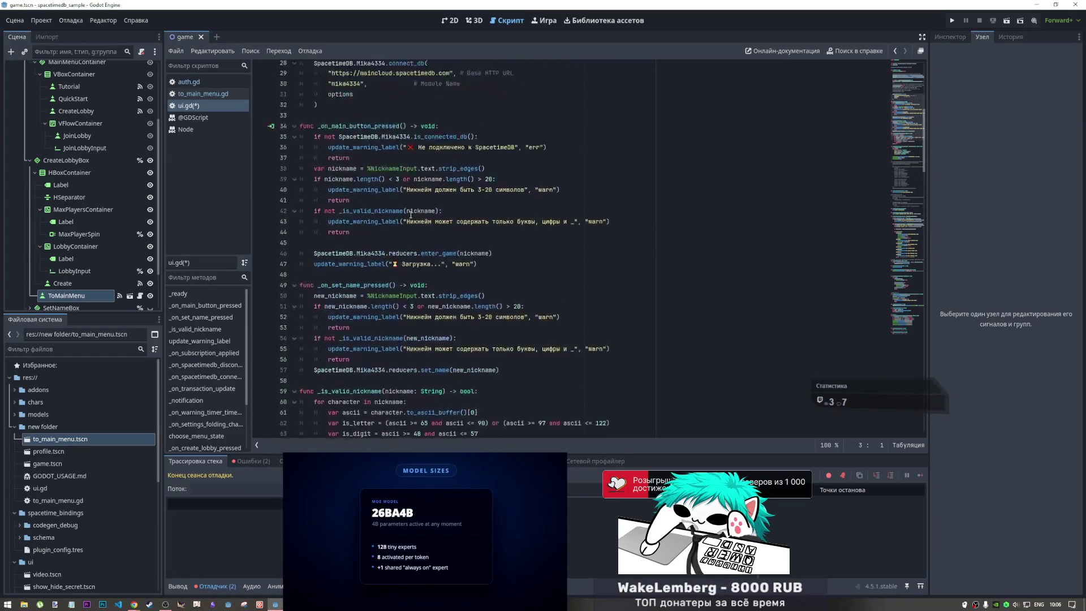
pyautogui.click(361, 98)
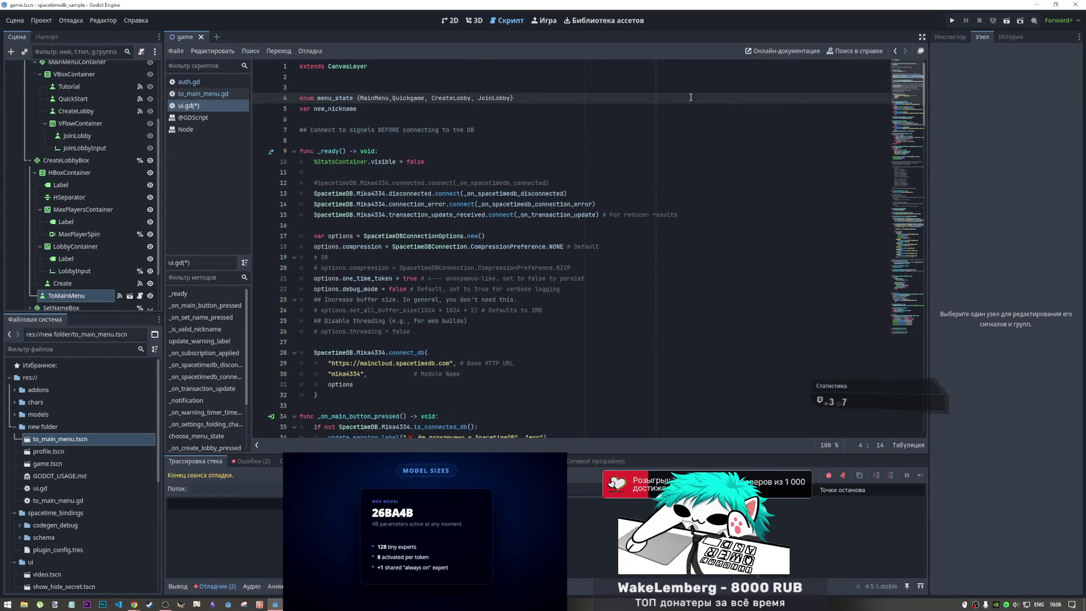
pyautogui.click(907, 220)
pyautogui.moveTo(907, 220); pyautogui.dragTo(895, 275)
pyautogui.click(338, 315)
pyautogui.press('Up')
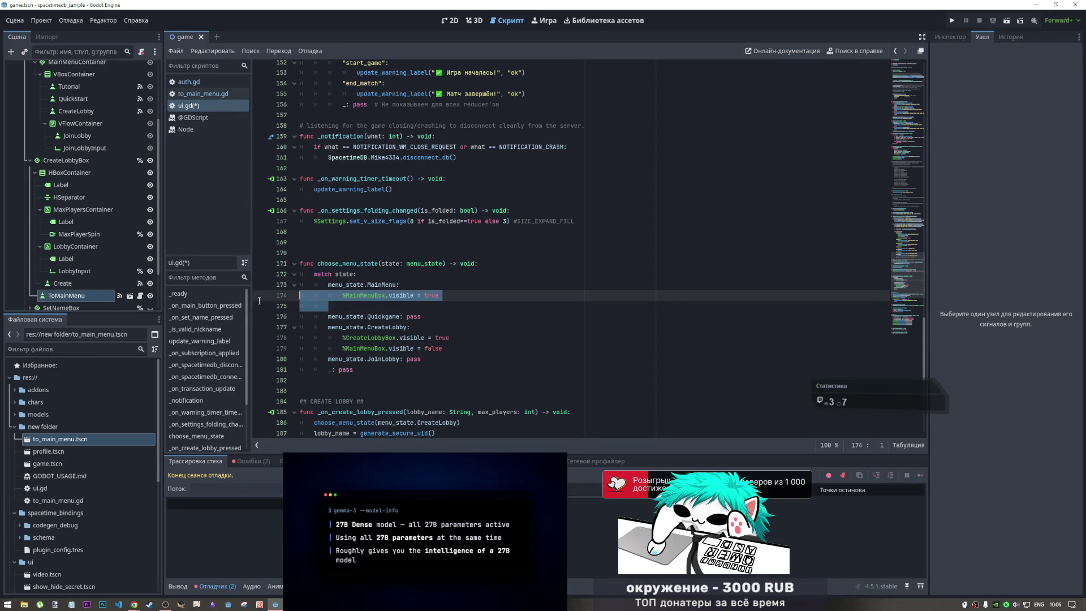
pyautogui.press('BackSpace')
pyautogui.press('BackSpace')
pyautogui.press('BackSpace')
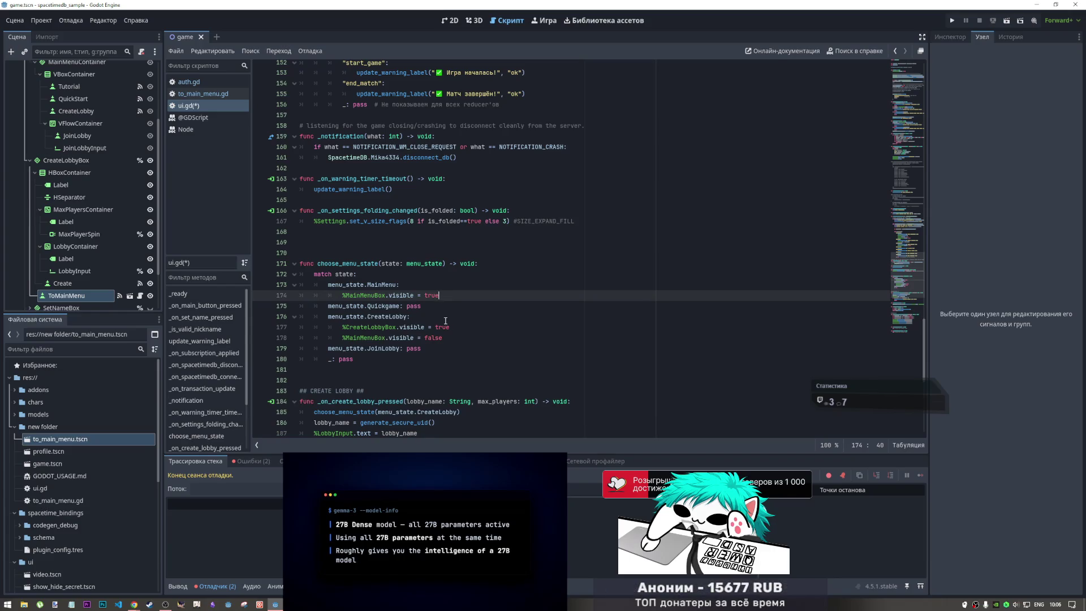
# - Add %CreateLobbyBox.visible = false below the MainMenuBox line in the MainMenu case
pyautogui.click(446, 324)
pyautogui.click(452, 298)
pyautogui.press('Return')
pyautogui.hotkey('ctrl', 'v')
pyautogui.moveTo(450, 306); pyautogui.dragTo(436, 306)
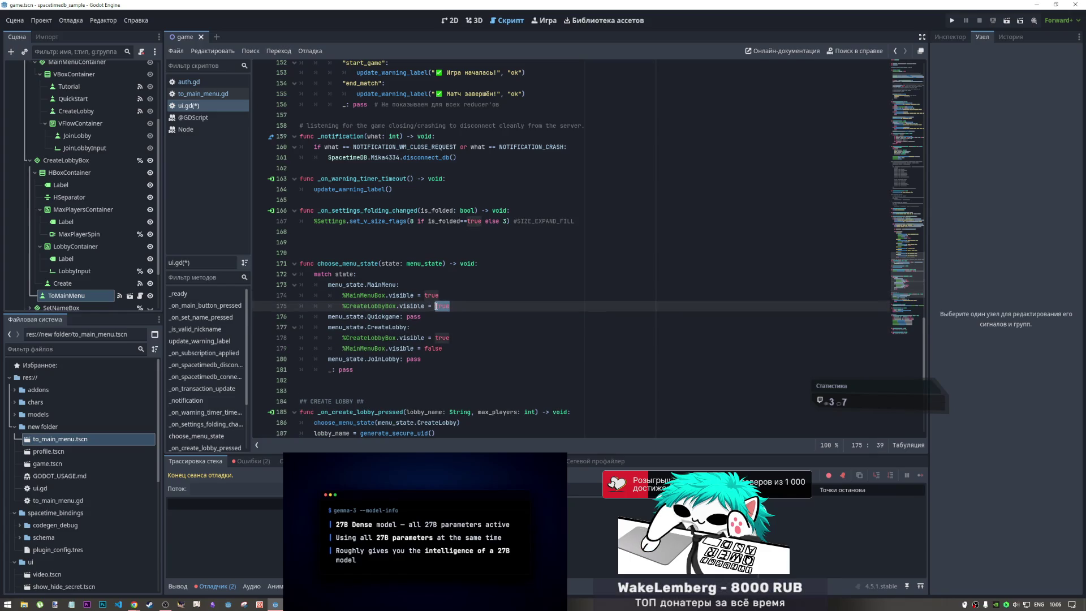
pyautogui.write('false')
pyautogui.press('Return')
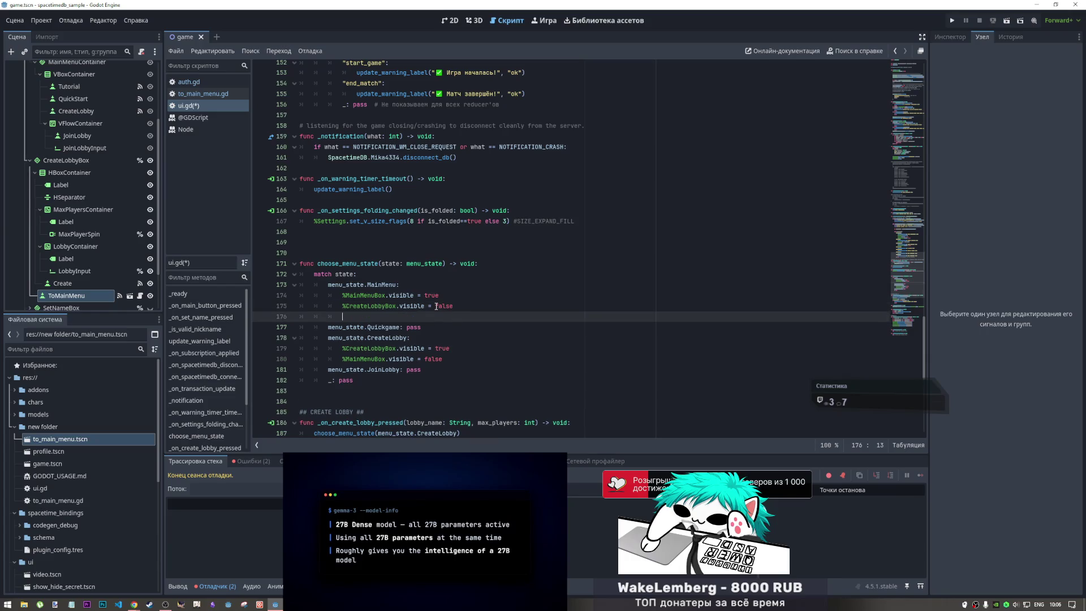
pyautogui.scroll(-3, 94, 163)
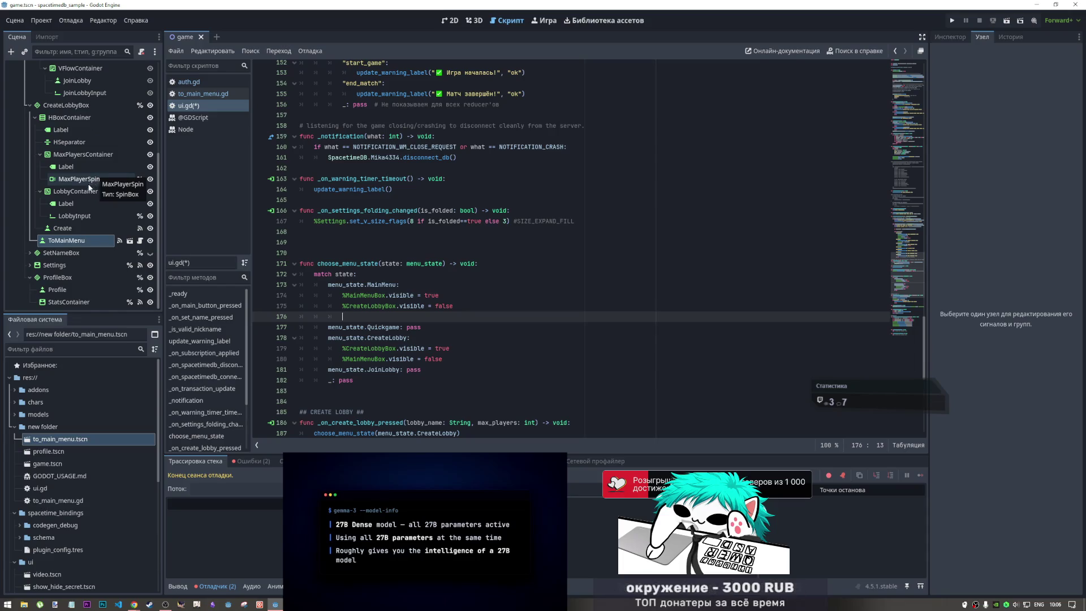
pyautogui.scroll(3, 80, 187)
pyautogui.scroll(2, 77, 185)
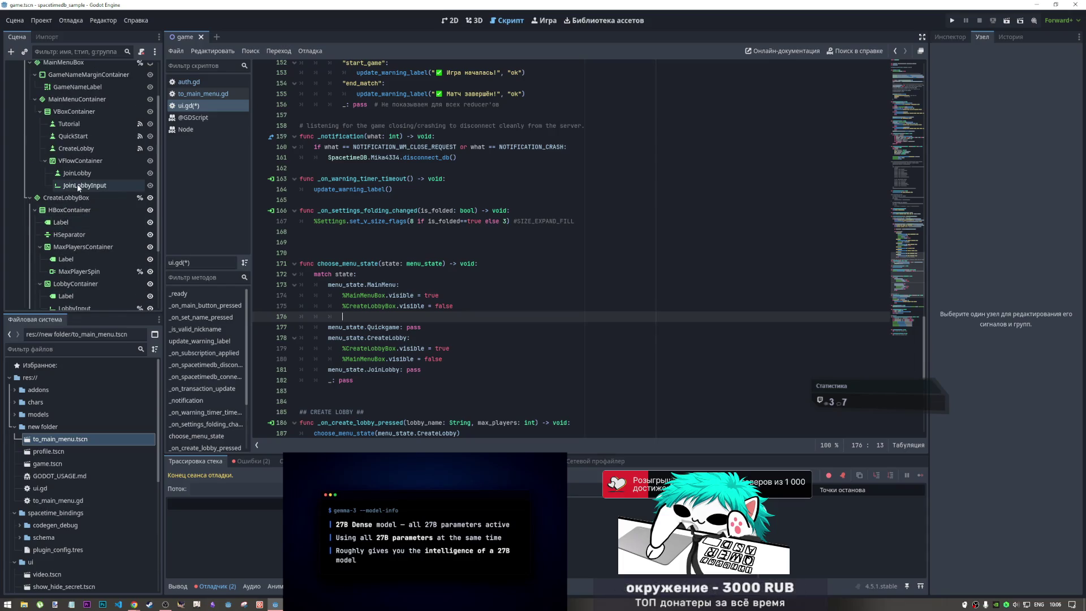
pyautogui.moveTo(83, 198); pyautogui.dragTo(84, 200)
pyautogui.scroll(3, 84, 198)
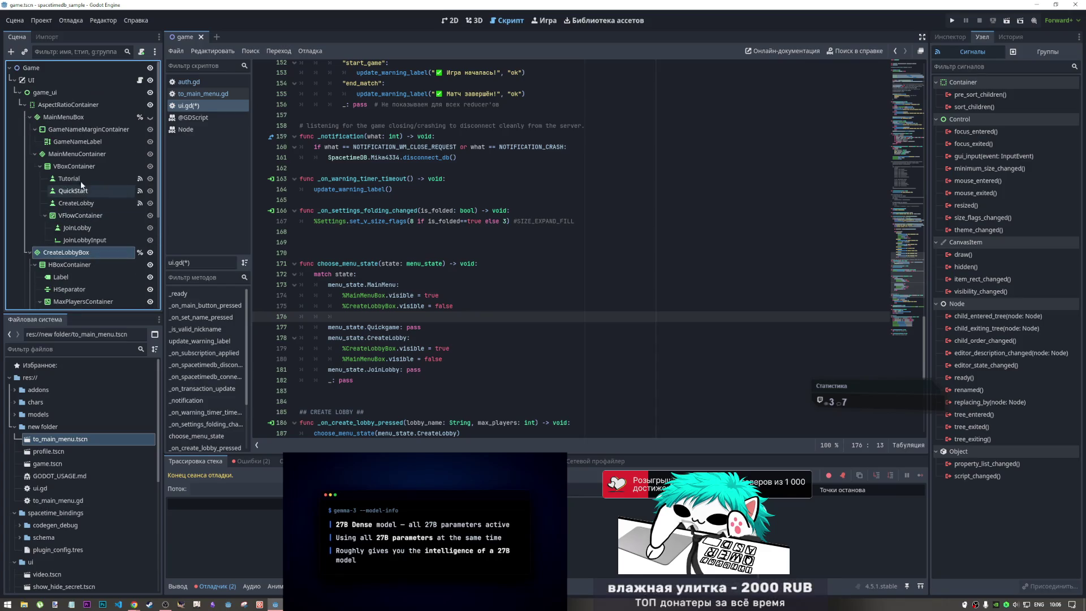
pyautogui.click(459, 22)
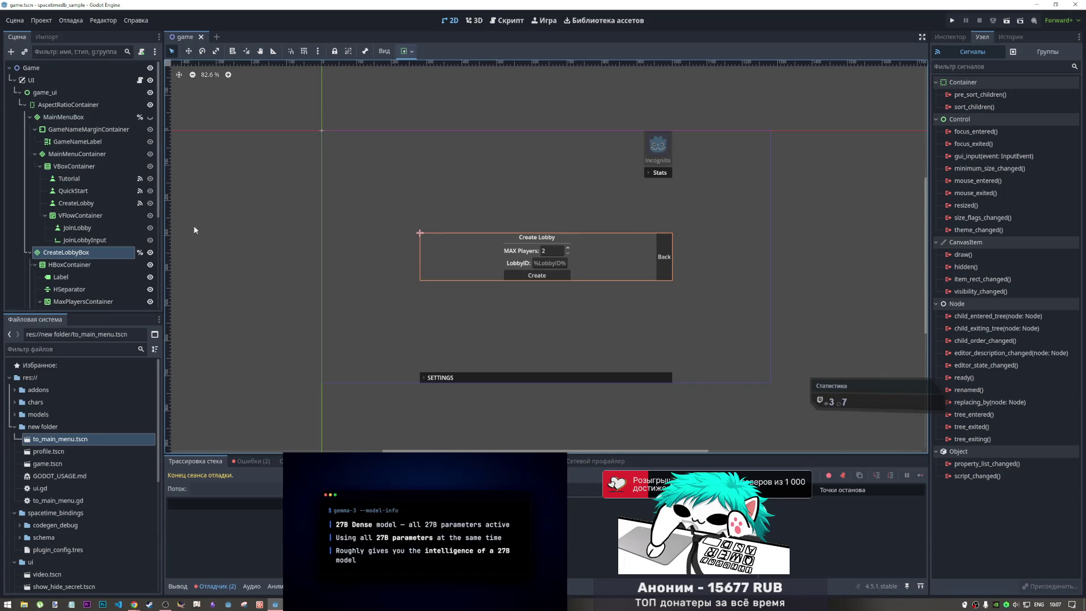
pyautogui.scroll(-2, 80, 250)
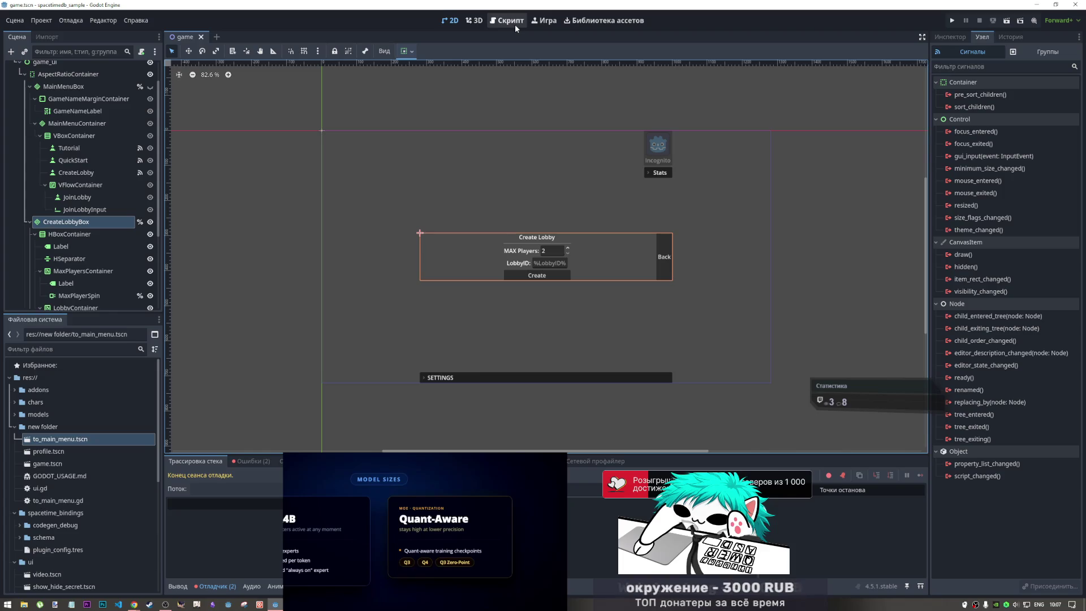
pyautogui.click(515, 25)
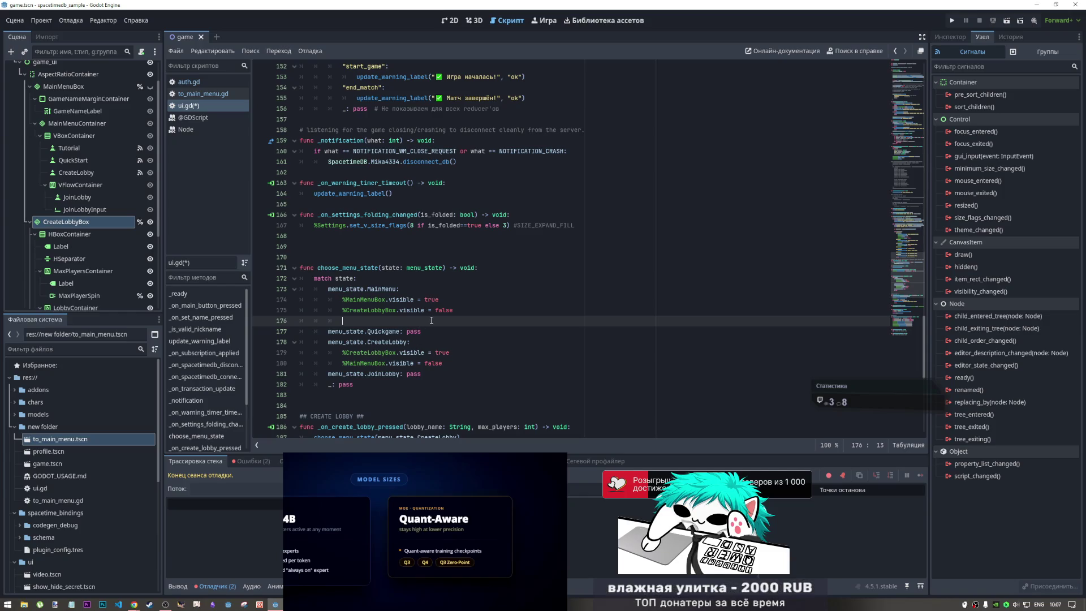
# - Tidy the blank lines after the CreateLobby branch of choose_menu_state
pyautogui.click(453, 352)
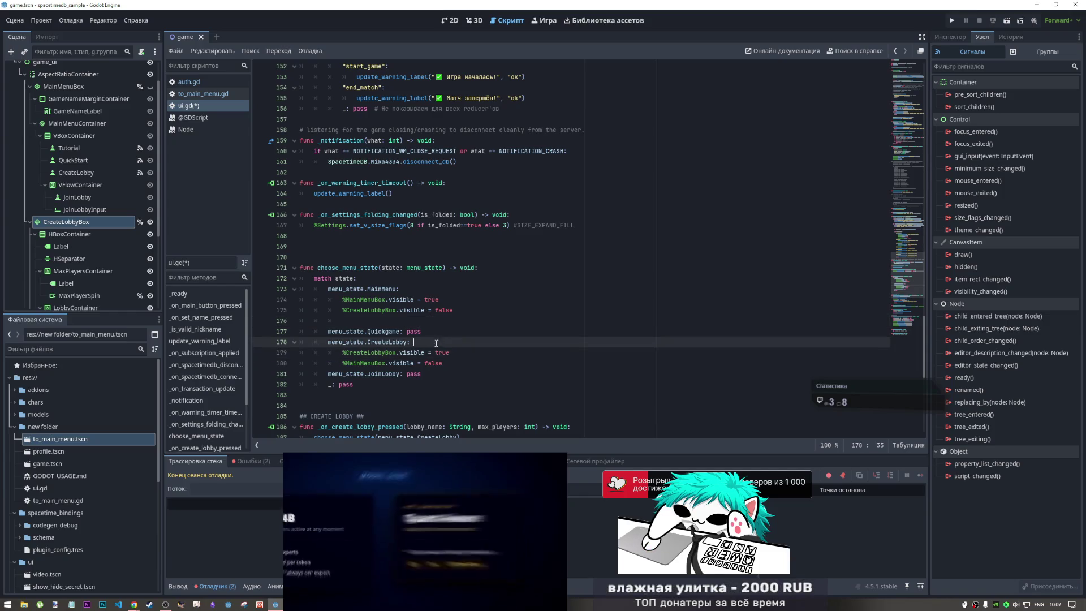
pyautogui.click(487, 363)
pyautogui.press('Return')
pyautogui.press('Return')
pyautogui.press('Return')
pyautogui.press('Up')
pyautogui.press('Up')
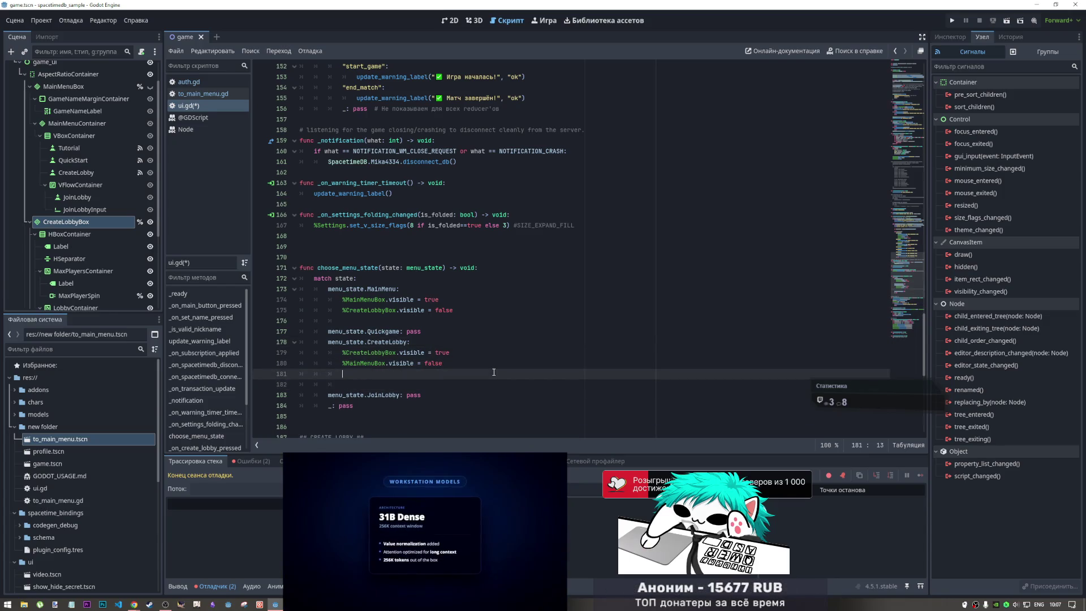
pyautogui.press('Down')
pyautogui.scroll(-3, 102, 249)
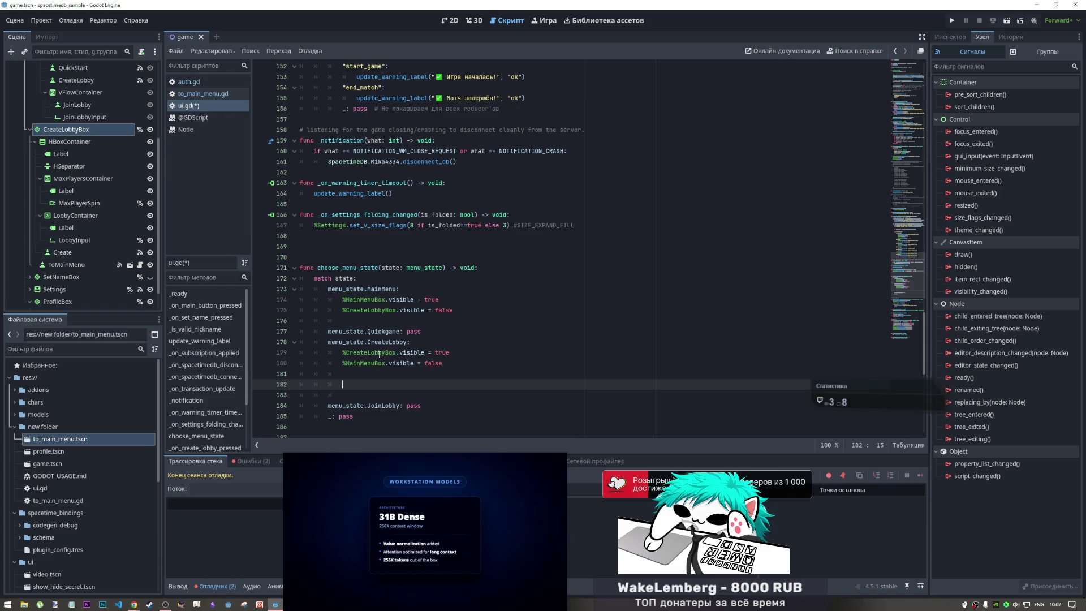
pyautogui.press('BackSpace')
pyautogui.press('BackSpace')
pyautogui.press('BackSpace')
pyautogui.press('Delete')
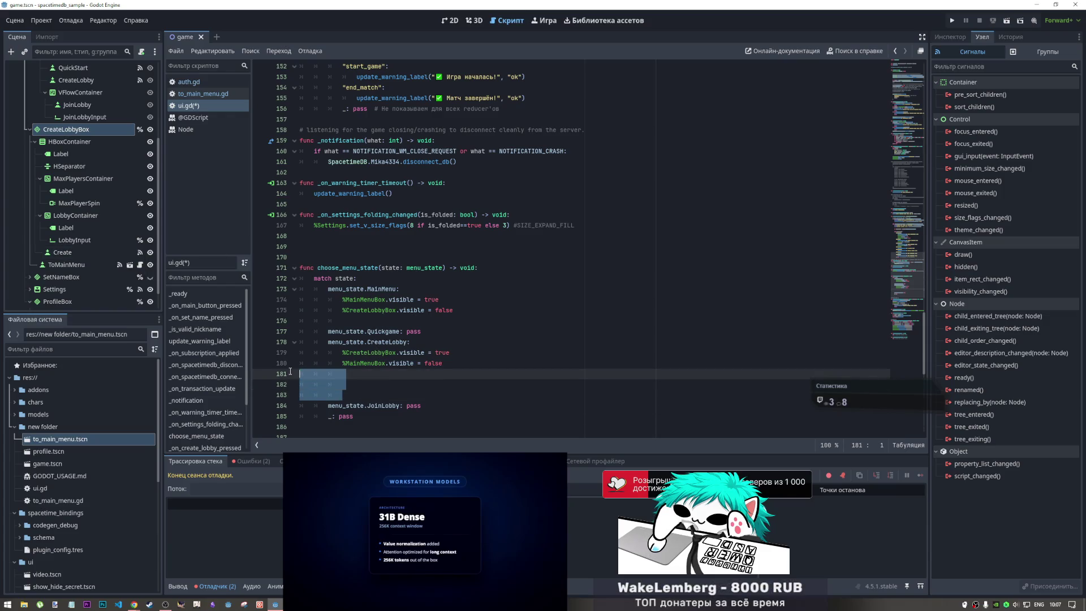
pyautogui.press('BackSpace')
# - Replace pass in the JoinLobby case with %CreateLobbyBox.visible = true and add spacing lines
pyautogui.press('Up')
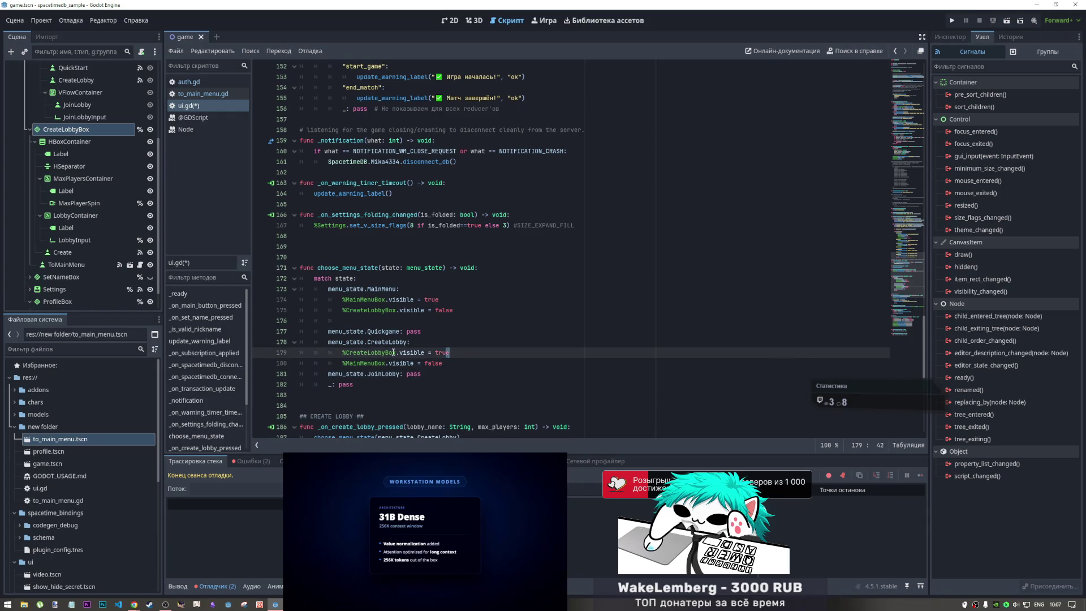
pyautogui.hotkey('shift', 'Home')
pyautogui.hotkey('ctrl', 'c')
pyautogui.doubleClick(410, 374)
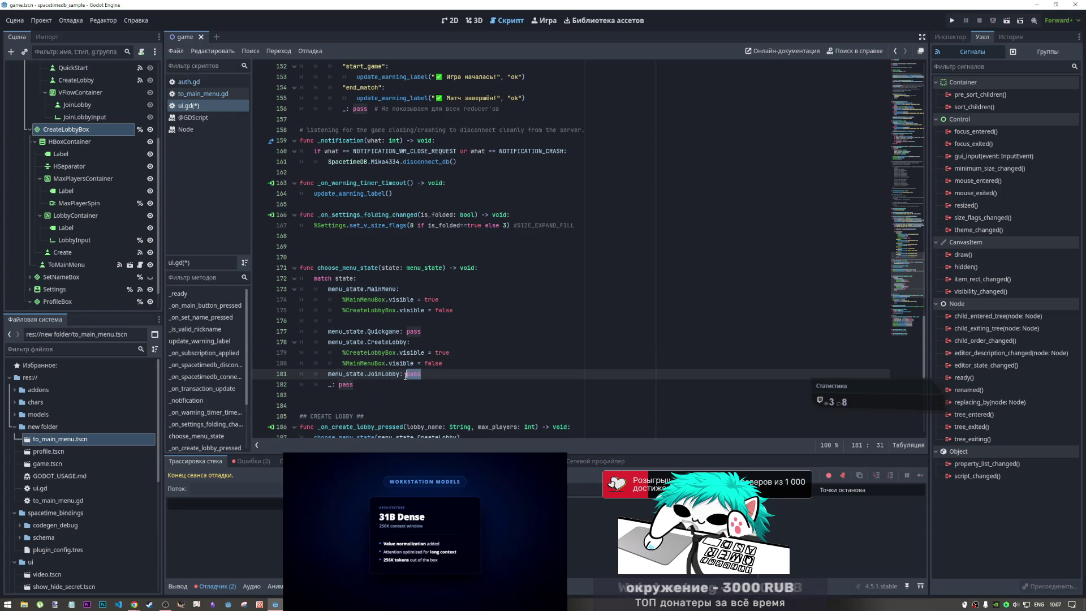
pyautogui.press('Return')
pyautogui.hotkey('ctrl', 'v')
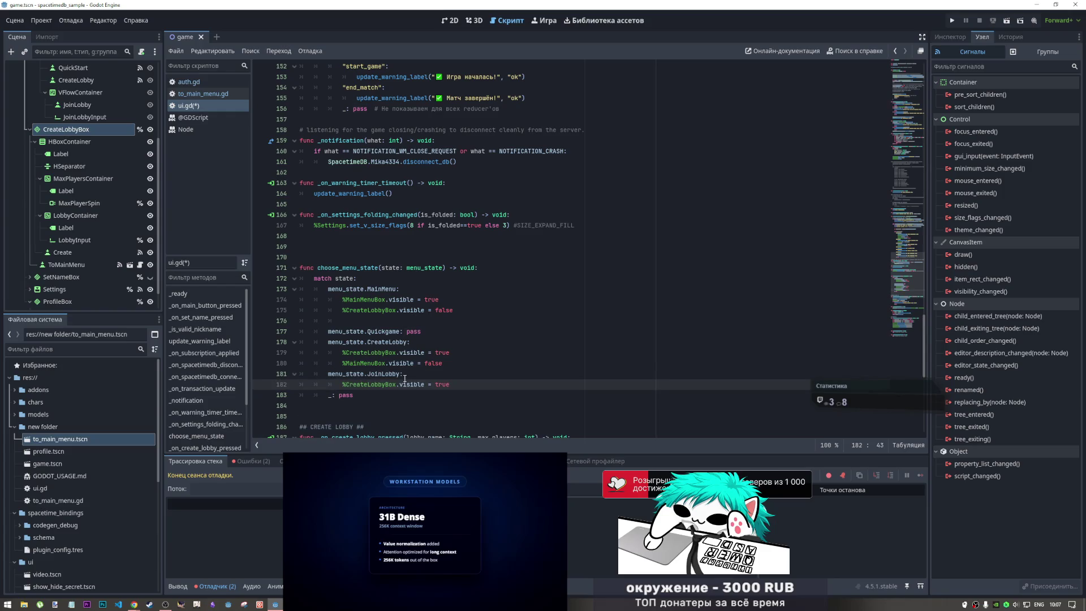
pyautogui.press('Return')
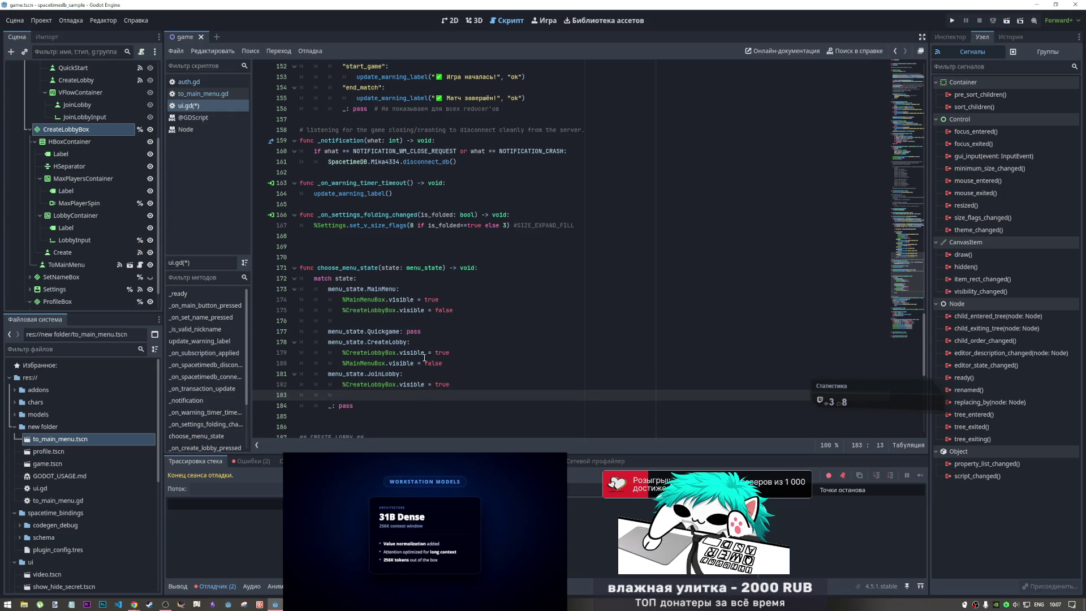
pyautogui.click(489, 351)
pyautogui.press('Return')
pyautogui.scroll(-2, 489, 348)
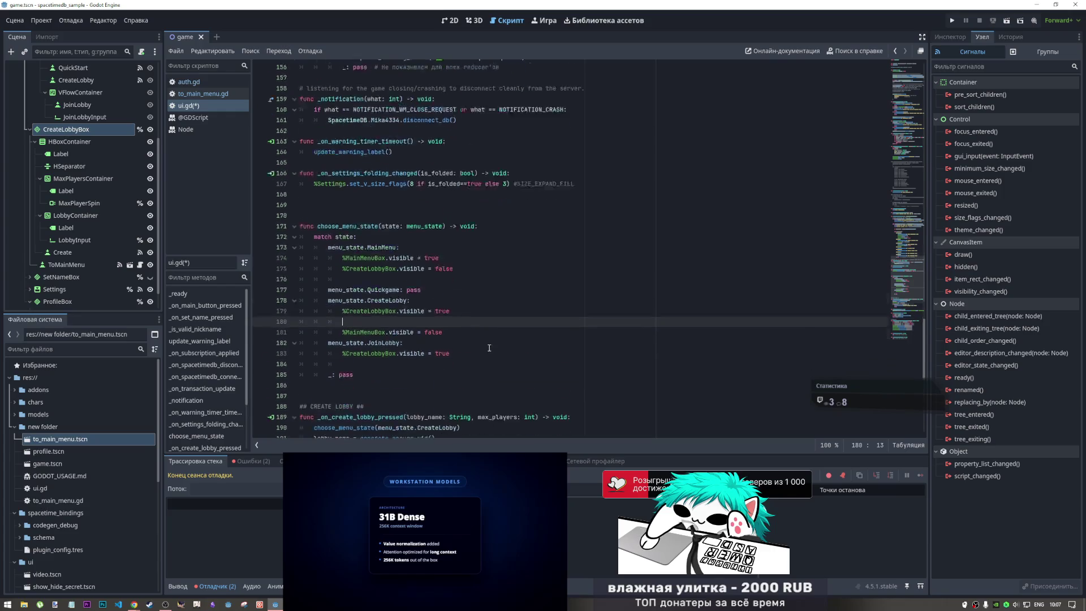
pyautogui.scroll(-10, 489, 348)
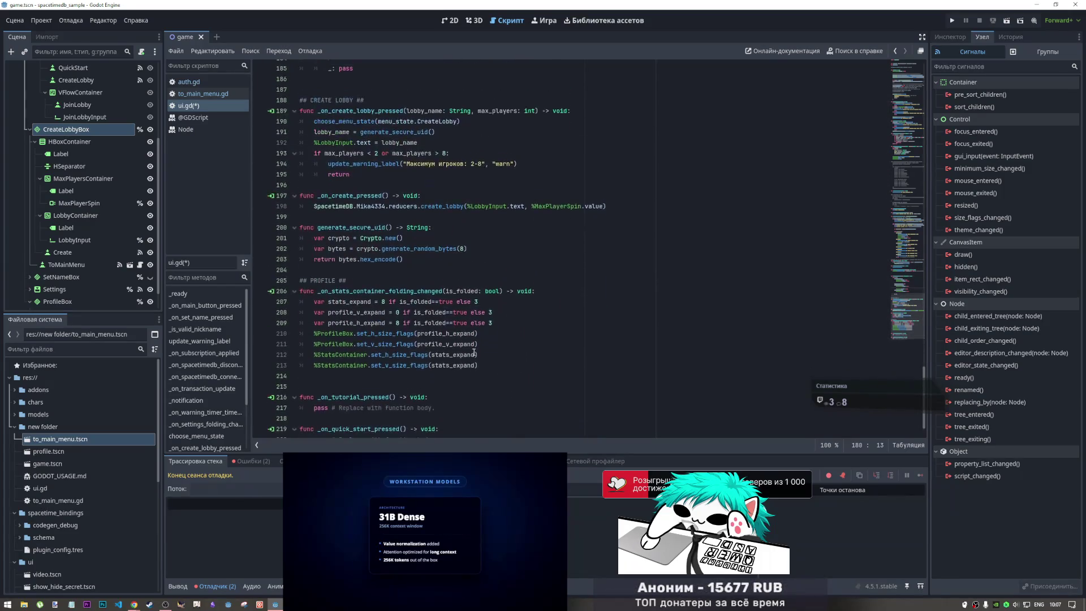
pyautogui.scroll(16, 475, 352)
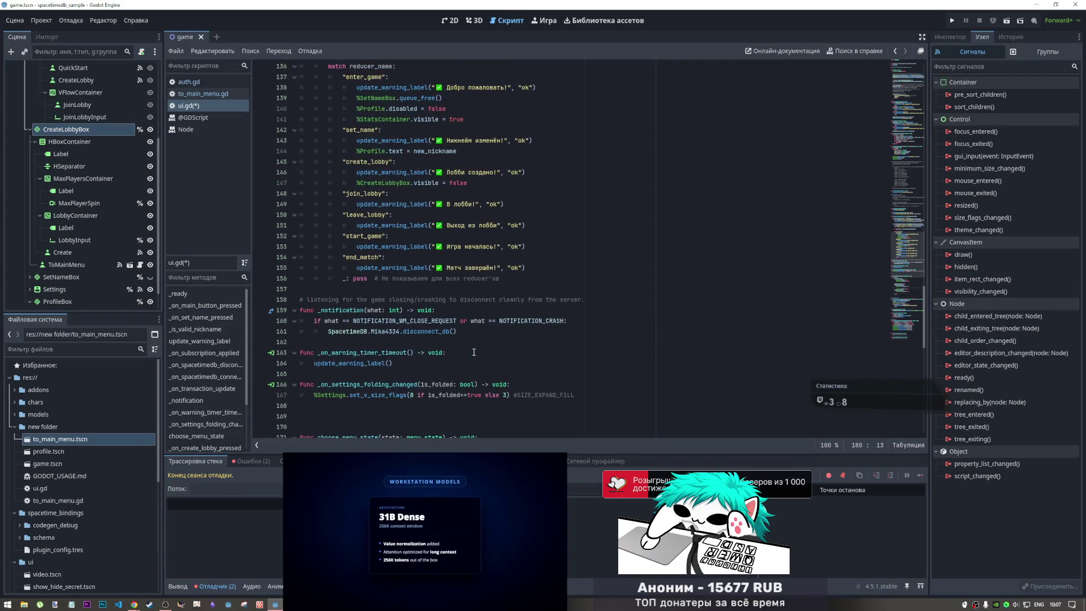
# - Search ui.gd for 'disable' and select the %Profile.disabled = false line on line 140
pyautogui.hotkey('ctrl', 'f')
pyautogui.write('di')
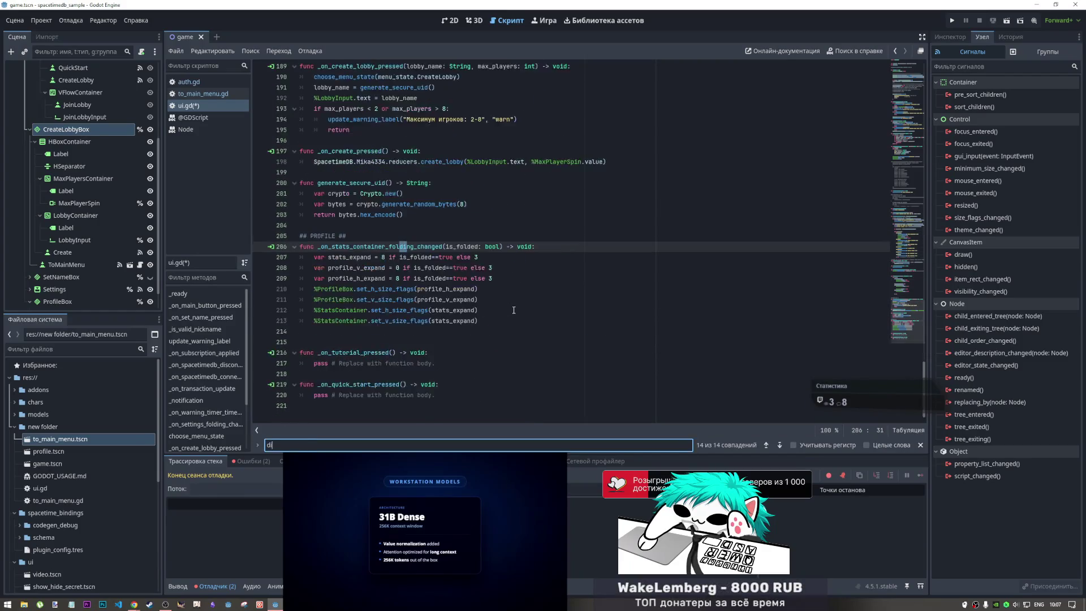
pyautogui.write('sable')
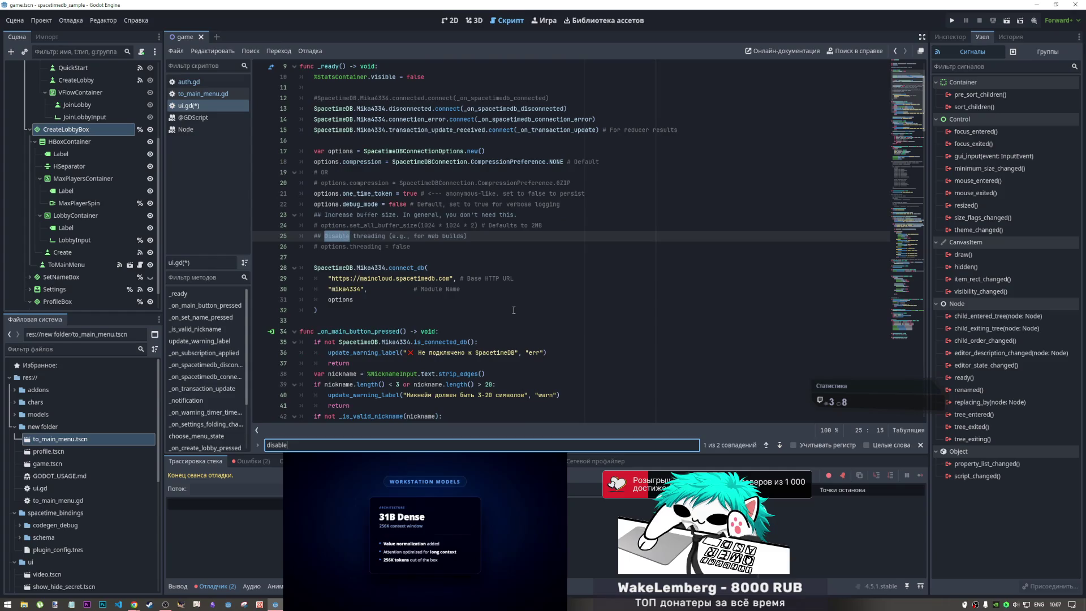
pyautogui.click(782, 447)
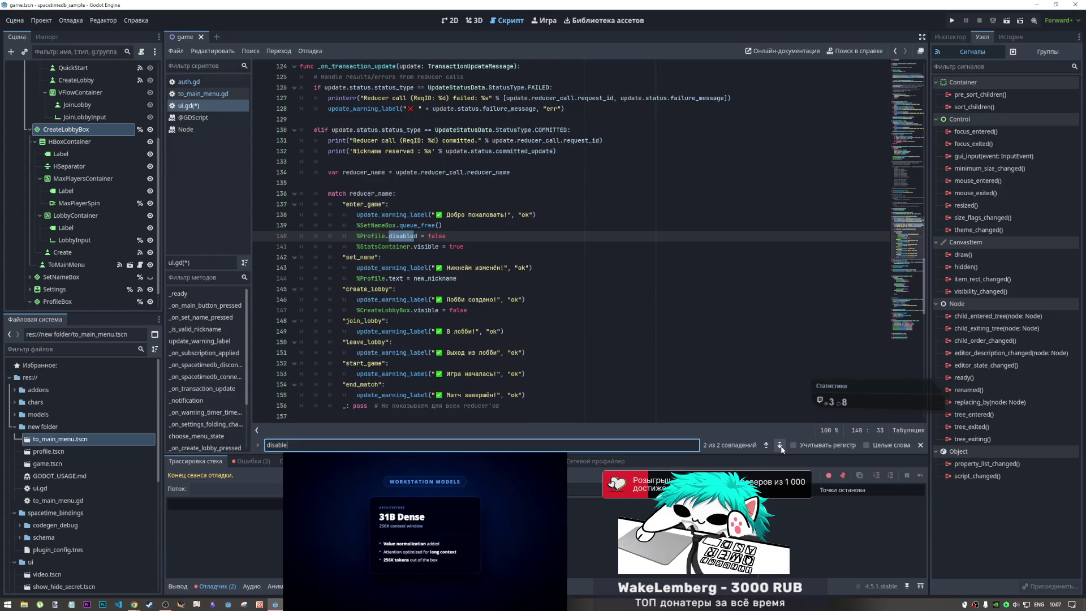
pyautogui.click(448, 236)
pyautogui.moveTo(399, 234); pyautogui.dragTo(357, 237)
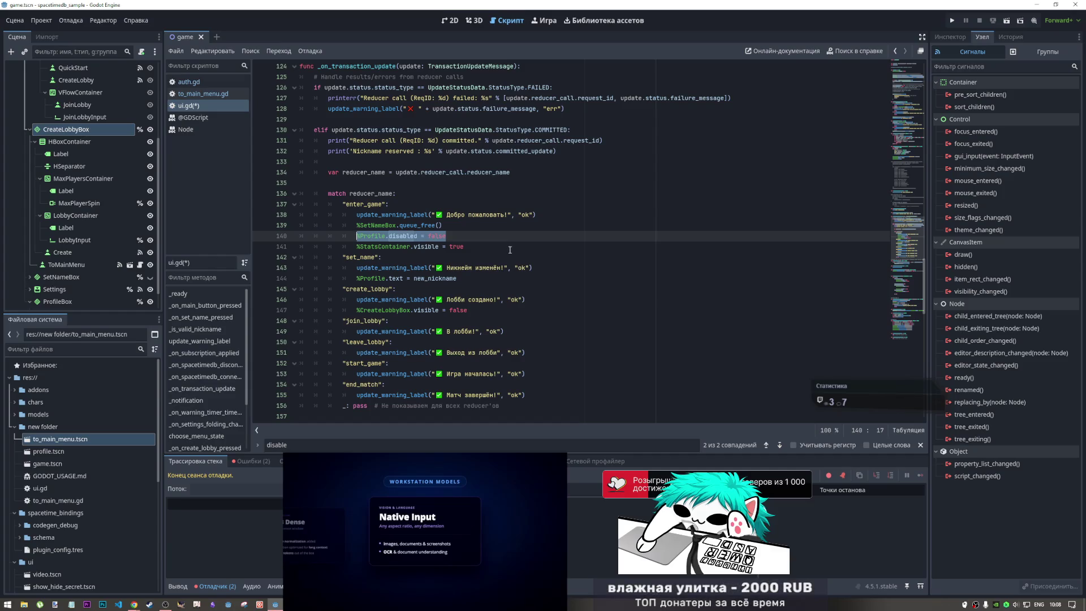
# - Scroll back to choose_menu_state and put the caret on line 184
pyautogui.scroll(-8, 470, 290)
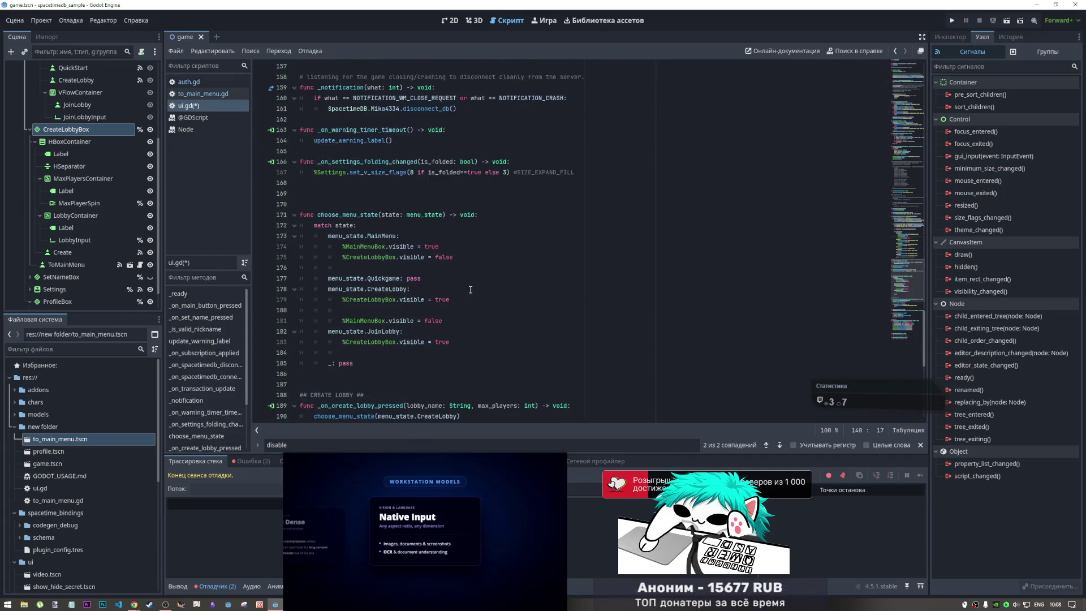
pyautogui.scroll(-8, 470, 289)
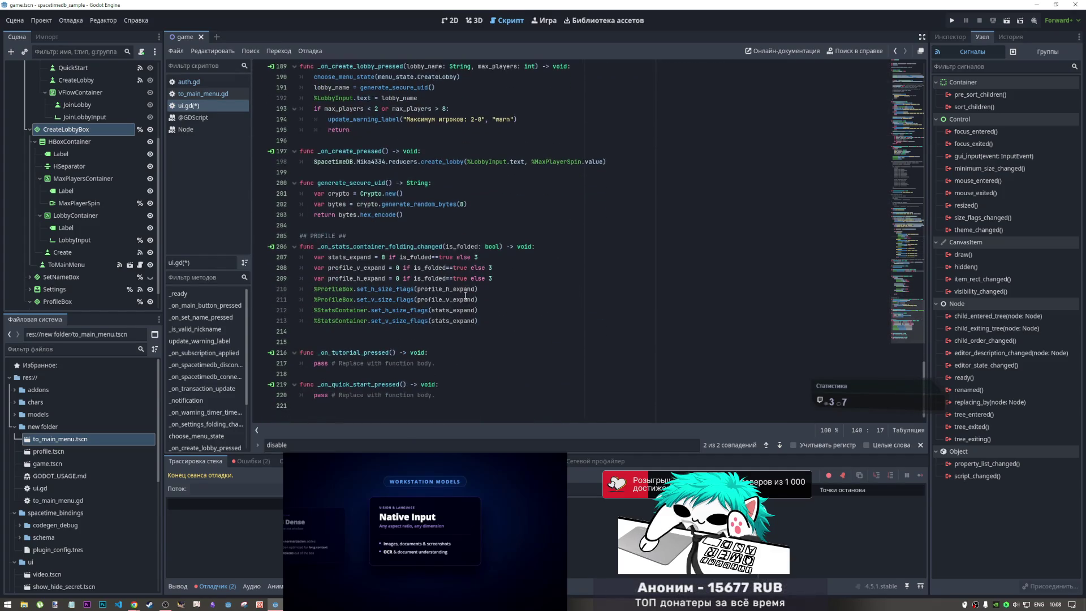
pyautogui.scroll(5, 465, 295)
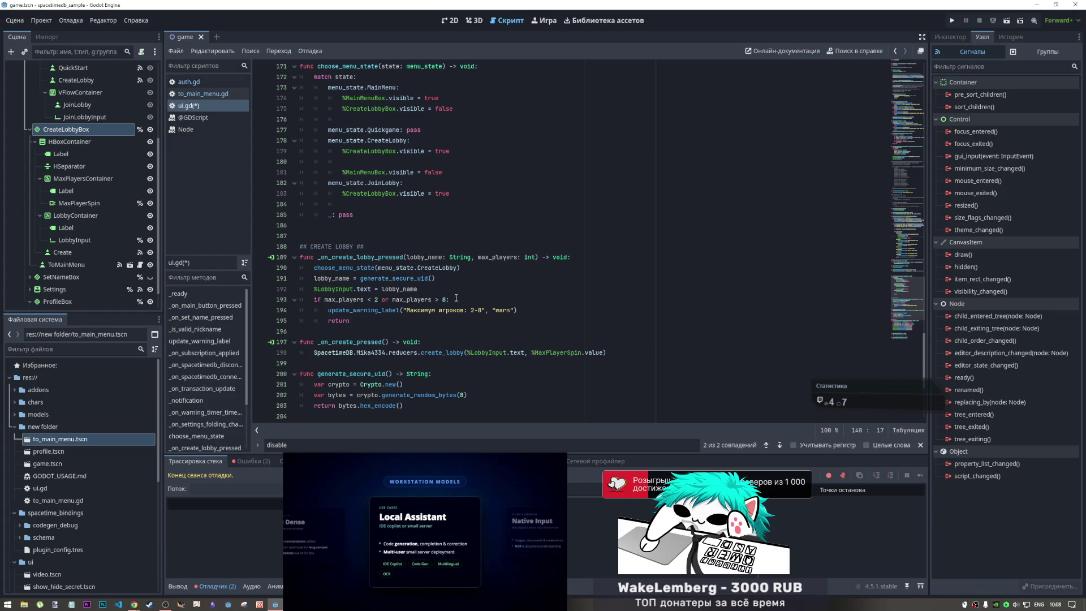
pyautogui.scroll(-4, 456, 298)
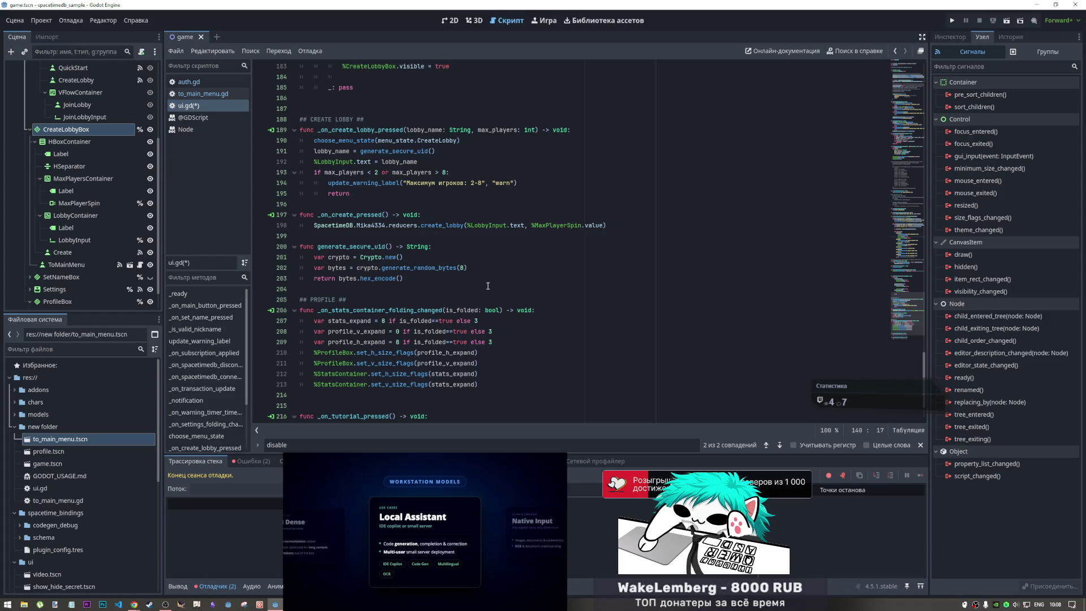
pyautogui.scroll(10, 436, 326)
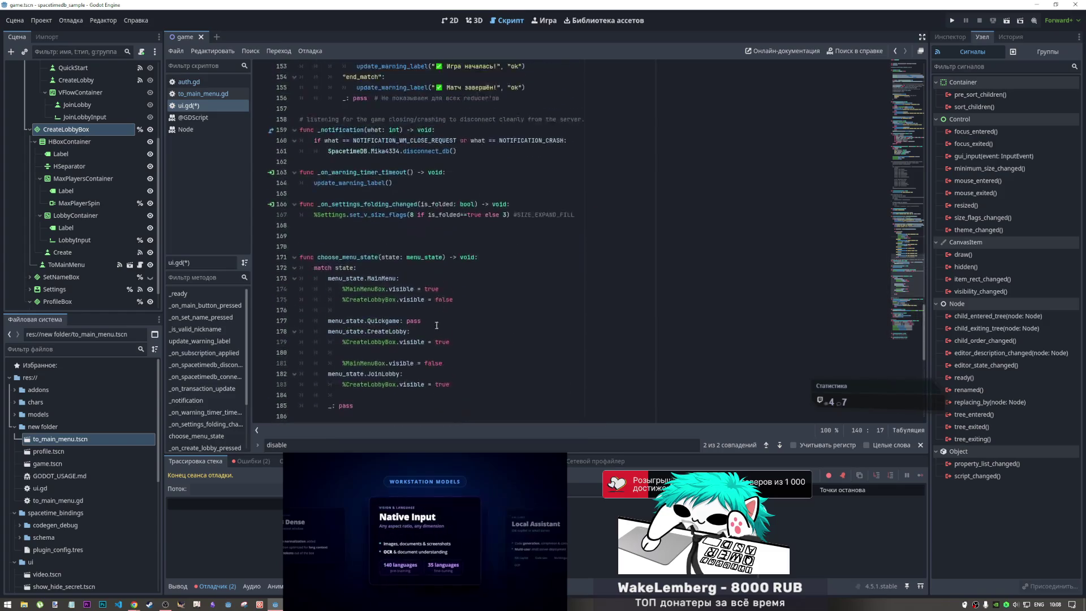
pyautogui.scroll(-3, 346, 287)
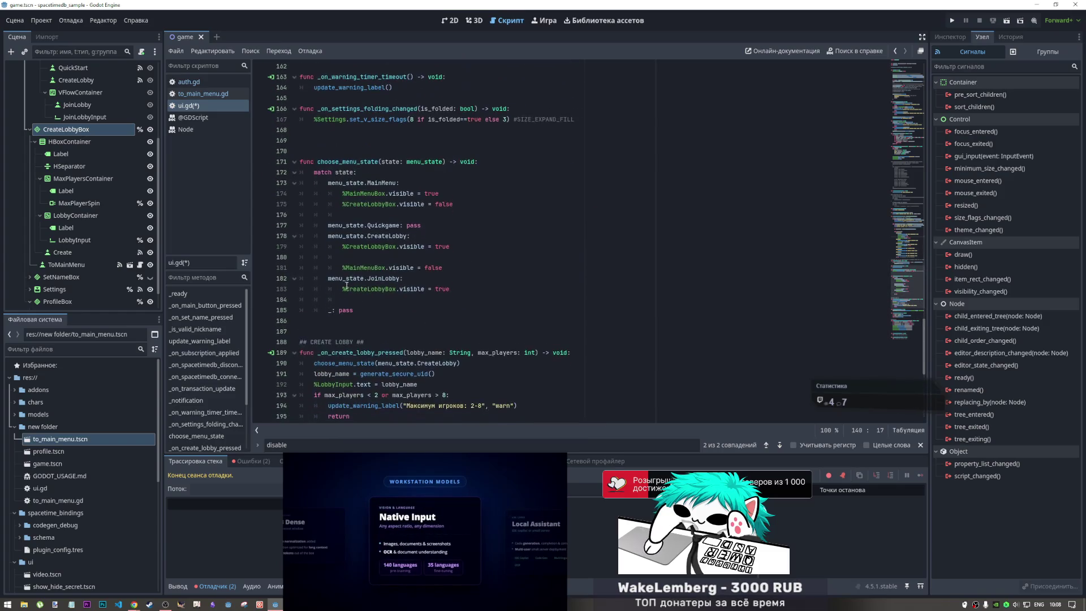
pyautogui.click(382, 300)
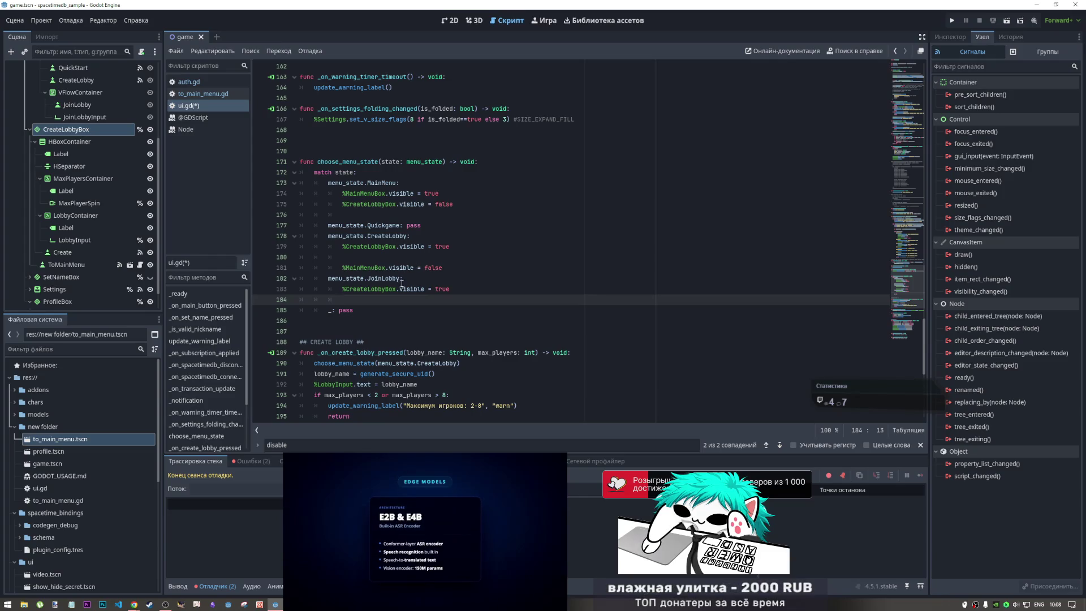
# - Copy %MainMenuBox.visible = false and paste it under the JoinLobby case
pyautogui.click(344, 268)
pyautogui.moveTo(344, 268); pyautogui.dragTo(444, 269)
pyautogui.click(448, 283)
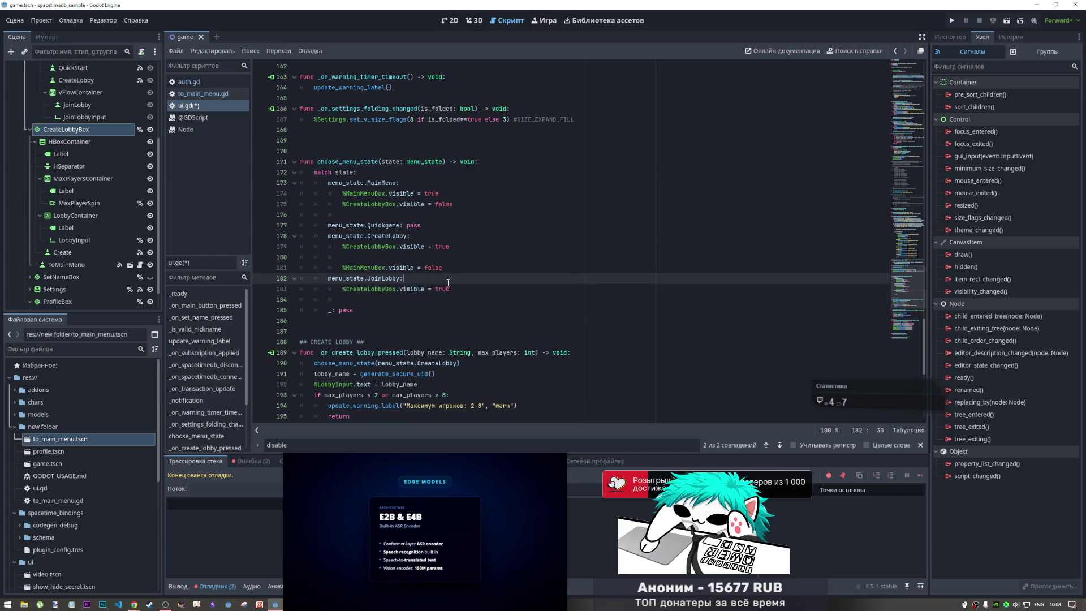
pyautogui.press('Return')
pyautogui.write('%MainMenuBox.visible = false')
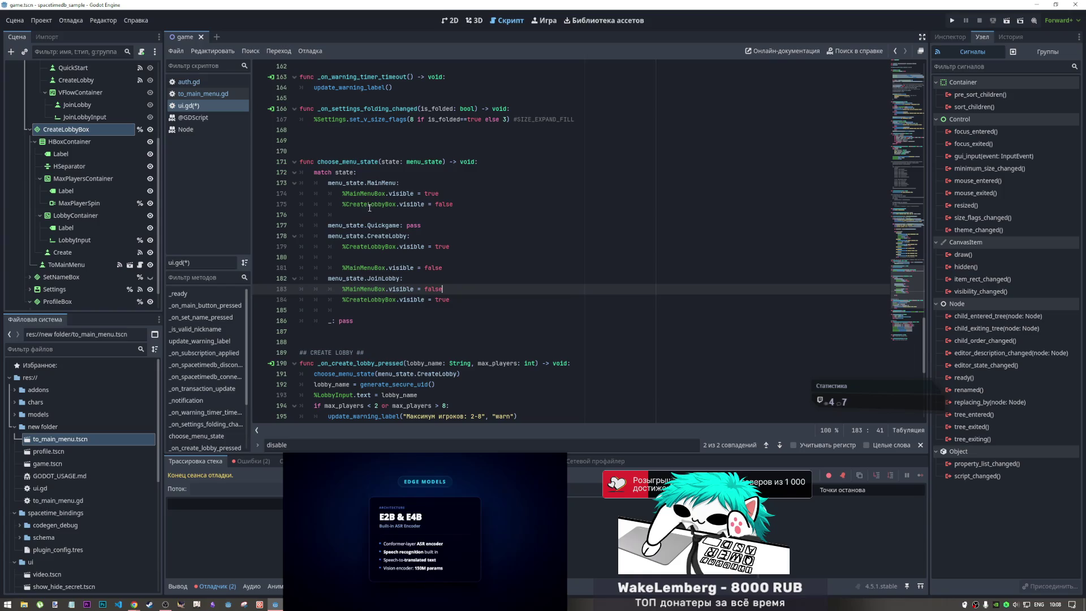
# - Clean up the indentation on line 185, then show the Create Lobby panel in the 2D view
pyautogui.moveTo(460, 206); pyautogui.dragTo(354, 204)
pyautogui.click(396, 310)
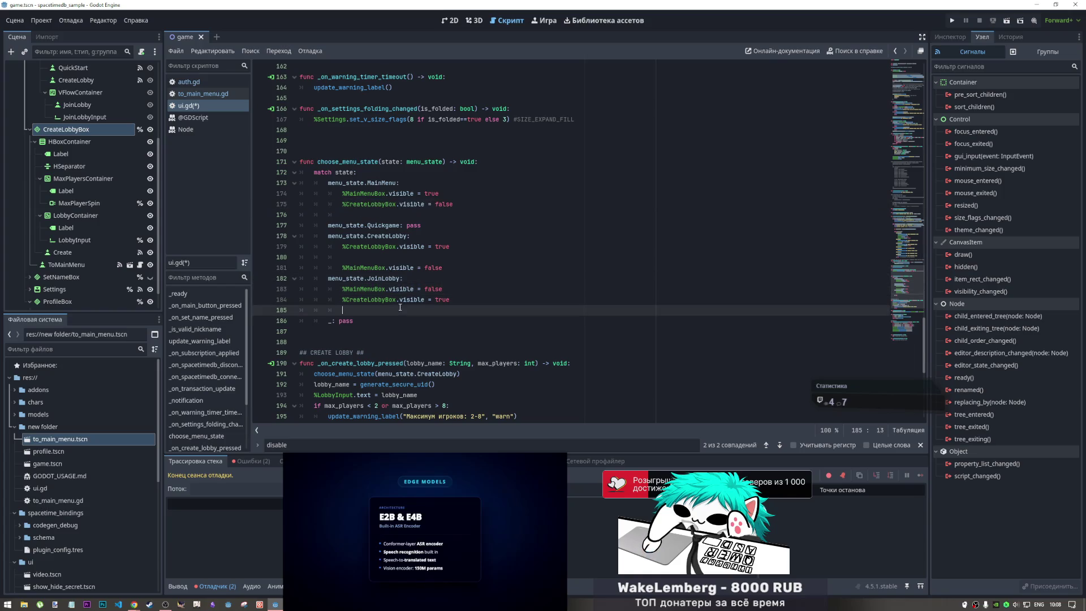
pyautogui.moveTo(342, 310); pyautogui.dragTo(251, 307)
pyautogui.press('End')
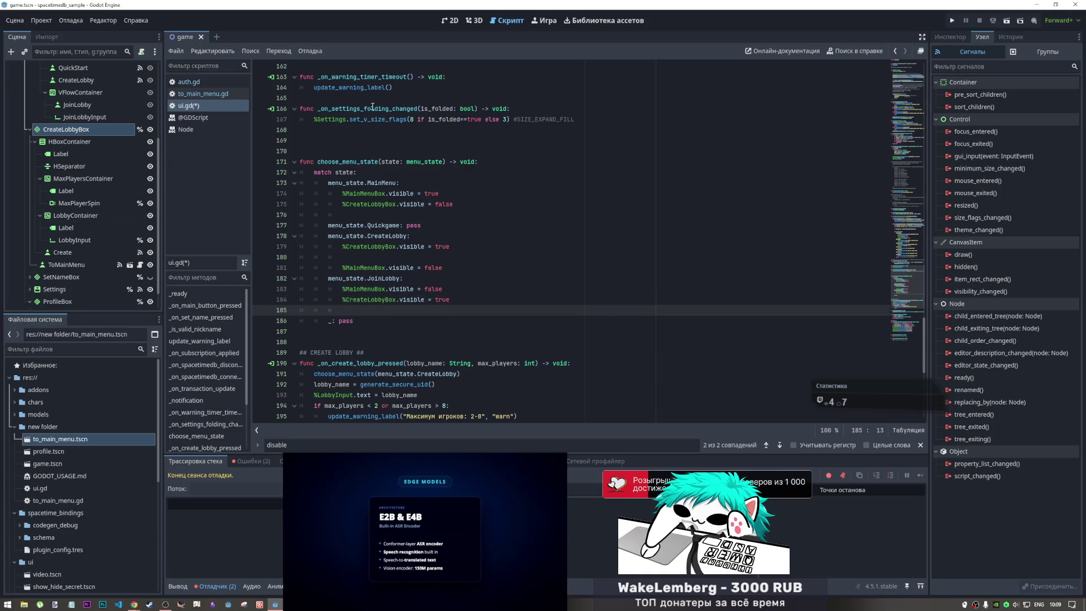
pyautogui.click(452, 21)
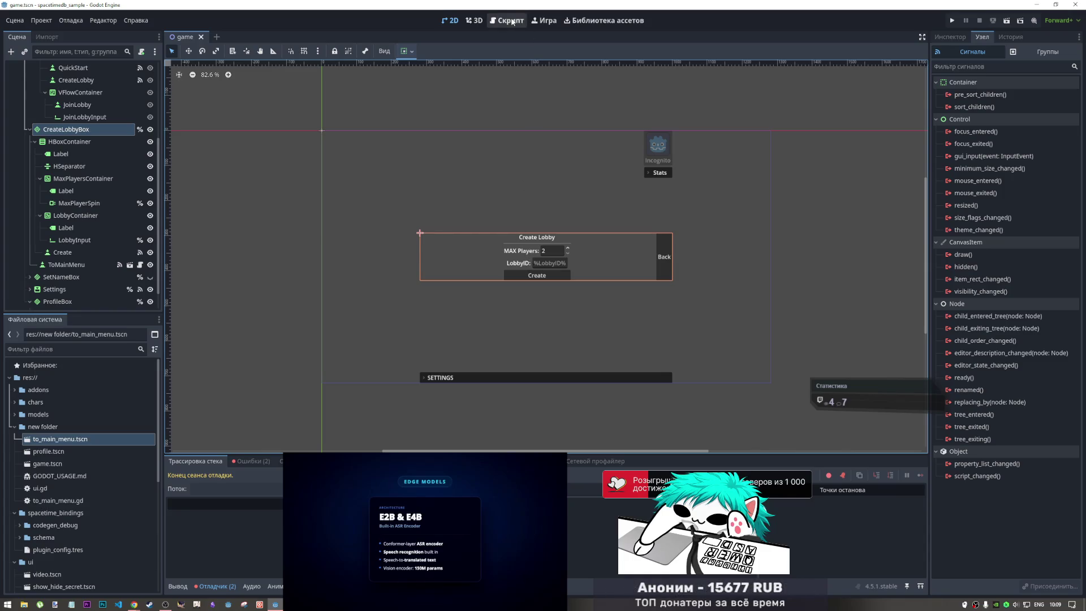
# - Scroll the Scene dock to inspect the JoinLobby node, then return to the ui.gd script
pyautogui.scroll(2, 118, 244)
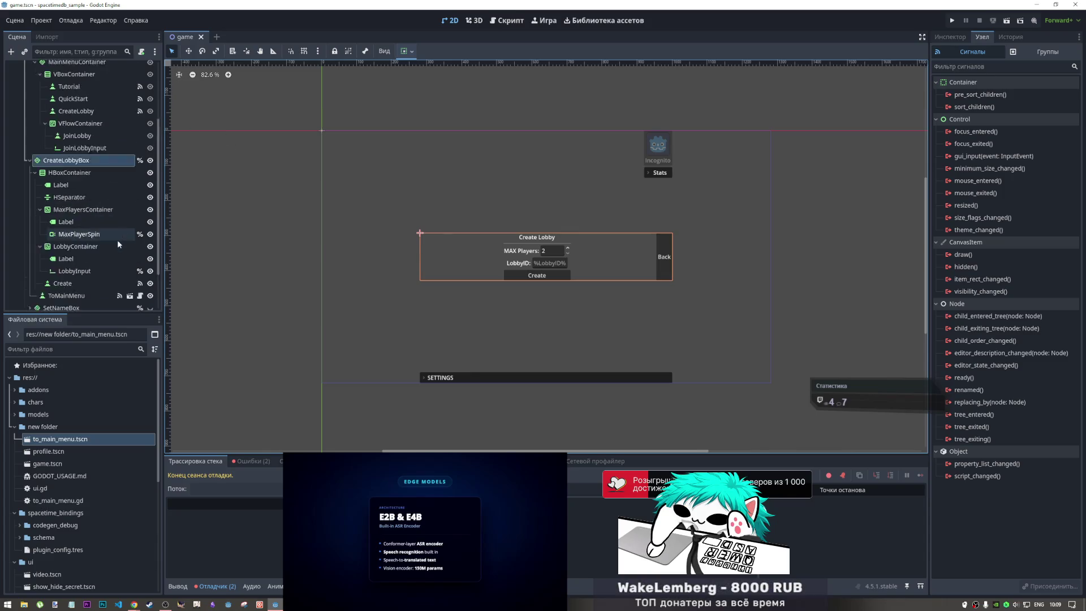
pyautogui.scroll(4, 117, 240)
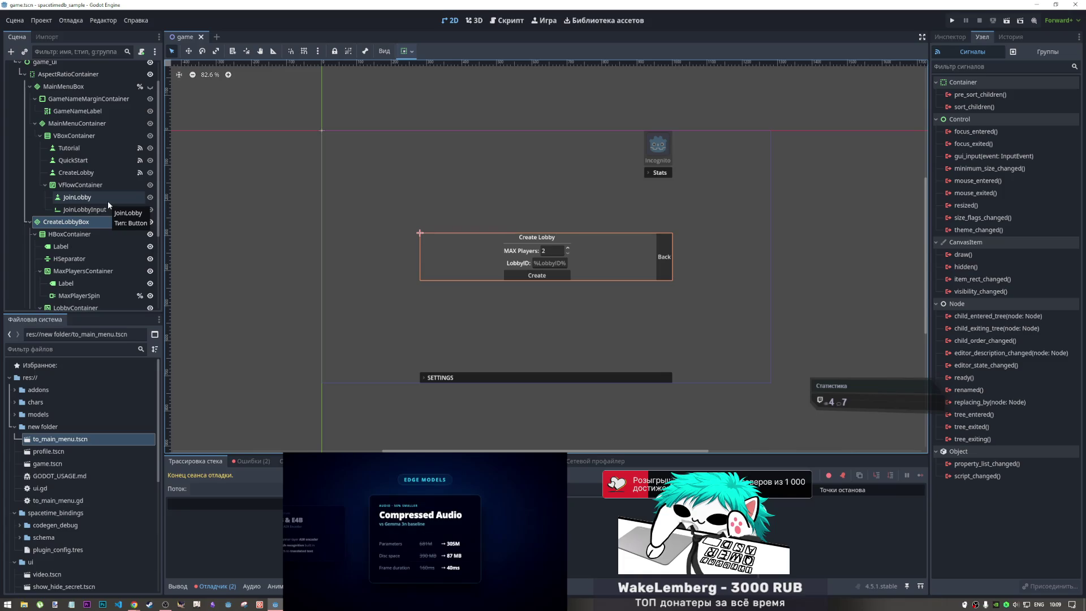
pyautogui.click(507, 21)
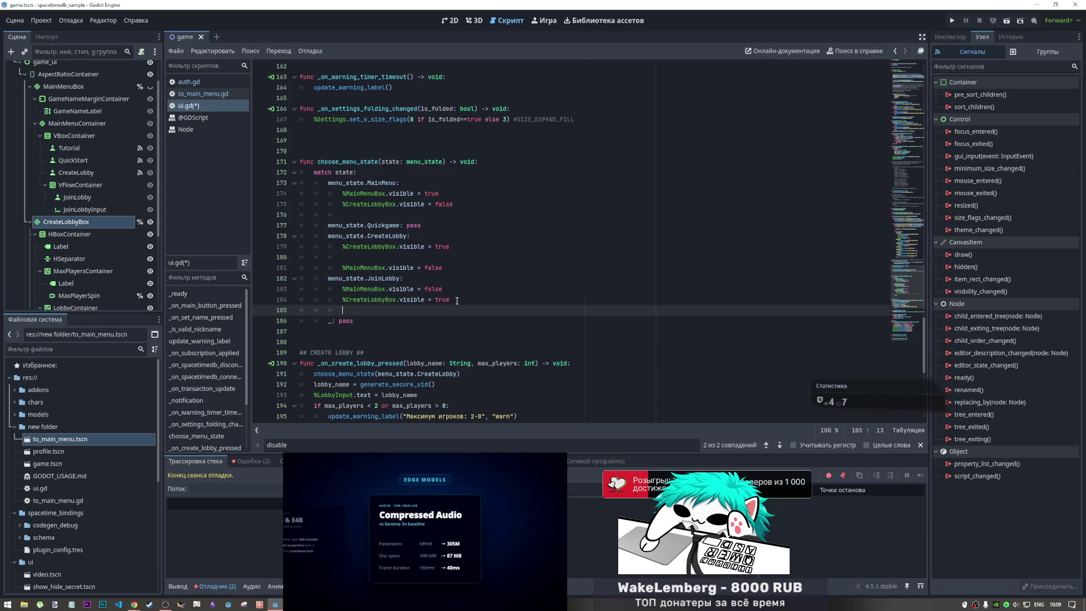
# - Delete the CreateLobbyBox line from JoinLobby and the stray blank line in the CreateLobby case
pyautogui.keyDown('shift'); pyautogui.click(274, 278); pyautogui.keyUp('shift')
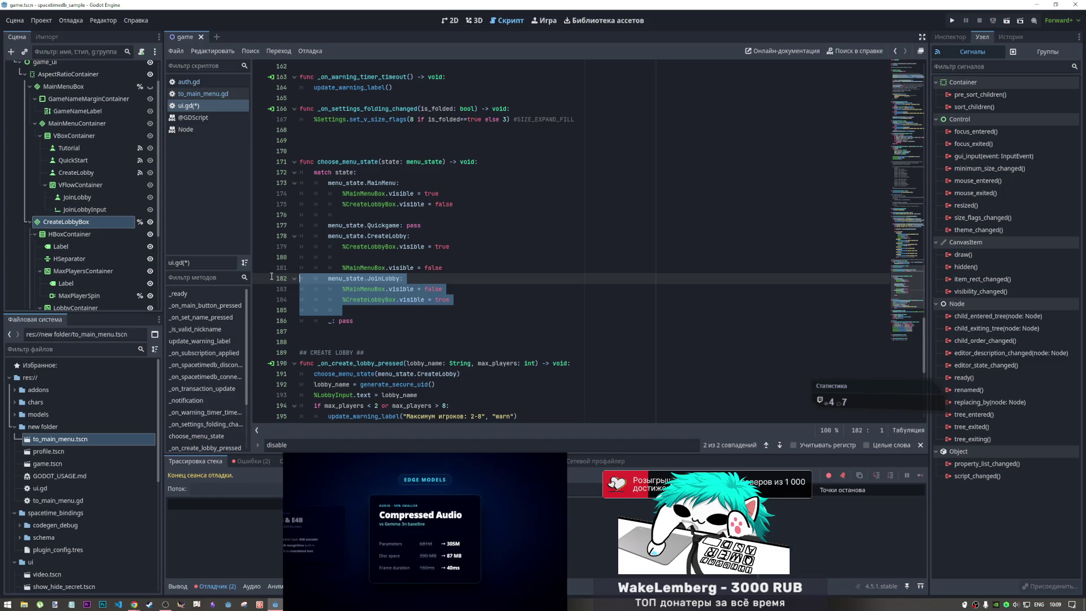
pyautogui.keyDown('shift'); pyautogui.click(335, 300); pyautogui.keyUp('shift')
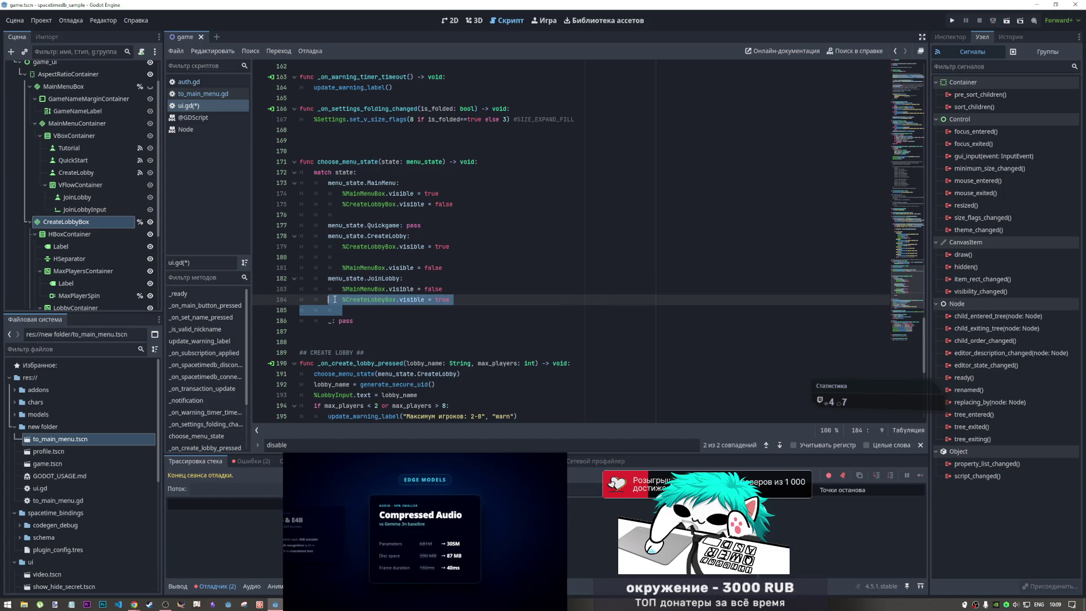
pyautogui.keyDown('shift'); pyautogui.click(269, 298); pyautogui.keyUp('shift')
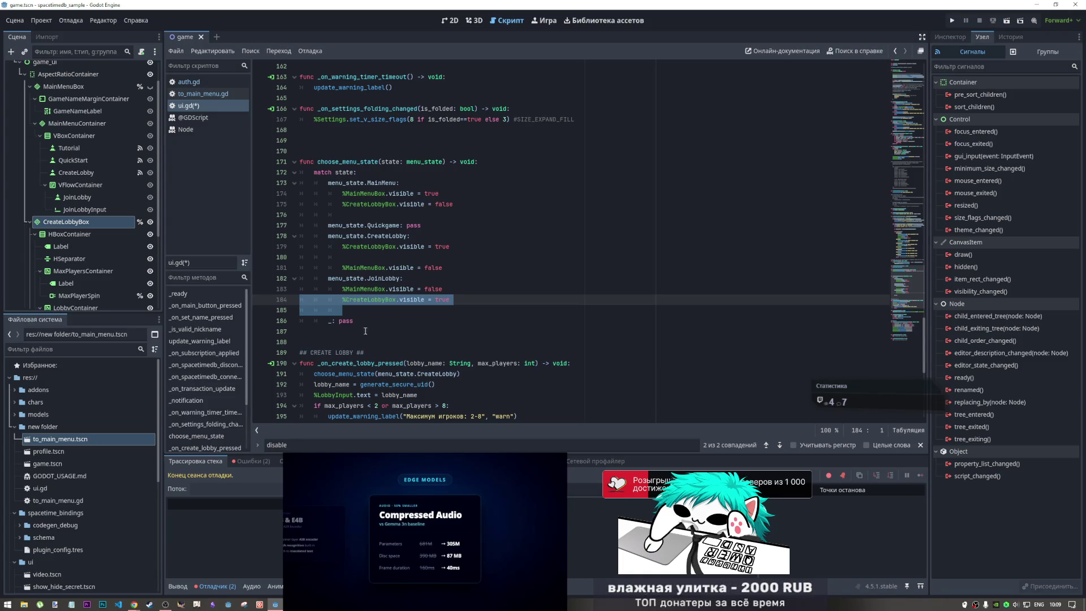
pyautogui.press('BackSpace')
pyautogui.press('BackSpace')
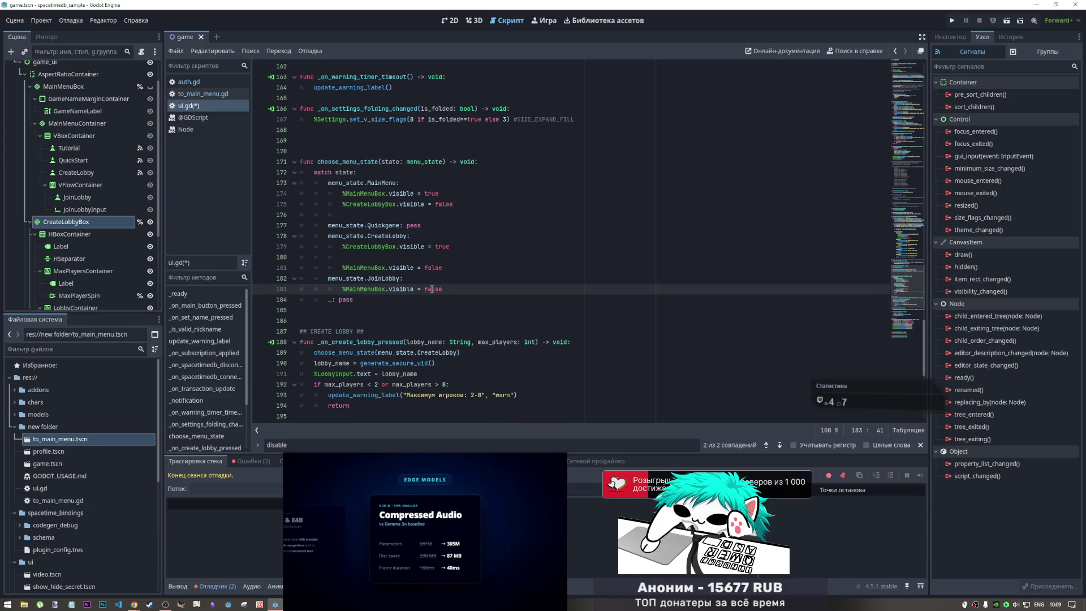
pyautogui.click(279, 257)
pyautogui.press('BackSpace')
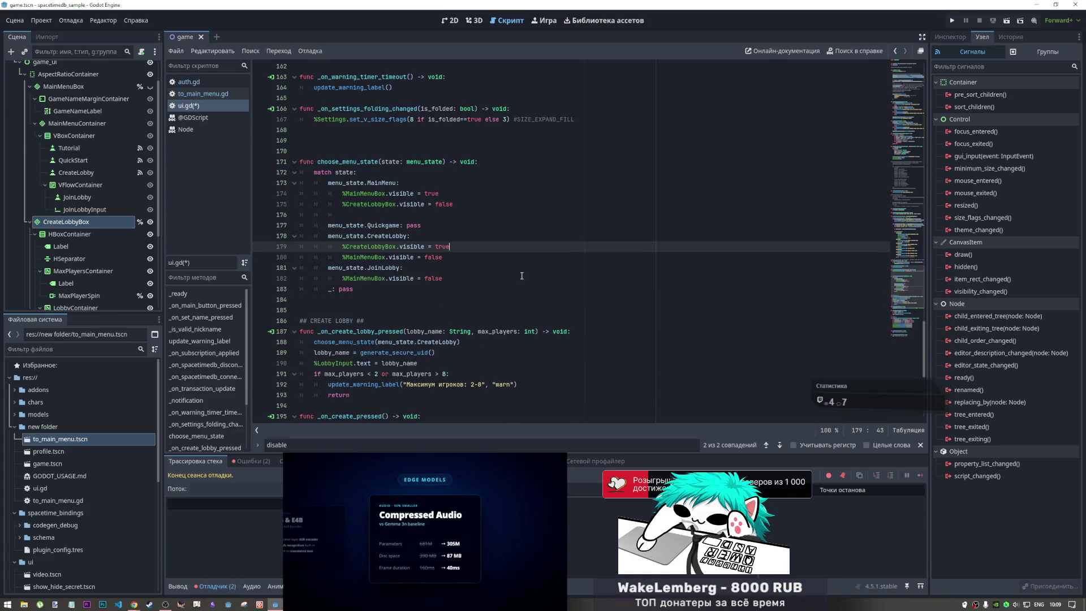
pyautogui.click(482, 283)
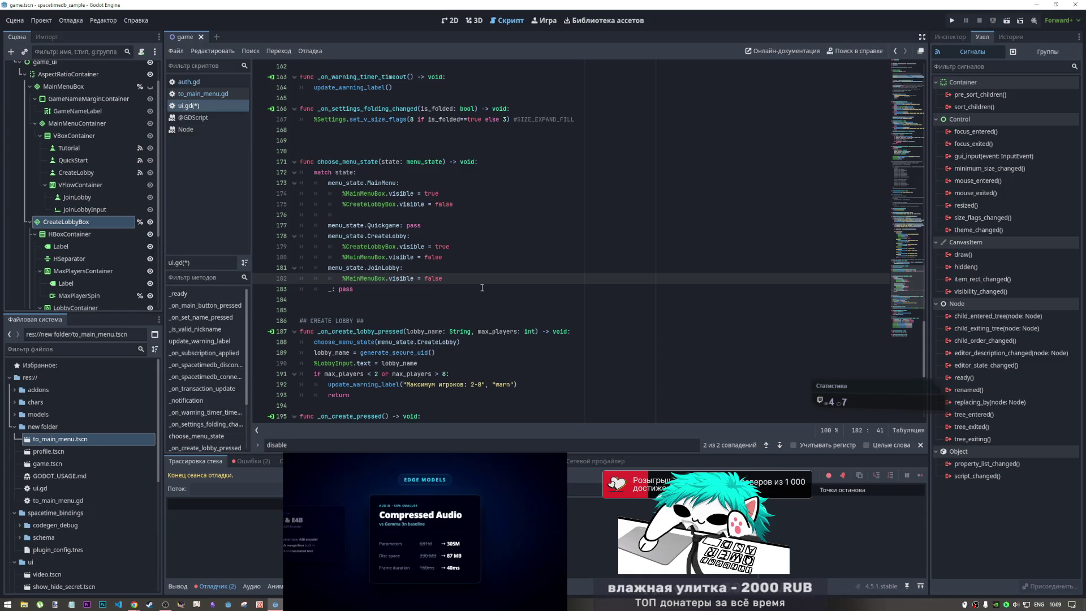
# - Replace pass in the Quickgame case with %MainMenuBox.visible = false and save
pyautogui.moveTo(443, 257); pyautogui.dragTo(342, 257)
pyautogui.hotkey('ctrl', 'c')
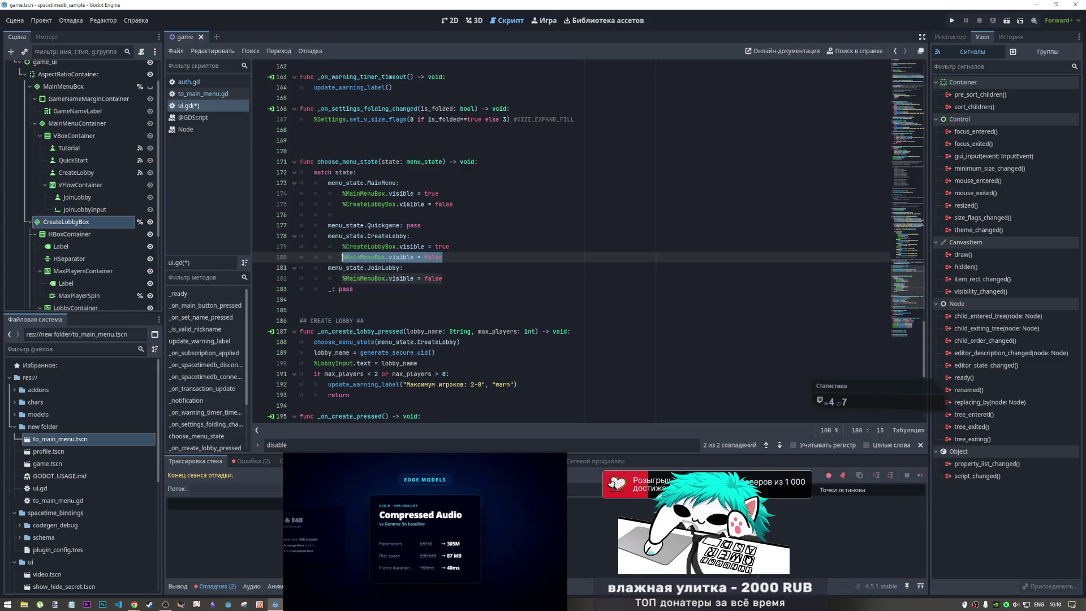
pyautogui.click(436, 224)
pyautogui.press('BackSpace')
pyautogui.press('BackSpace')
pyautogui.press('BackSpace')
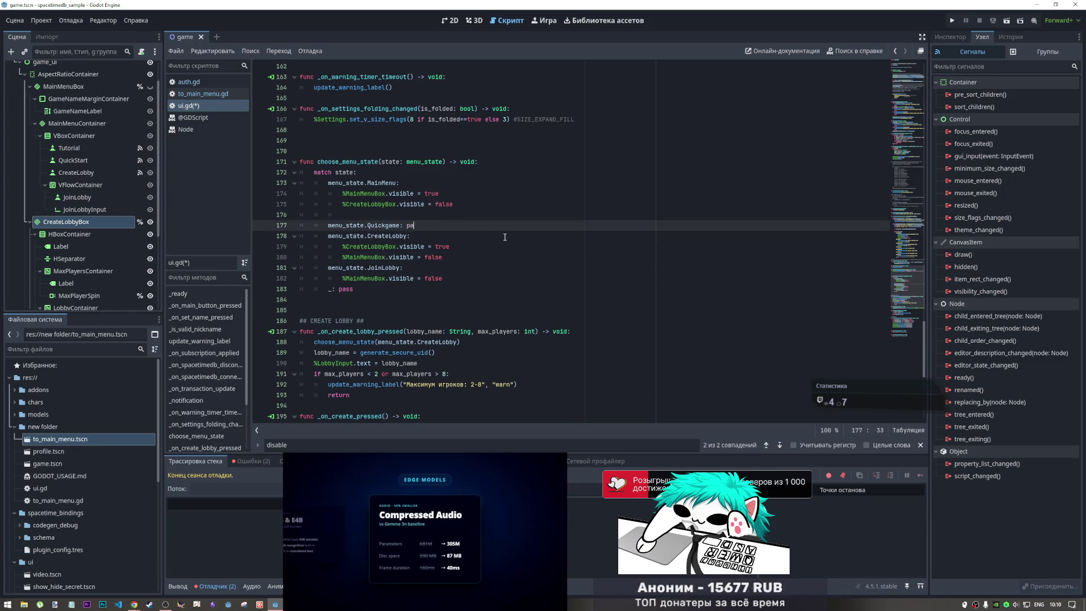
pyautogui.press('Return')
pyautogui.hotkey('ctrl', 'v')
pyautogui.hotkey('ctrl', 's')
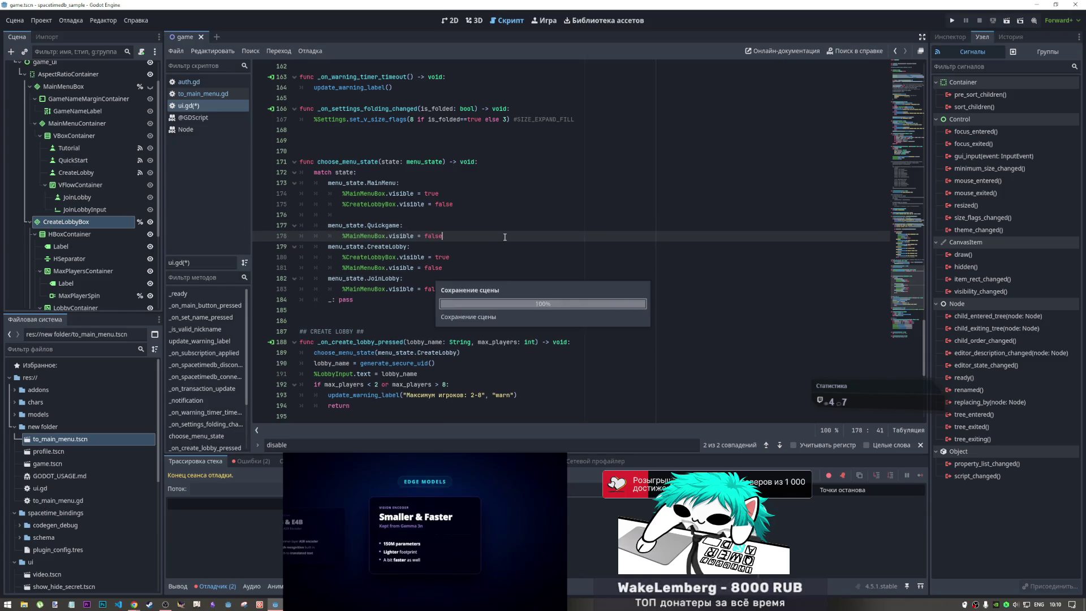
# - Remove the stray blank line and add an unindented empty line after the Quickgame case
pyautogui.moveTo(342, 215); pyautogui.dragTo(285, 215)
pyautogui.press('BackSpace')
pyautogui.press('BackSpace')
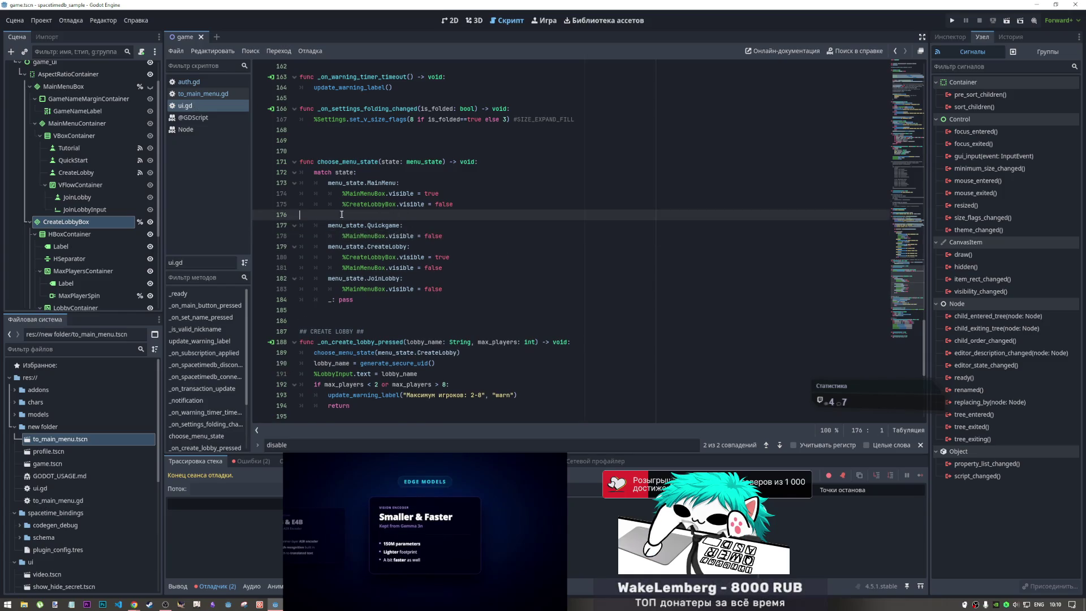
pyautogui.click(446, 225)
pyautogui.press('Return')
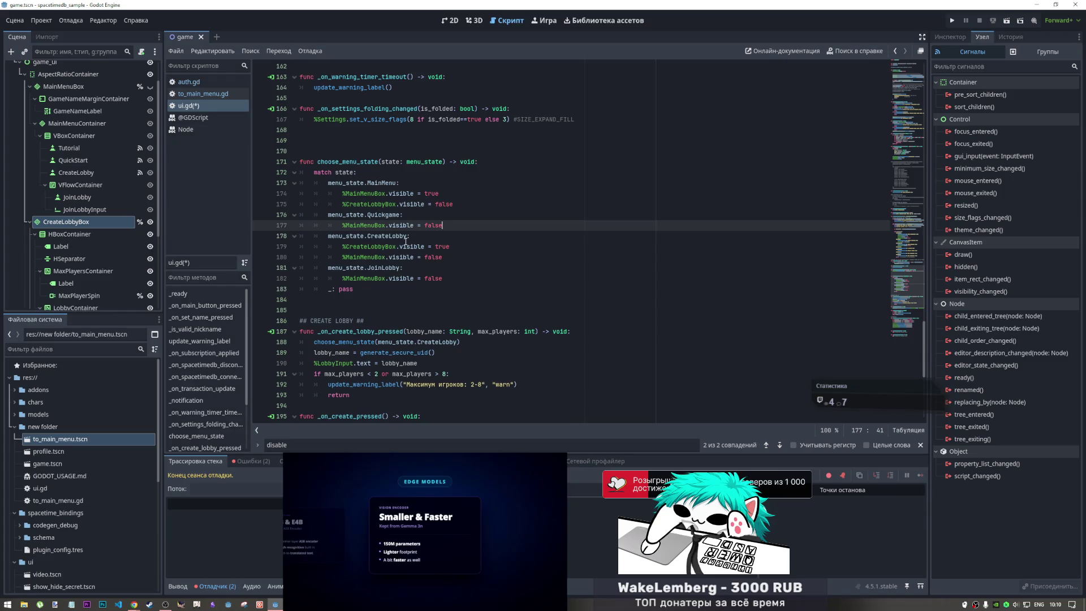
pyautogui.moveTo(353, 235); pyautogui.dragTo(286, 235)
pyautogui.press('BackSpace')
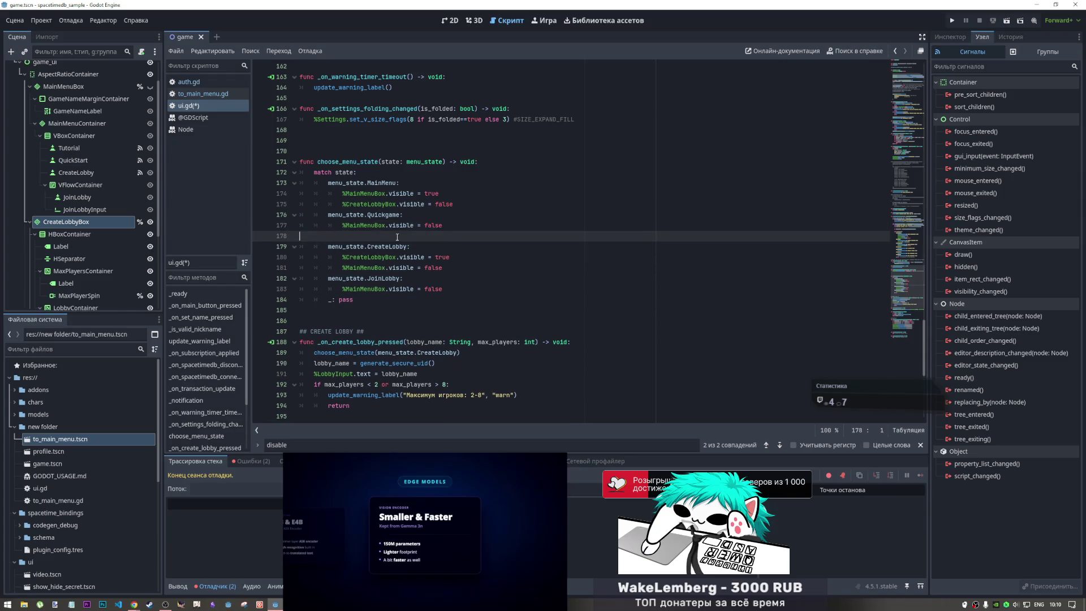
# - Insert blank lines after the MainMenu, CreateLobby and JoinLobby cases, then select the whole script
pyautogui.click(461, 205)
pyautogui.press('Return')
pyautogui.moveTo(464, 212); pyautogui.dragTo(295, 214)
pyautogui.press('BackSpace')
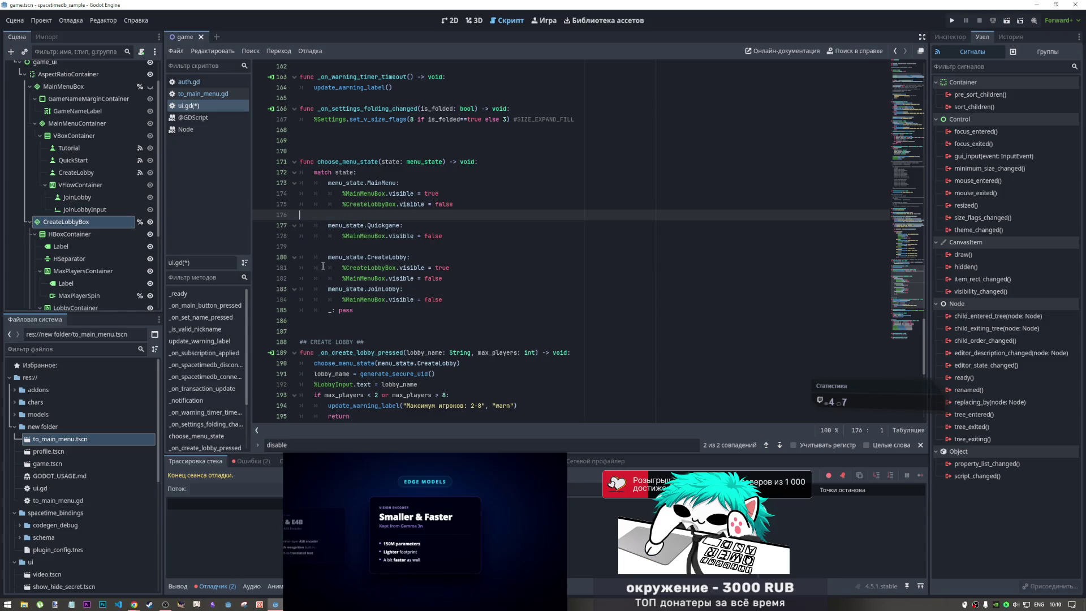
pyautogui.click(436, 281)
pyautogui.press('Return')
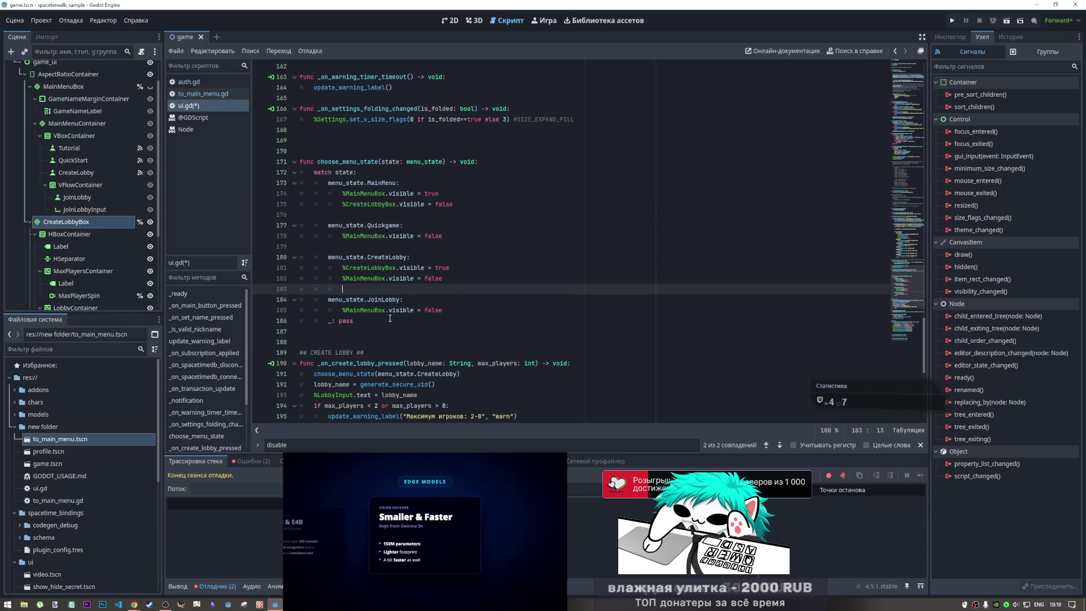
pyautogui.click(457, 311)
pyautogui.press('Return')
pyautogui.hotkey('ctrl', 'a')
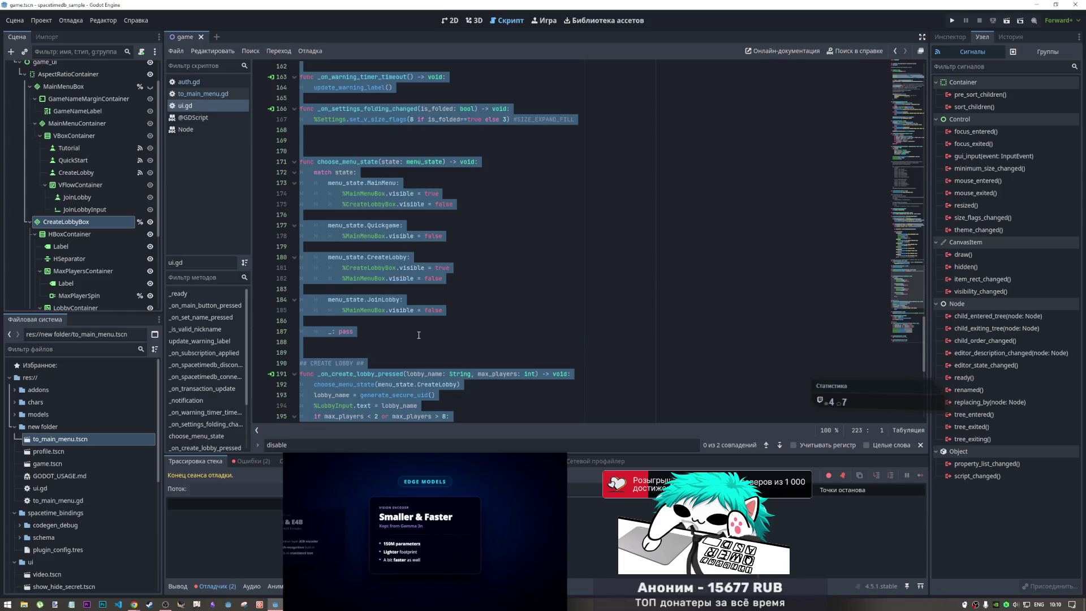
pyautogui.hotkey('ctrl', 's')
pyautogui.click(388, 302)
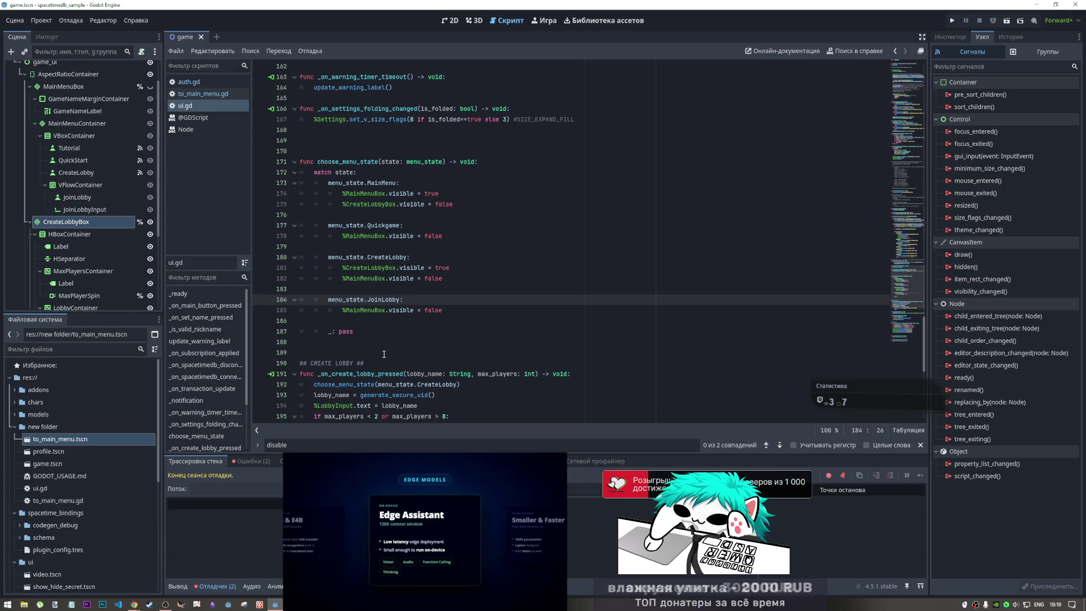
pyautogui.click(383, 353)
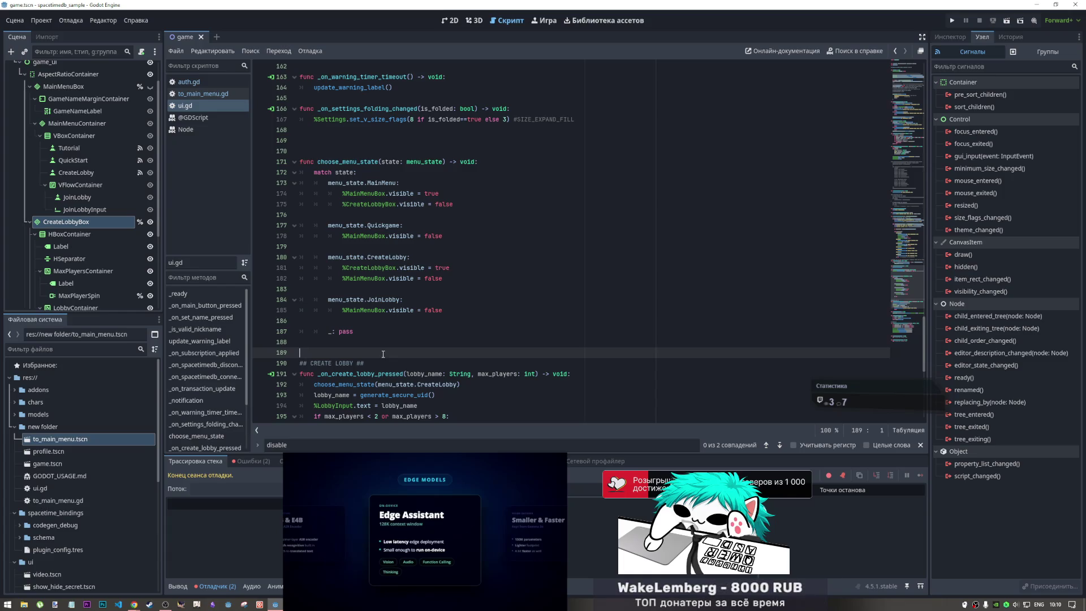
pyautogui.click(365, 299)
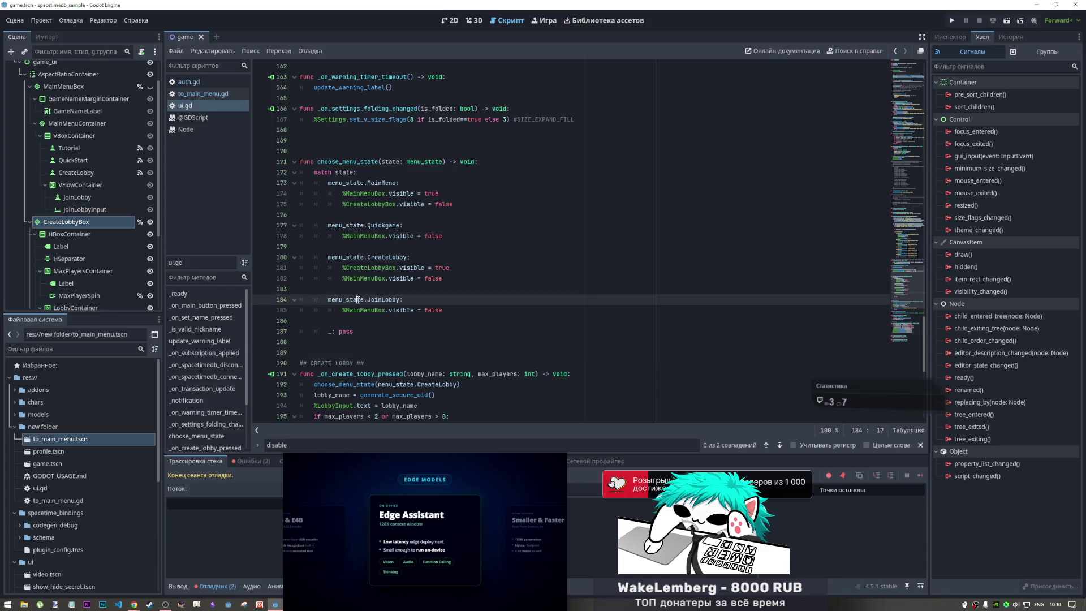
pyautogui.scroll(-1, 364, 317)
pyautogui.scroll(1, 364, 326)
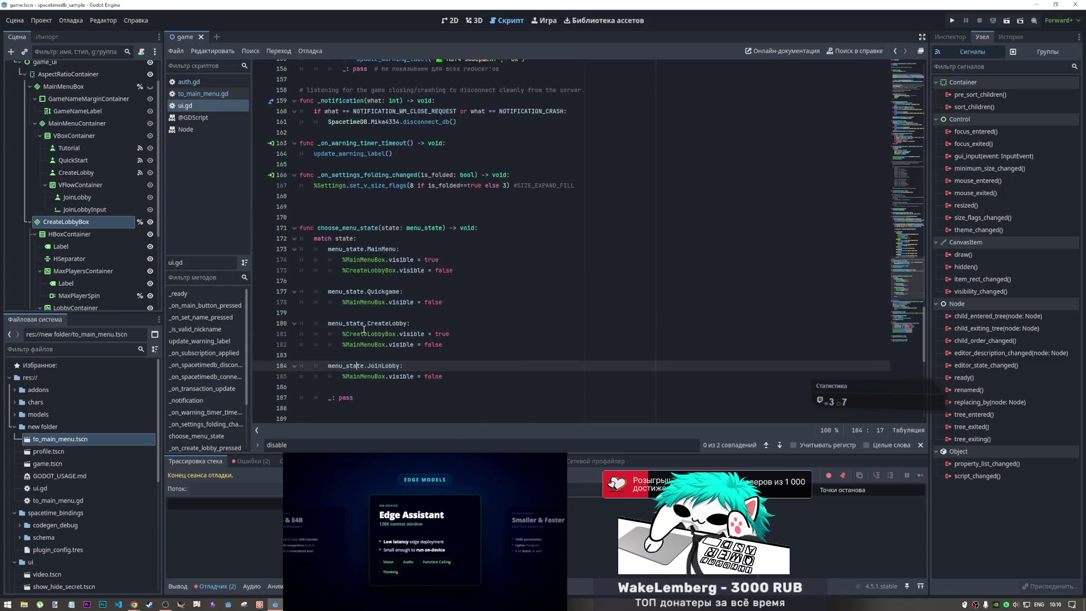
pyautogui.click(370, 215)
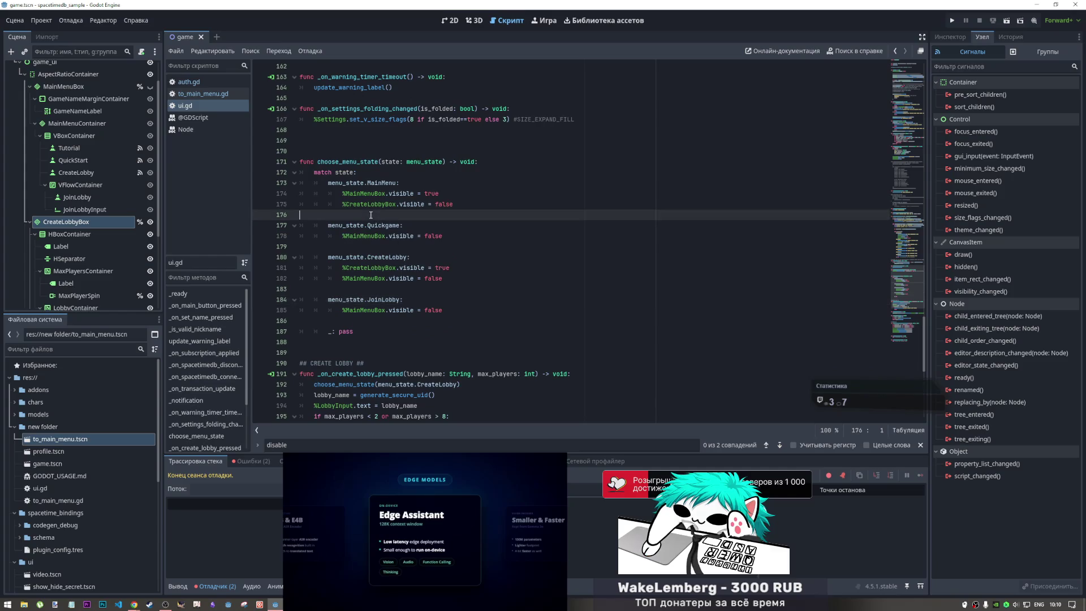
pyautogui.scroll(3, 372, 238)
pyautogui.scroll(-1, 356, 235)
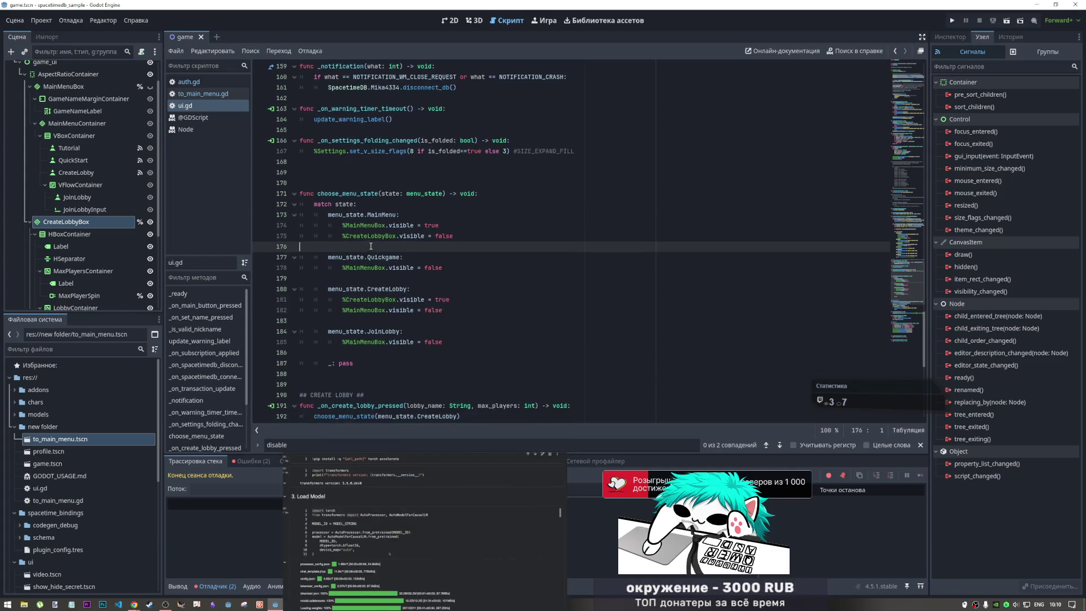
pyautogui.press('Up')
pyautogui.press('Up')
pyautogui.press('Up')
pyautogui.scroll(-4, 338, 232)
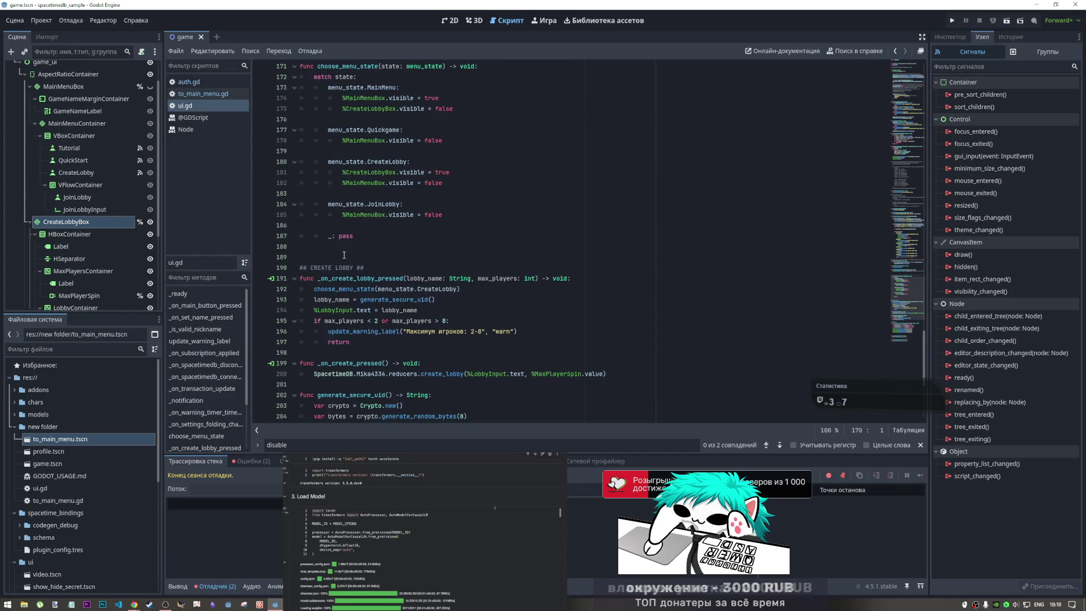
pyautogui.scroll(4, 329, 311)
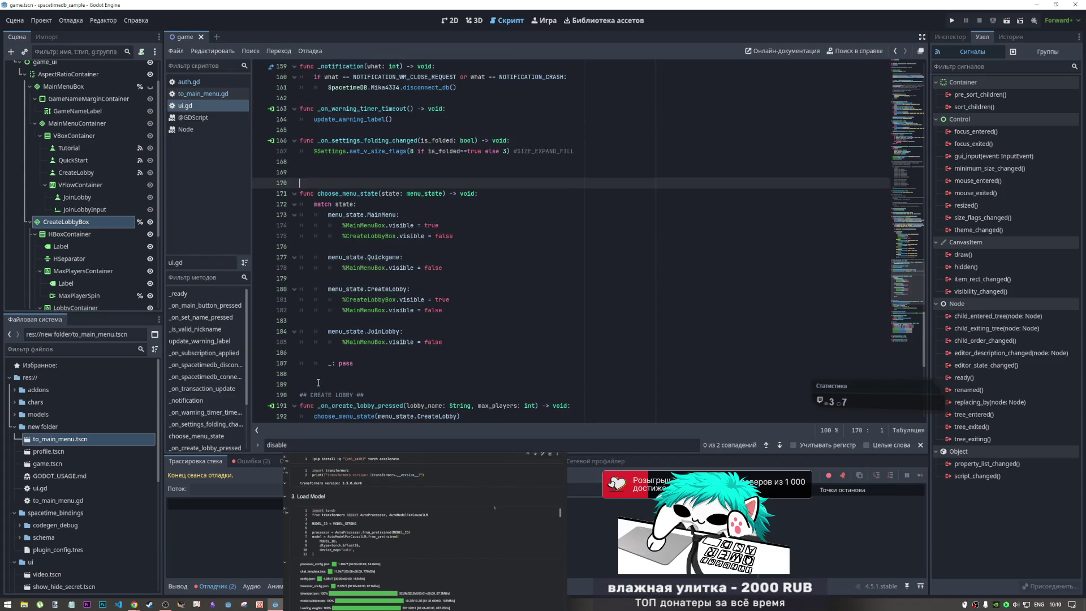
pyautogui.moveTo(331, 261)
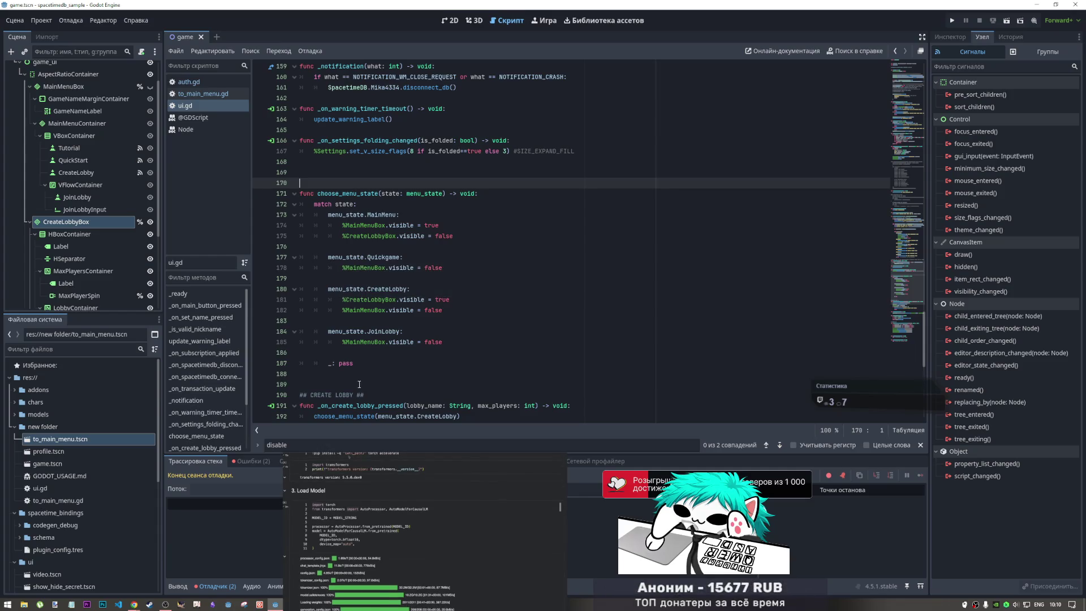
pyautogui.moveTo(365, 395); pyautogui.dragTo(302, 398)
pyautogui.hotkey('ctrl', 'c')
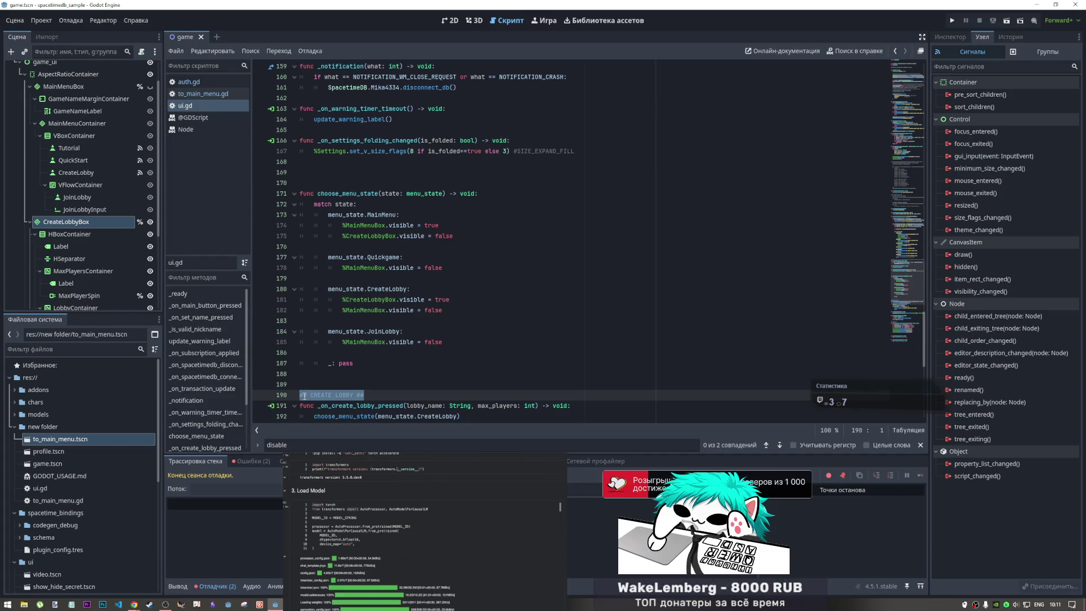
# - Paste the header comment above choose_menu_state and rename it to '## MENU STATES ##'
pyautogui.click(315, 179)
pyautogui.hotkey('ctrl', 'v')
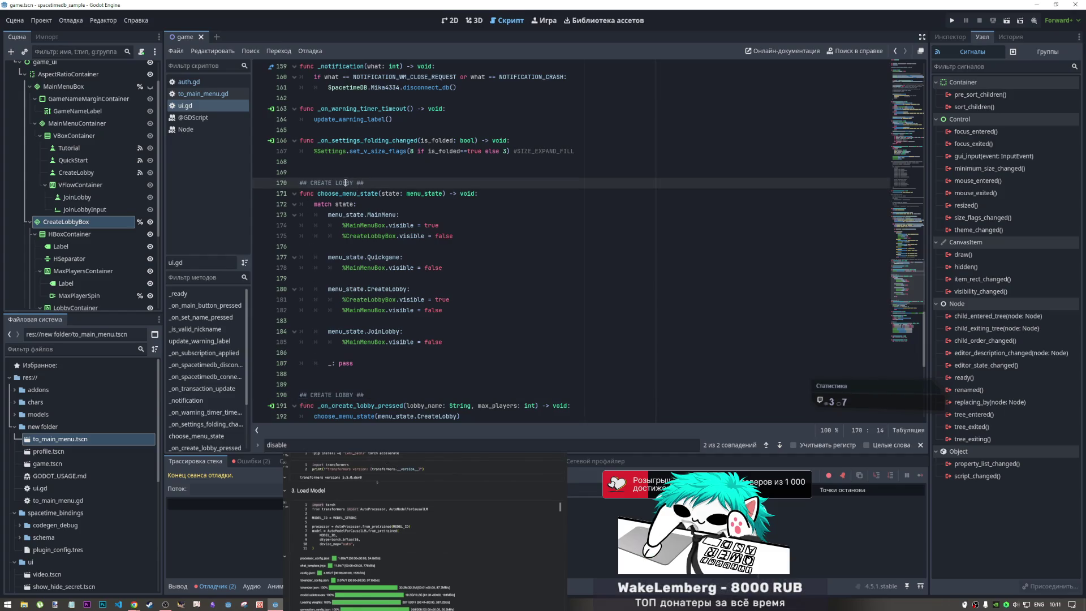
pyautogui.doubleClick(346, 183)
pyautogui.keyDown('shift'); pyautogui.click(313, 183); pyautogui.keyUp('shift')
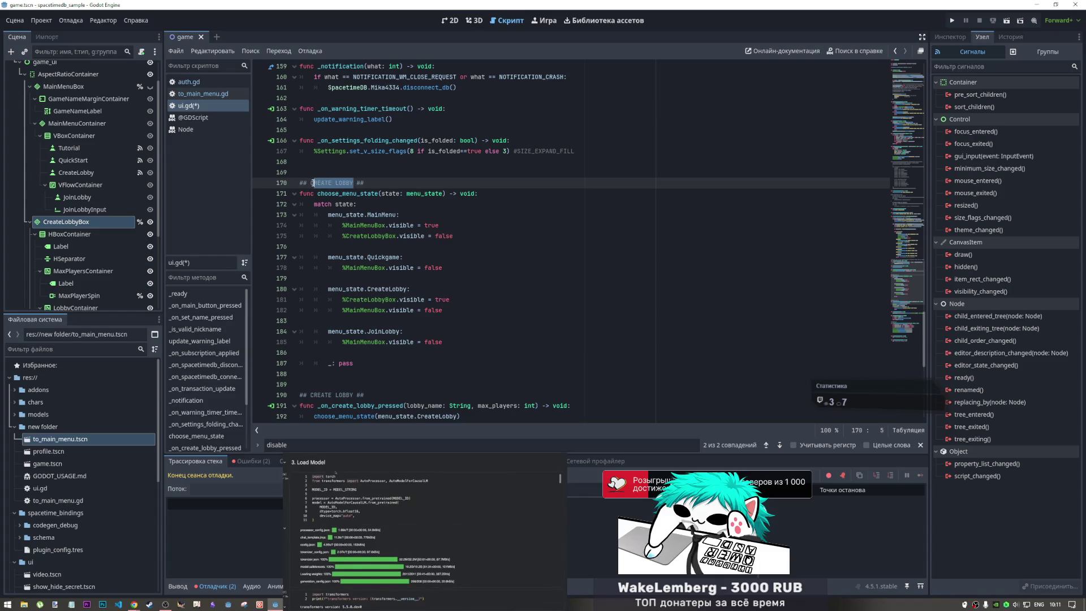
pyautogui.write('MENU ST')
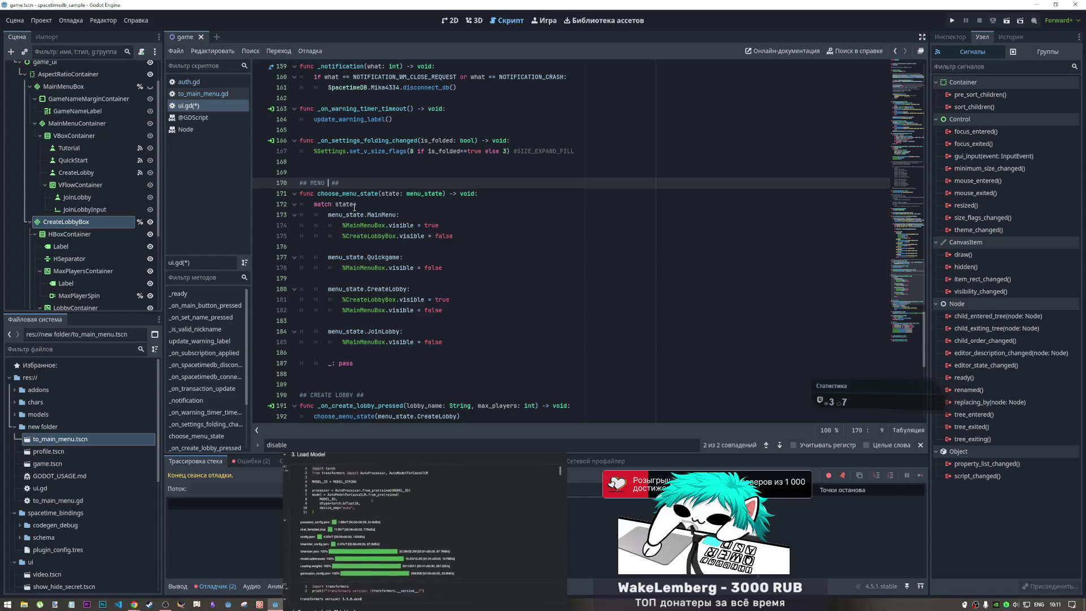
pyautogui.write('ATES')
pyautogui.click(388, 214)
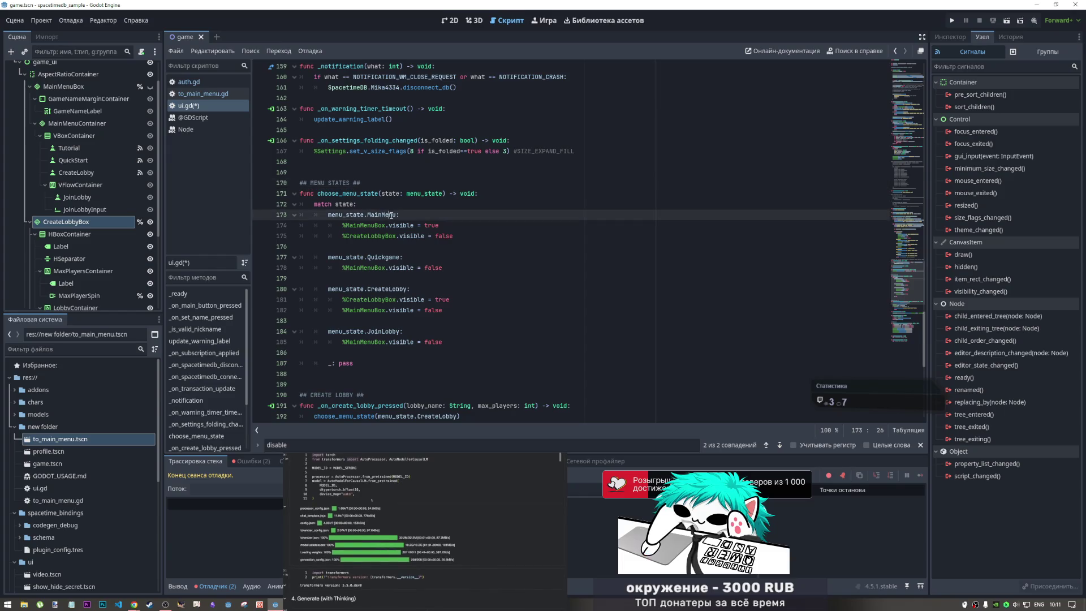
pyautogui.scroll(-1, 398, 262)
pyautogui.scroll(1, 390, 244)
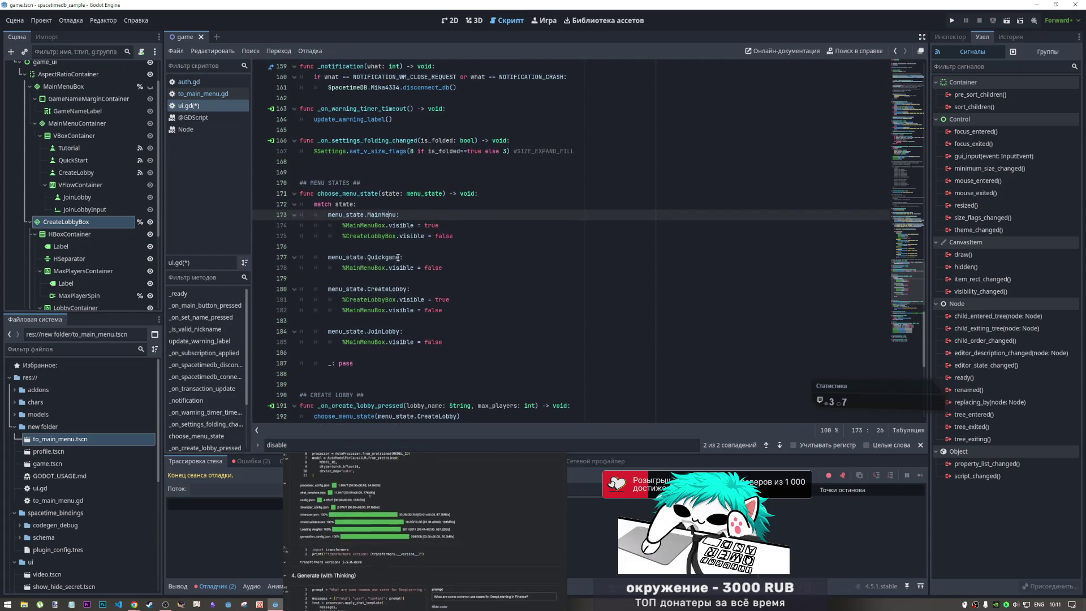
# - Save ui.gd and scroll through the script to review the code
pyautogui.hotkey('ctrl', 's')
pyautogui.scroll(4, 372, 204)
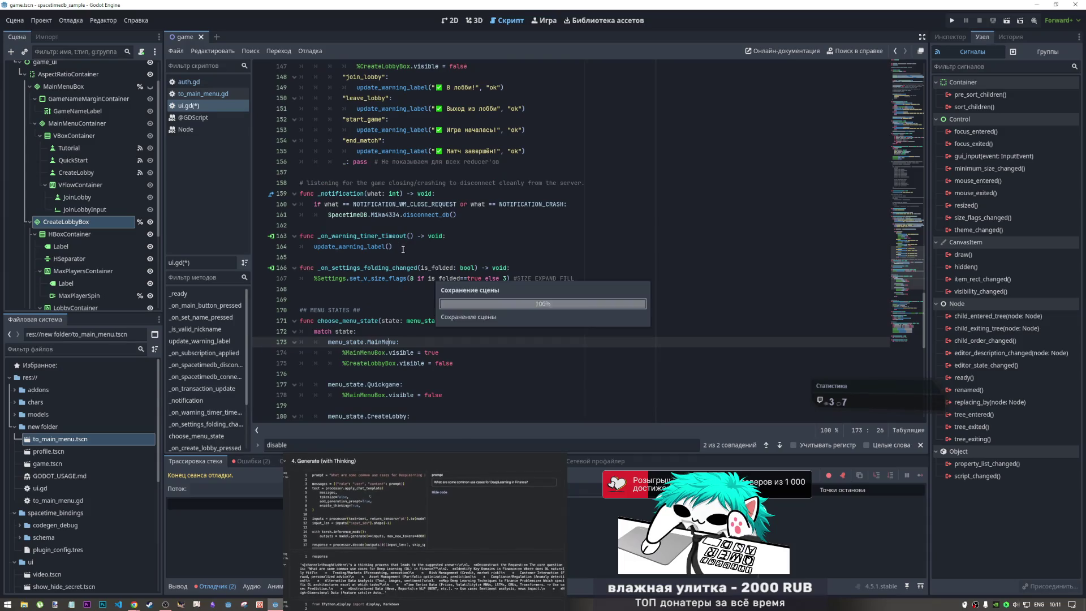
pyautogui.scroll(1, 414, 256)
pyautogui.scroll(-4, 396, 288)
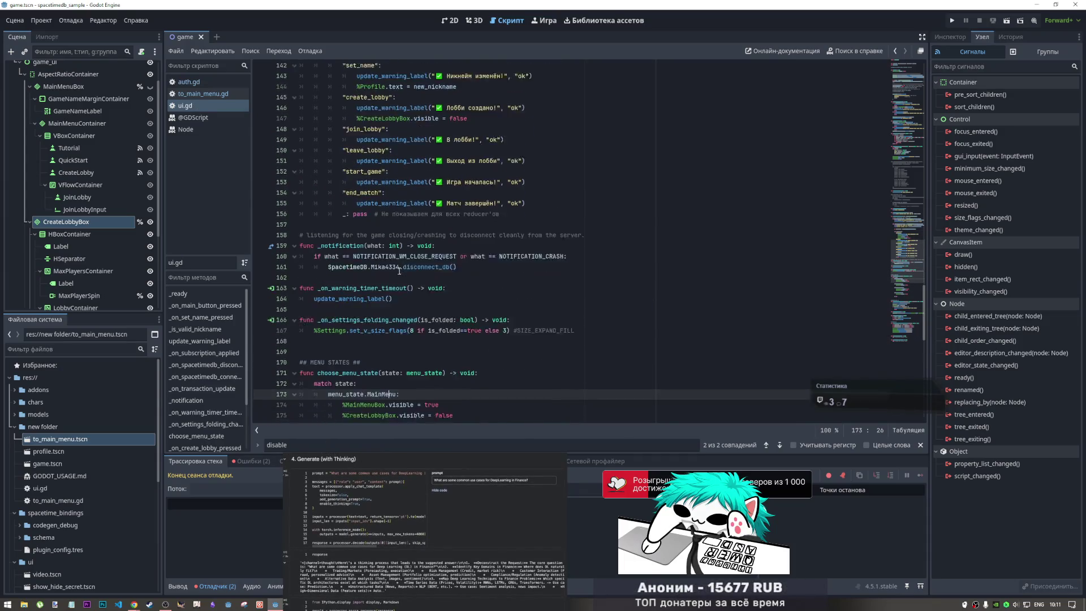
pyautogui.click(382, 341)
pyautogui.click(385, 278)
pyautogui.scroll(5, 431, 329)
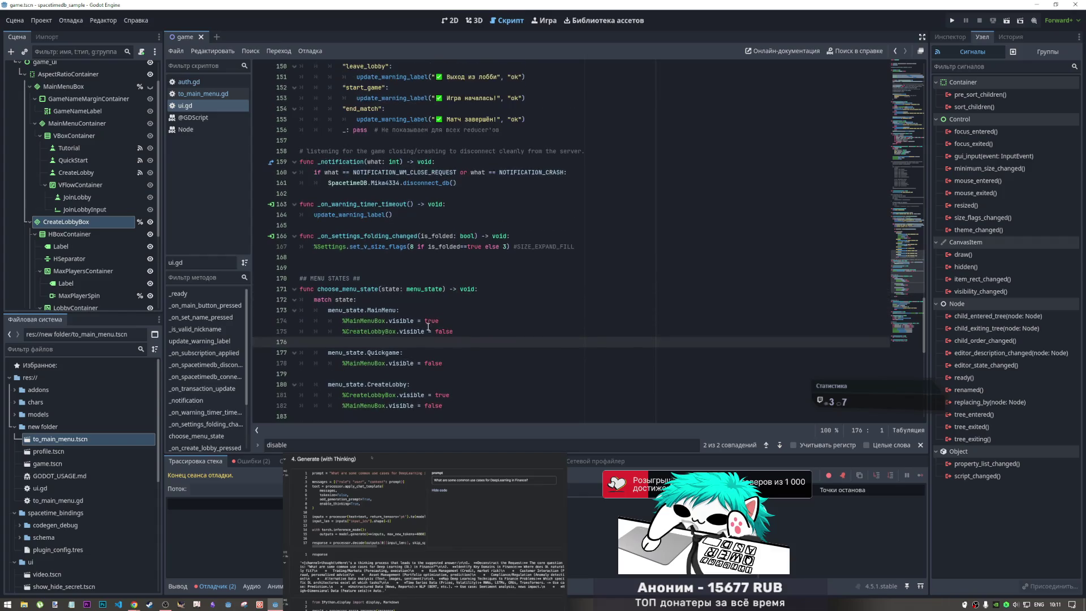
pyautogui.scroll(2, 431, 329)
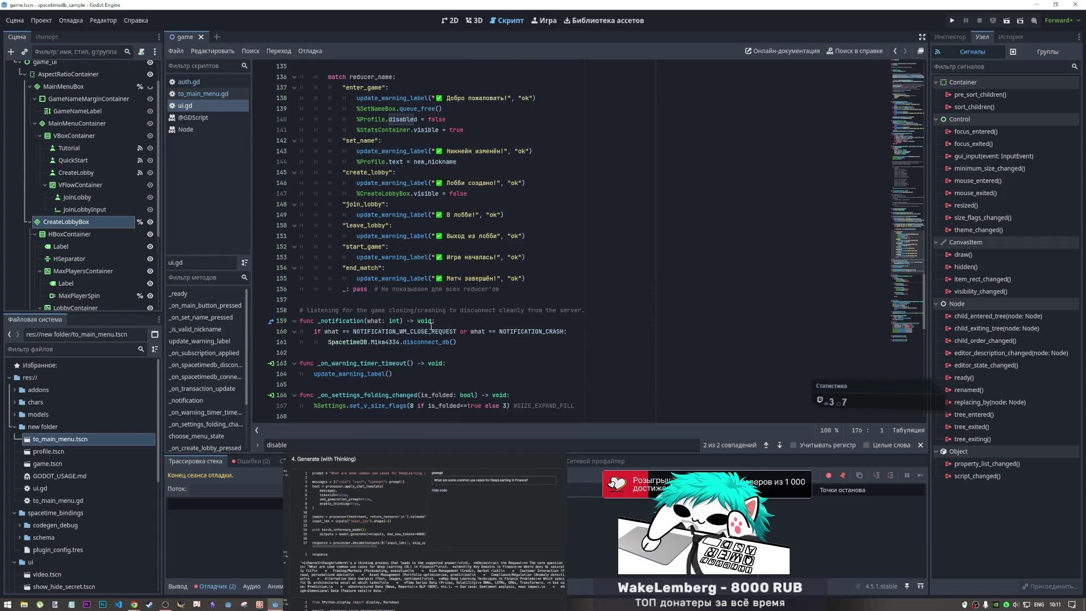
pyautogui.scroll(3, 431, 326)
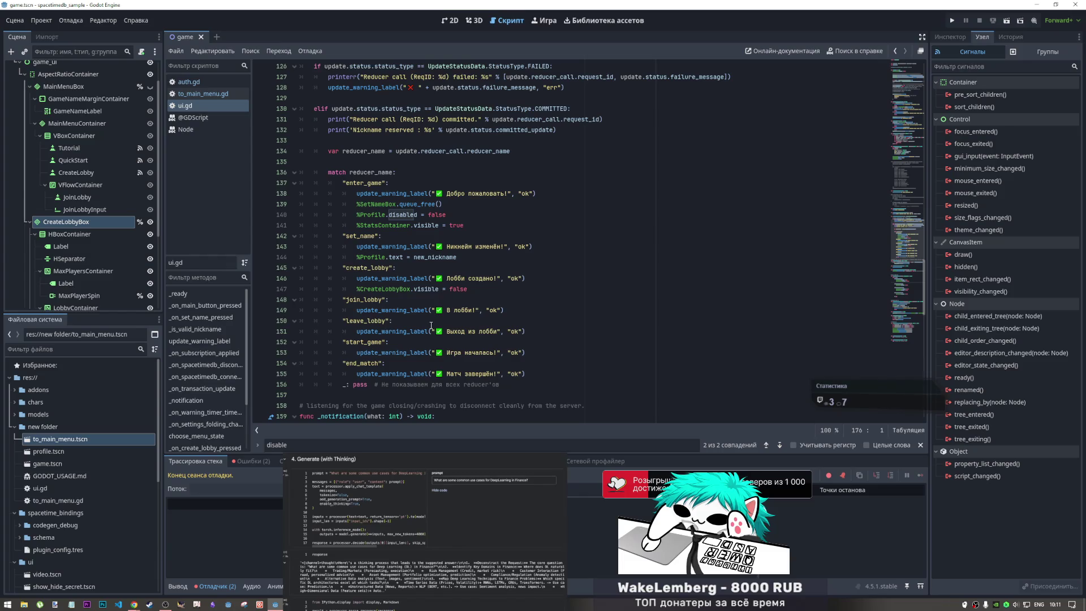
pyautogui.scroll(-4, 431, 324)
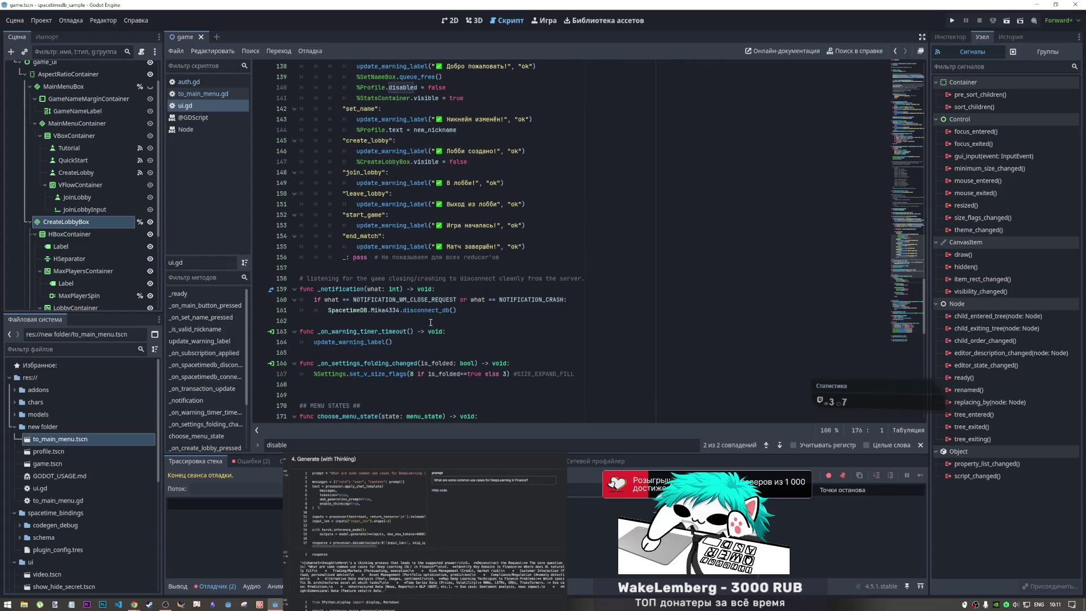
# - Cut the %CreateLobbyBox.visible = false line from the create_lobby handler and look up menu_state.CreateLobby
pyautogui.moveTo(478, 166); pyautogui.dragTo(365, 168)
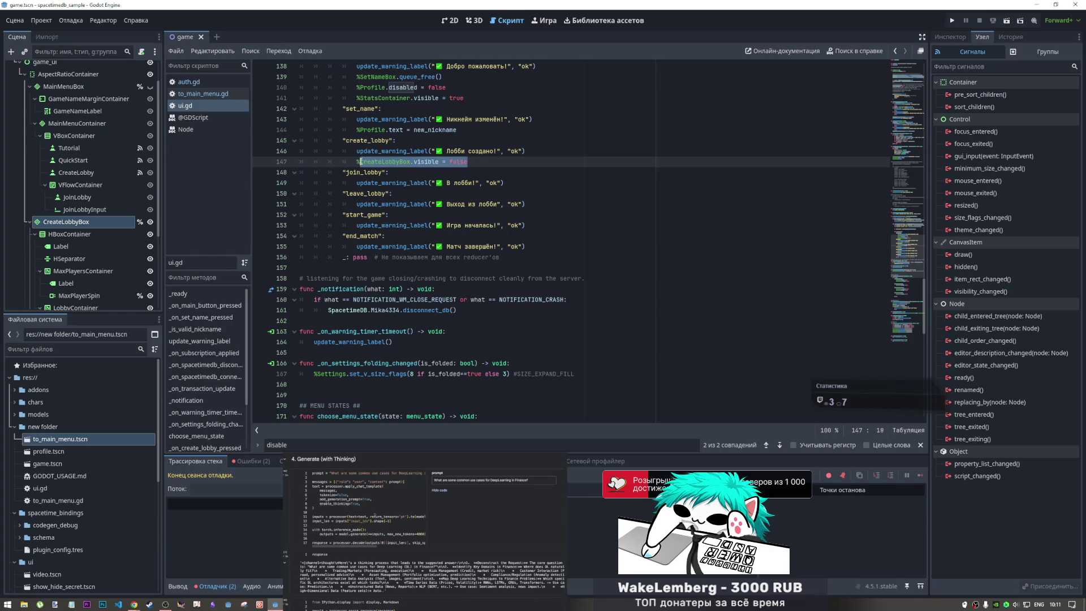
pyautogui.hotkey('ctrl', 'x')
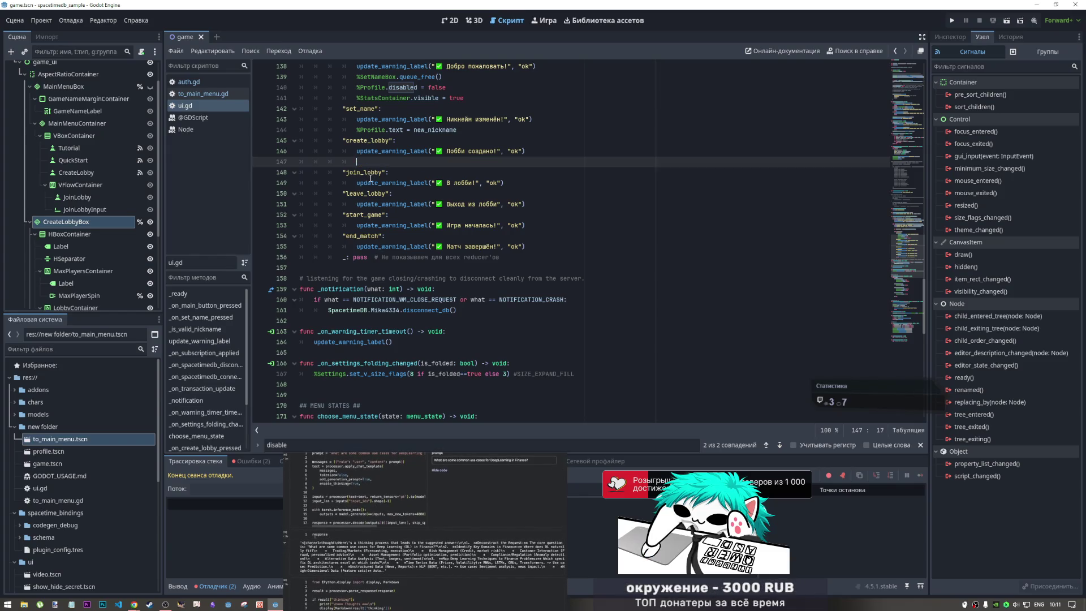
pyautogui.scroll(-5, 414, 299)
pyautogui.moveTo(454, 299); pyautogui.dragTo(345, 302)
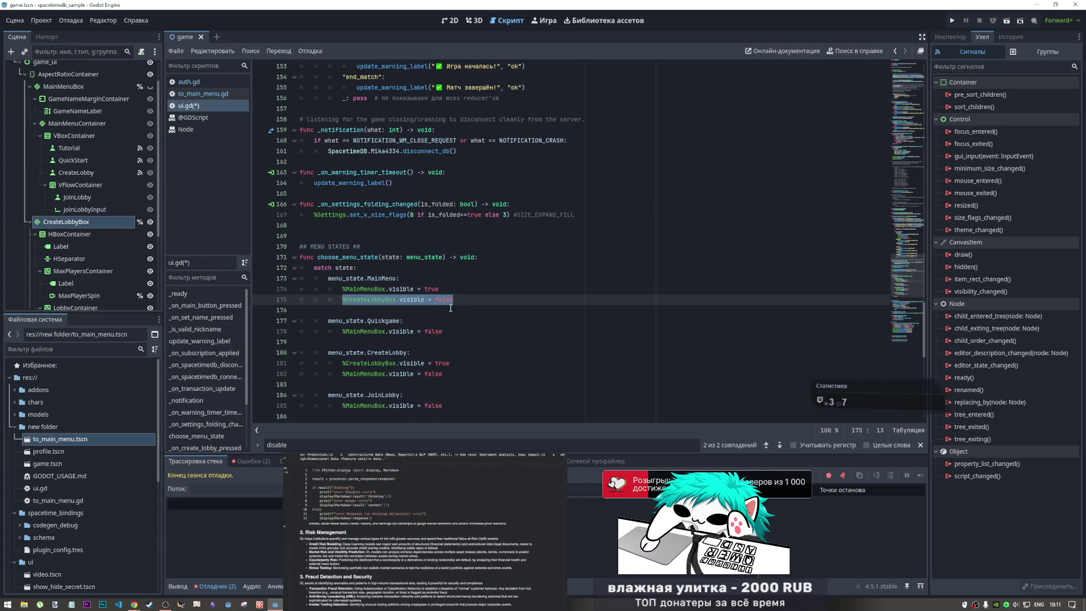
pyautogui.click(394, 278)
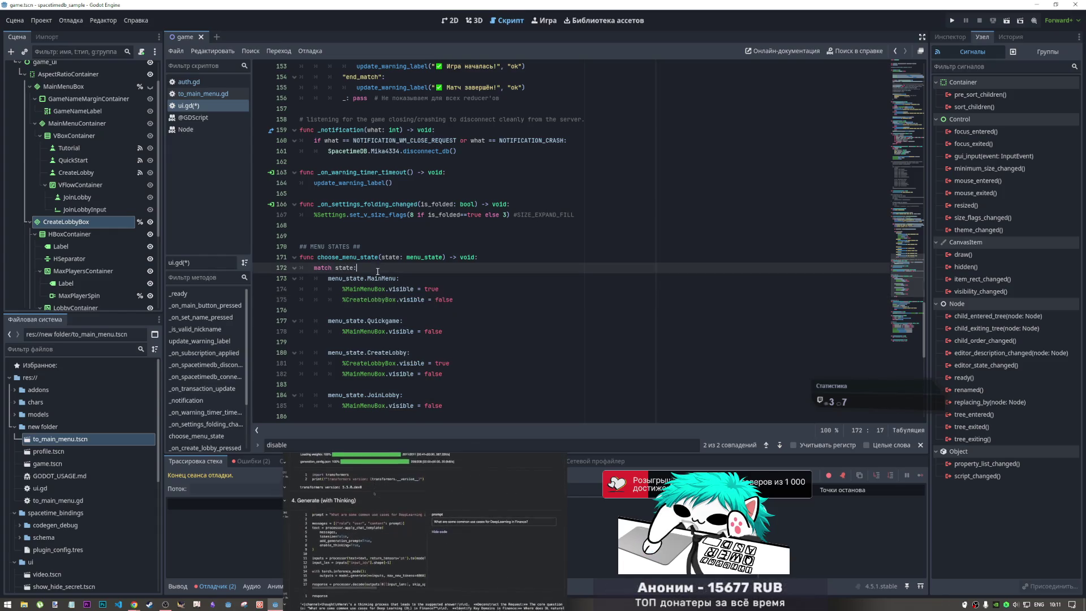
pyautogui.scroll(-3, 399, 292)
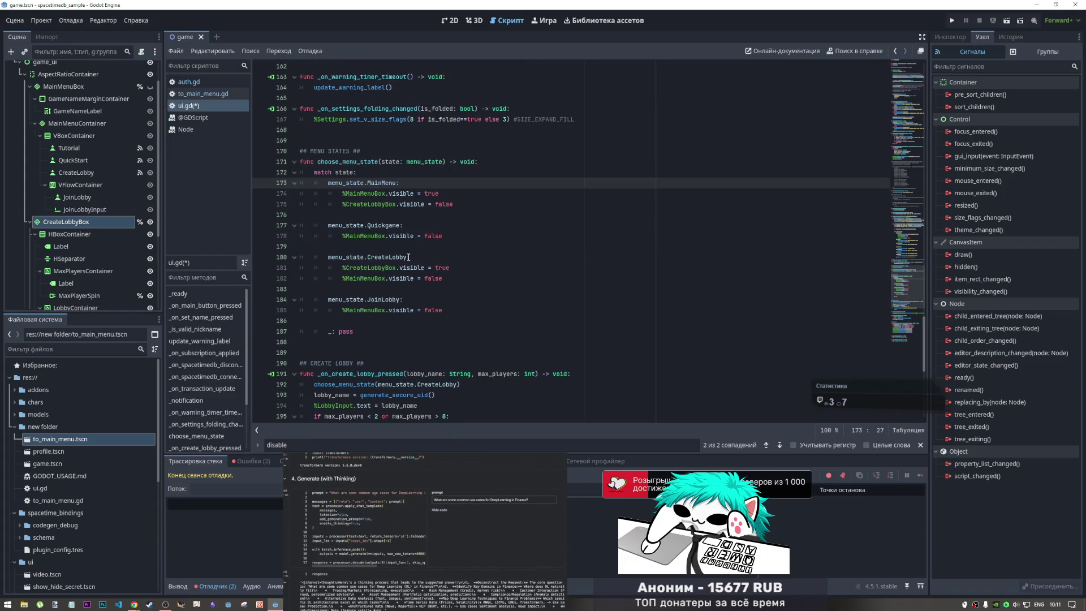
pyautogui.moveTo(409, 257); pyautogui.dragTo(328, 258)
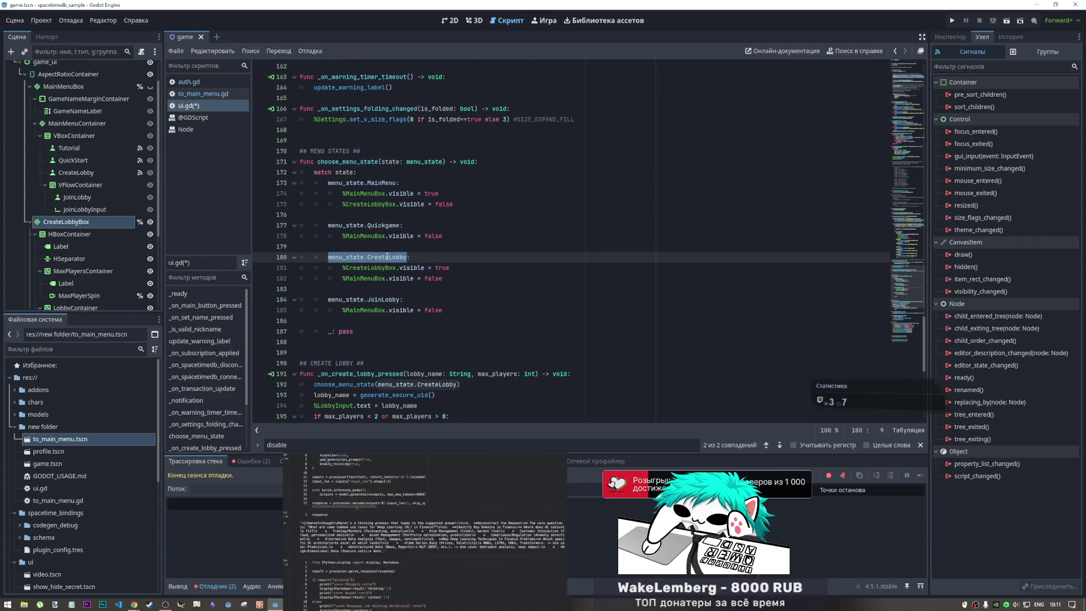
pyautogui.scroll(6, 409, 249)
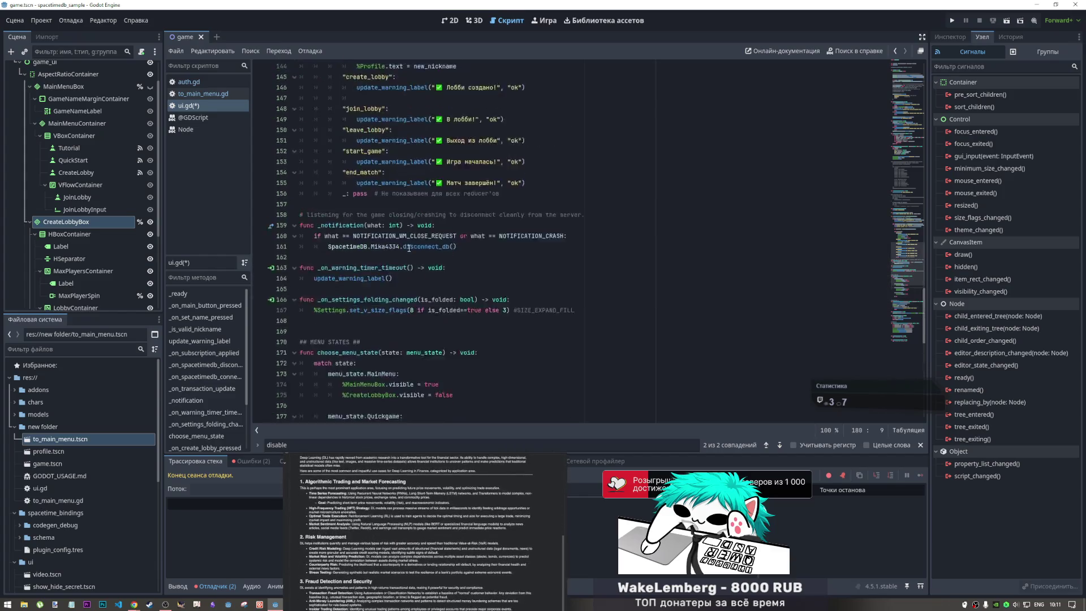
pyautogui.scroll(7, 408, 248)
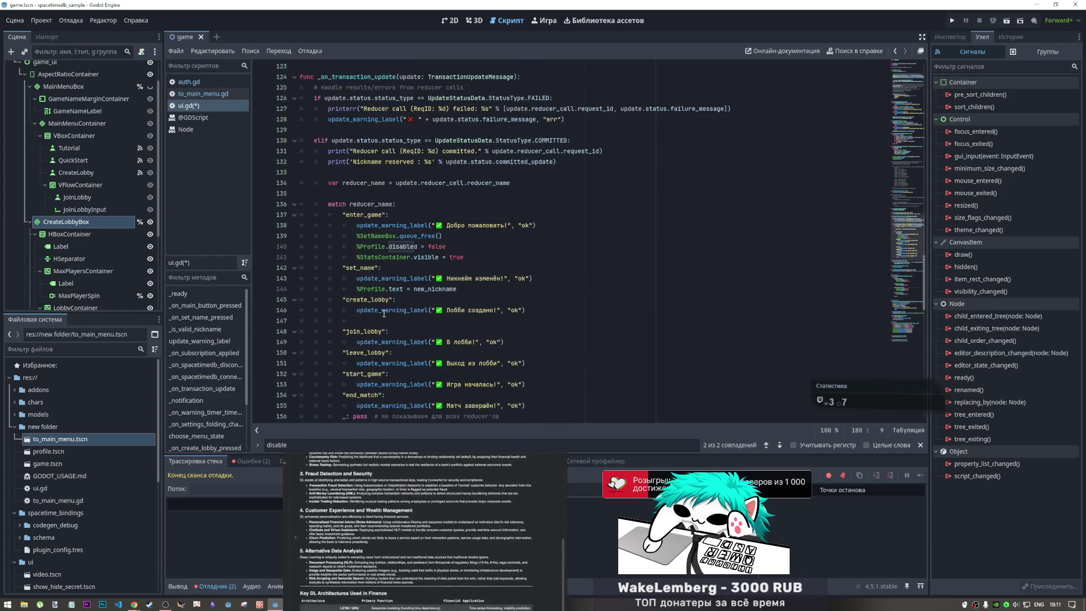
# - Write choose_menu_state(menu_state.CreateLobby) on the empty create_lobby line and save ui.gd
pyautogui.click(383, 318)
pyautogui.write('cho')
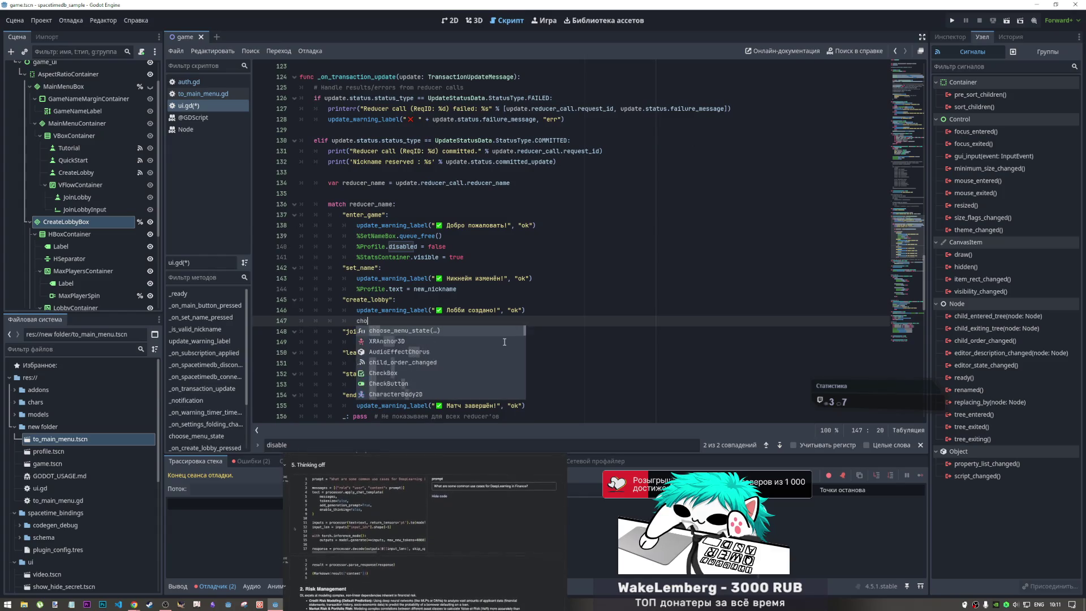
pyautogui.press('Return')
pyautogui.write('menu_state.CreateLobby')
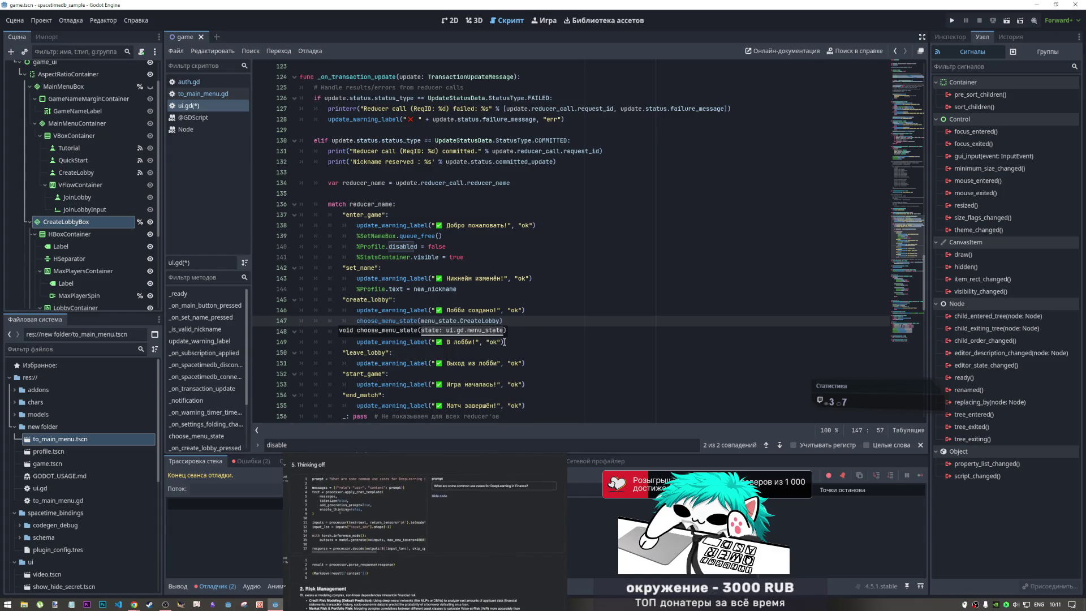
pyautogui.hotkey('ctrl', 's')
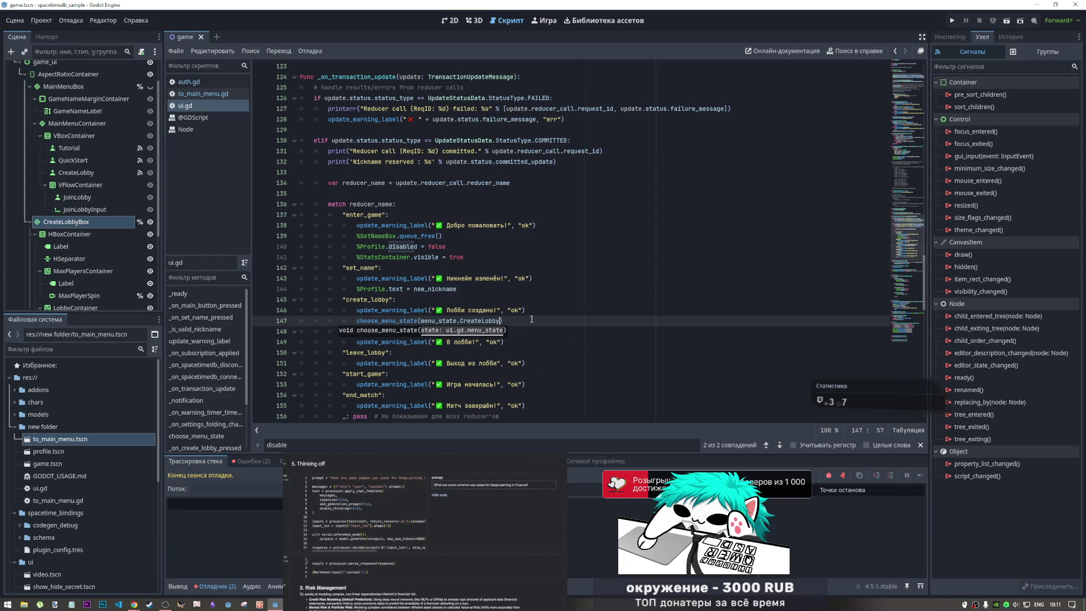
pyautogui.write(')')
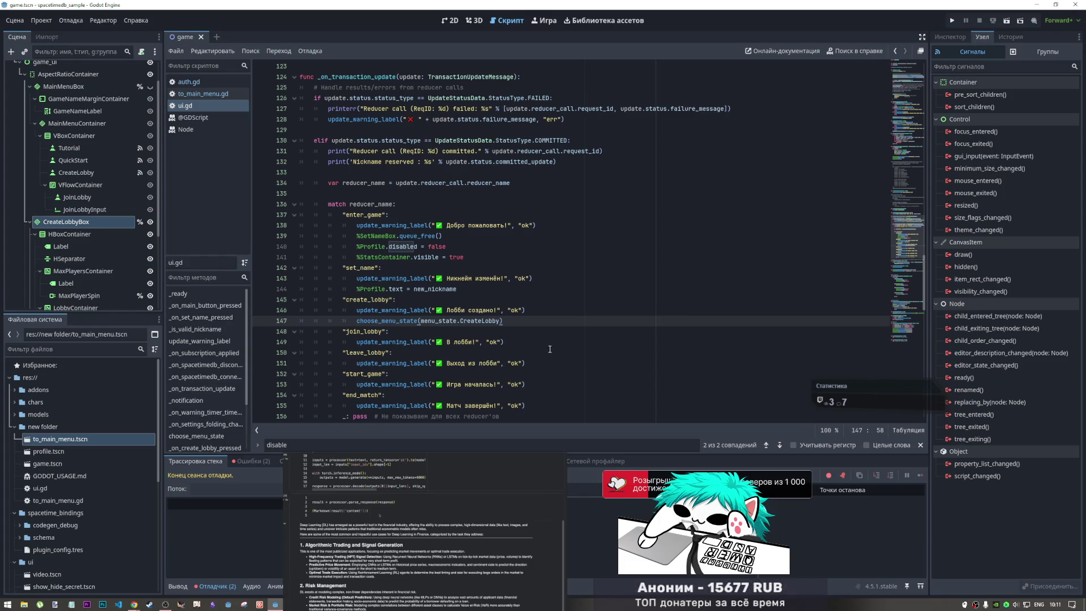
pyautogui.scroll(-10, 388, 302)
# - Drag the LobbyInput node from the Scene dock into the CreateLobby case on line 183
pyautogui.click(388, 302)
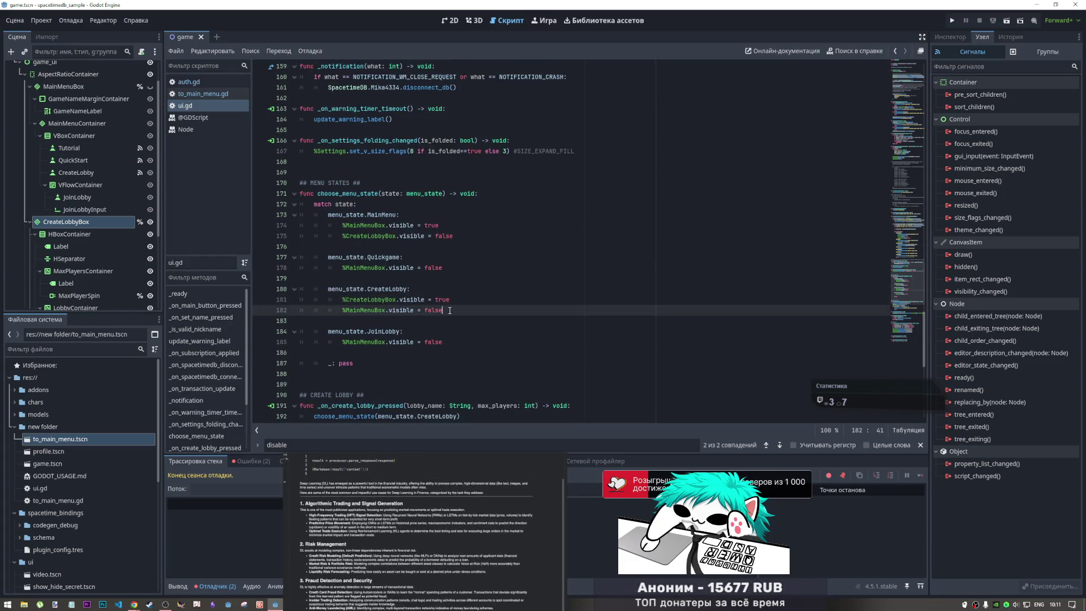
pyautogui.click(401, 321)
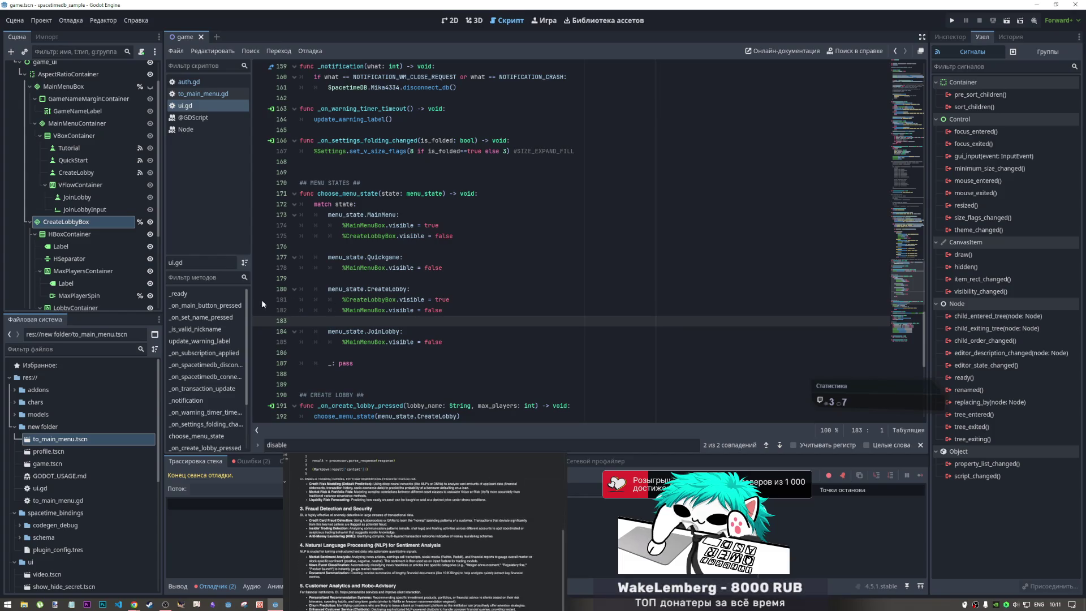
pyautogui.scroll(-3, 79, 260)
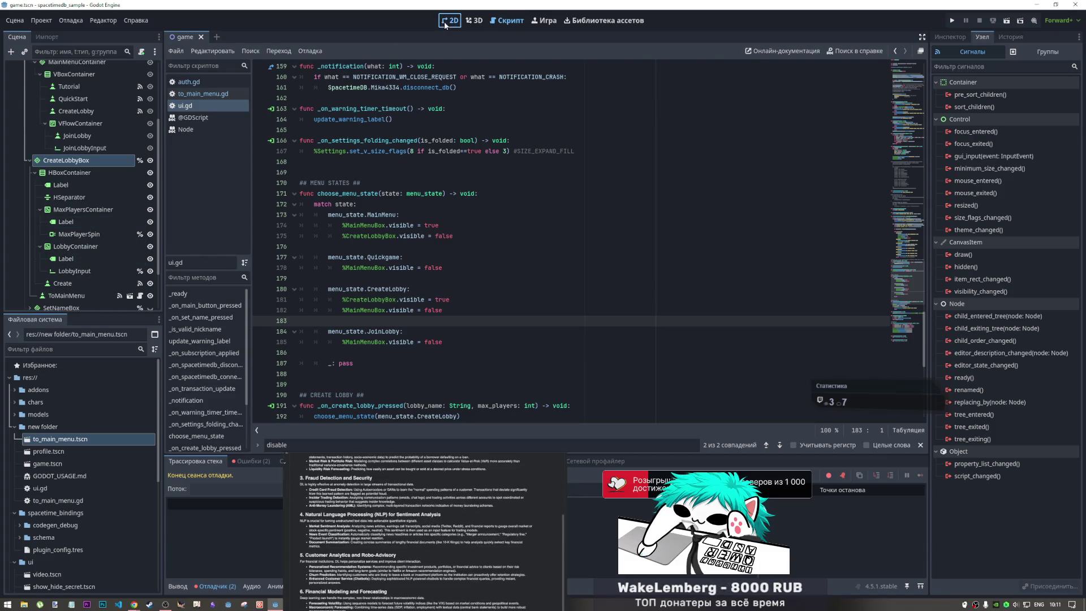
pyautogui.hotkey('ctrl', 'F1')
pyautogui.click(550, 263)
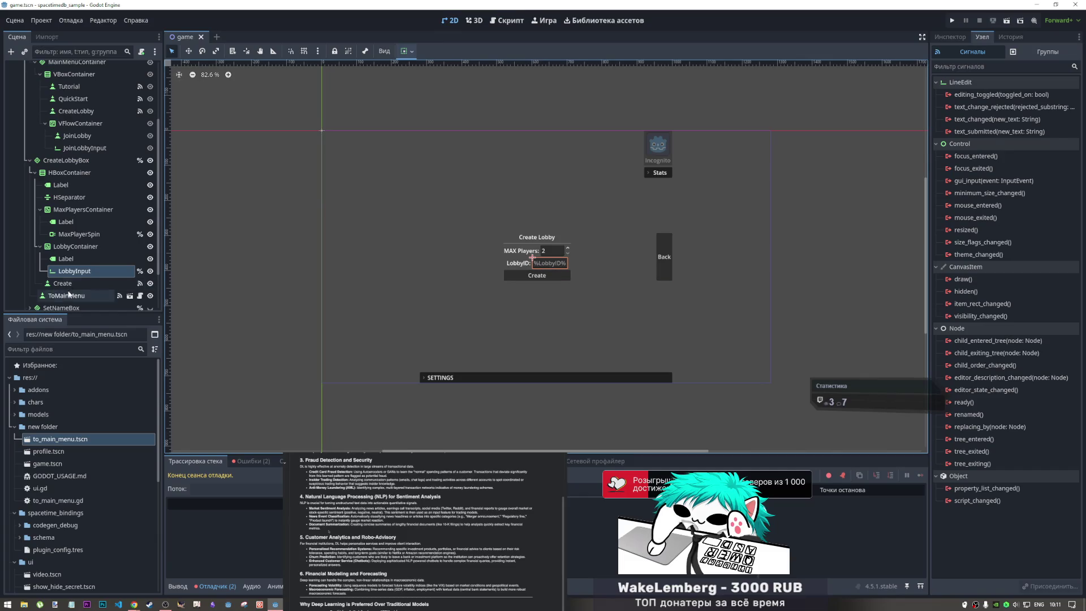
pyautogui.click(506, 20)
pyautogui.moveTo(75, 271)
pyautogui.mouseDown()
pyautogui.moveTo(358, 311)
pyautogui.moveTo(314, 320)
pyautogui.mouseUp()
# - Indent the line and complete it to %LobbyInput.editable = false, then save
pyautogui.doubleClick(314, 320)
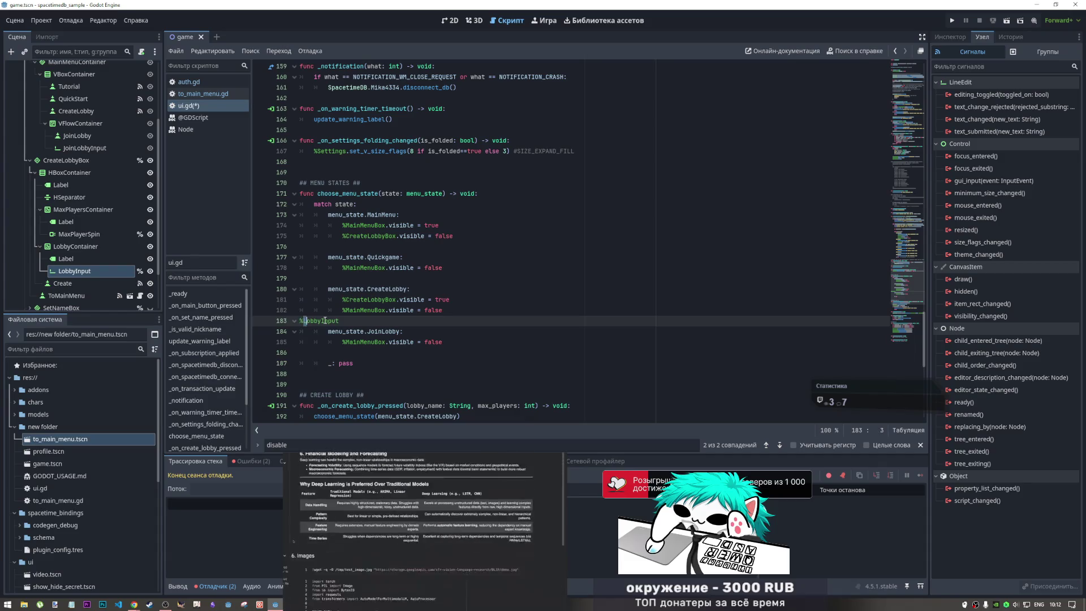
pyautogui.press('Tab')
pyautogui.press('Tab')
pyautogui.press('Tab')
pyautogui.press('End')
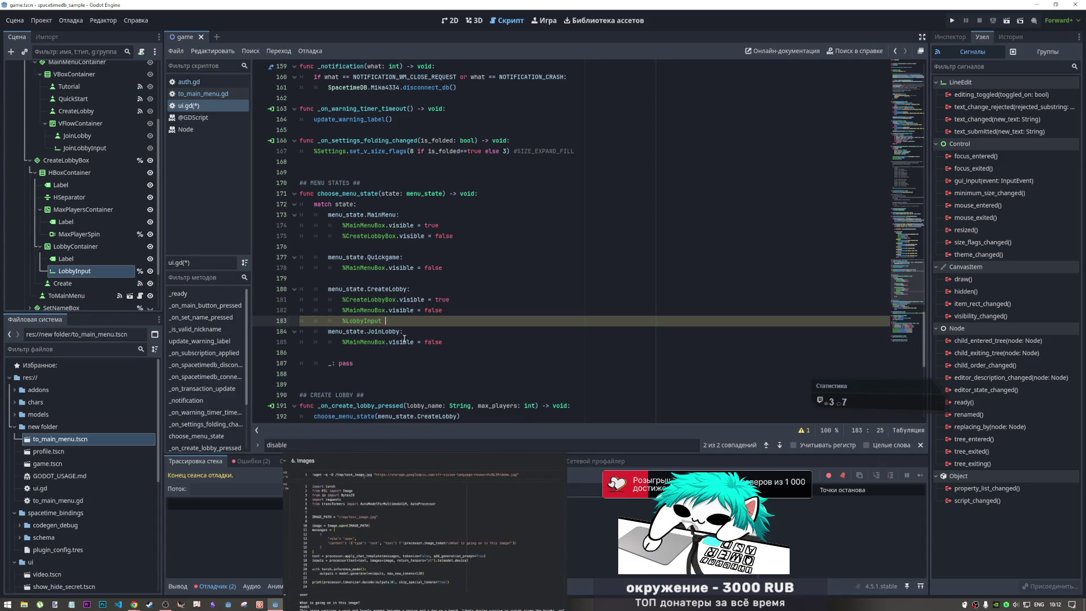
pyautogui.write('.')
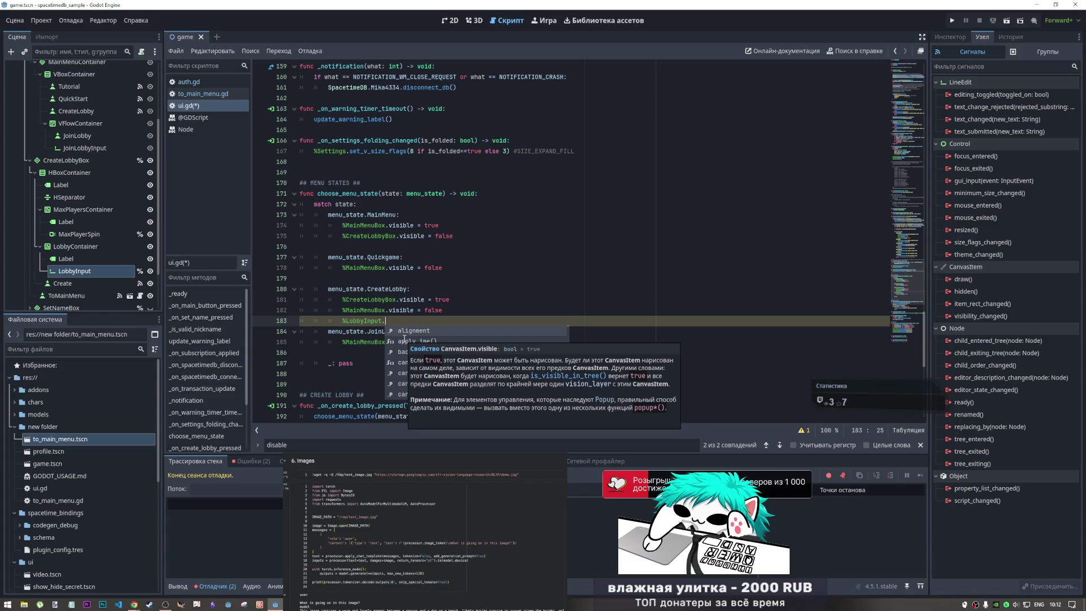
pyautogui.write('d')
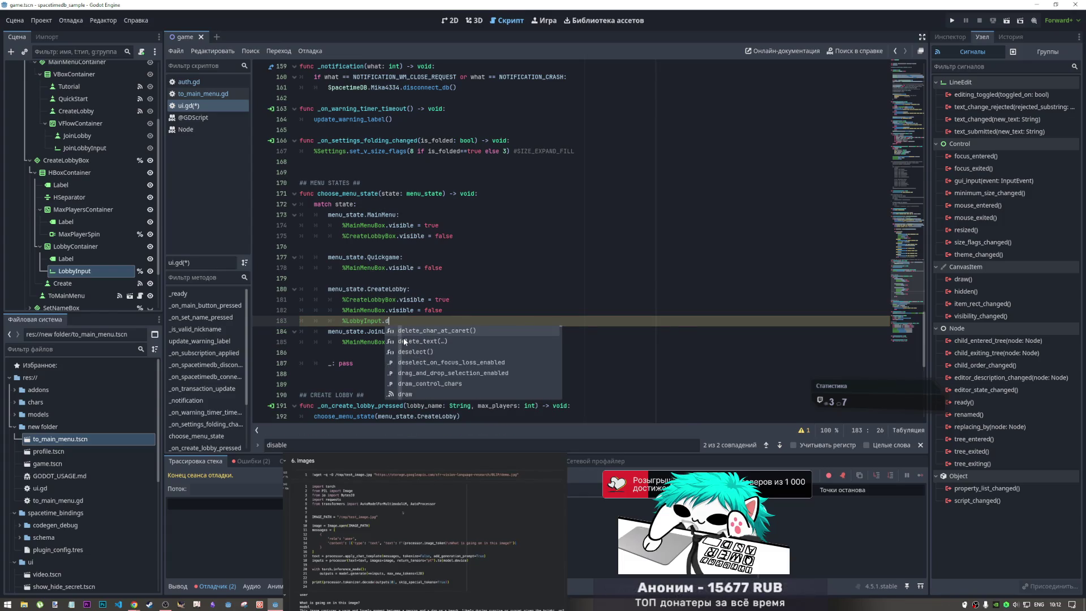
pyautogui.press('BackSpace')
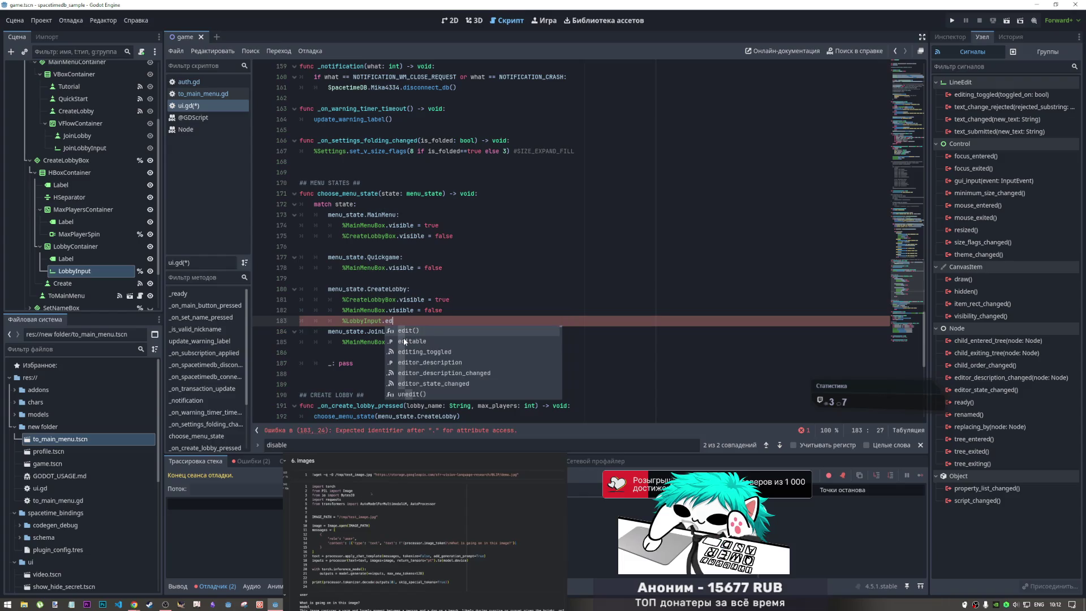
pyautogui.write('ed')
pyautogui.press('Return')
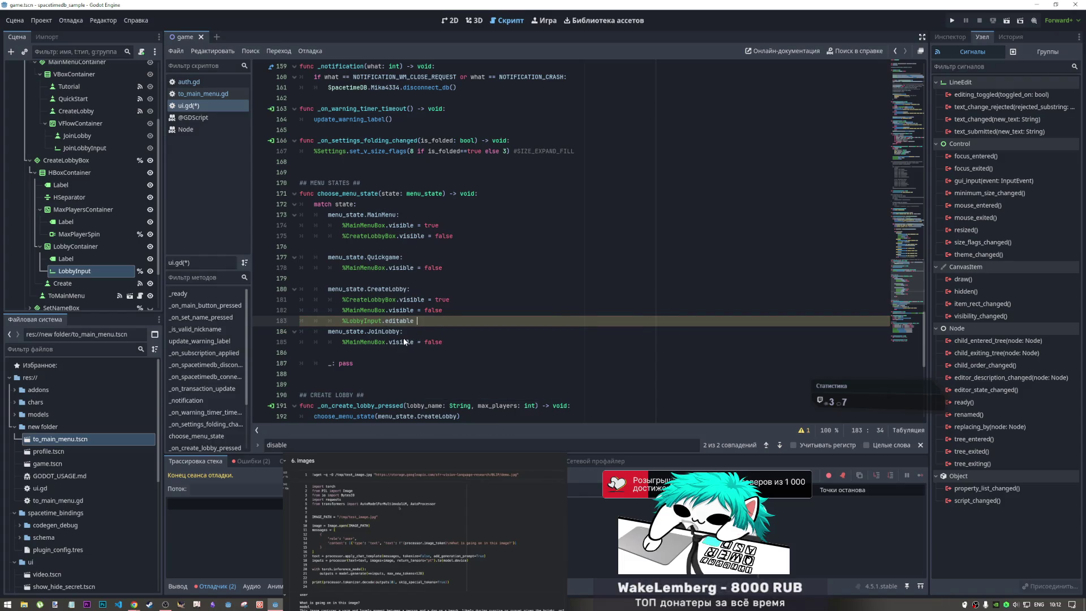
pyautogui.write('= false')
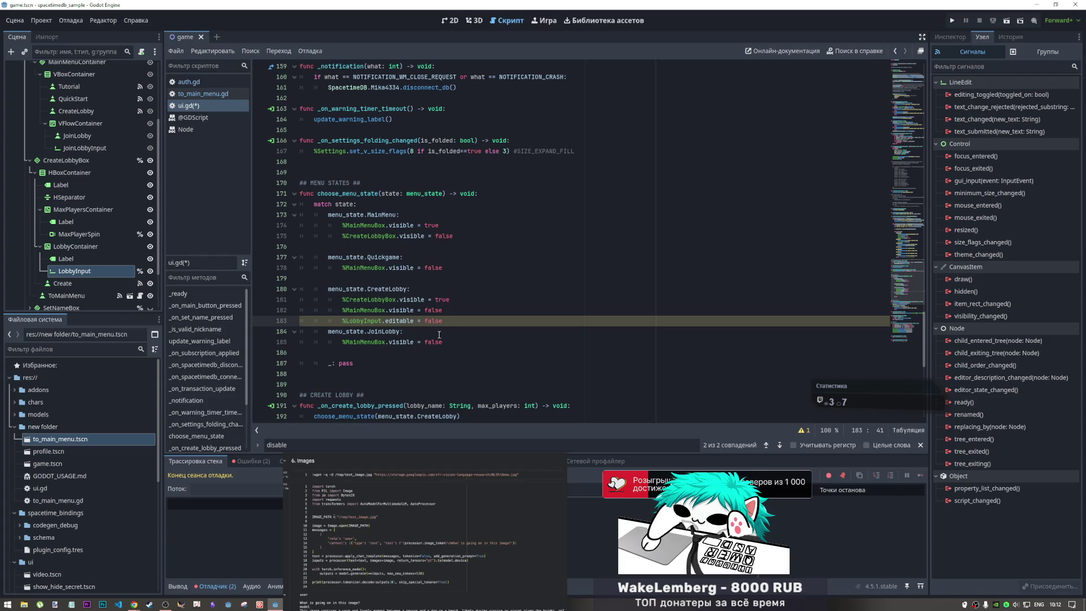
pyautogui.hotkey('ctrl', 's')
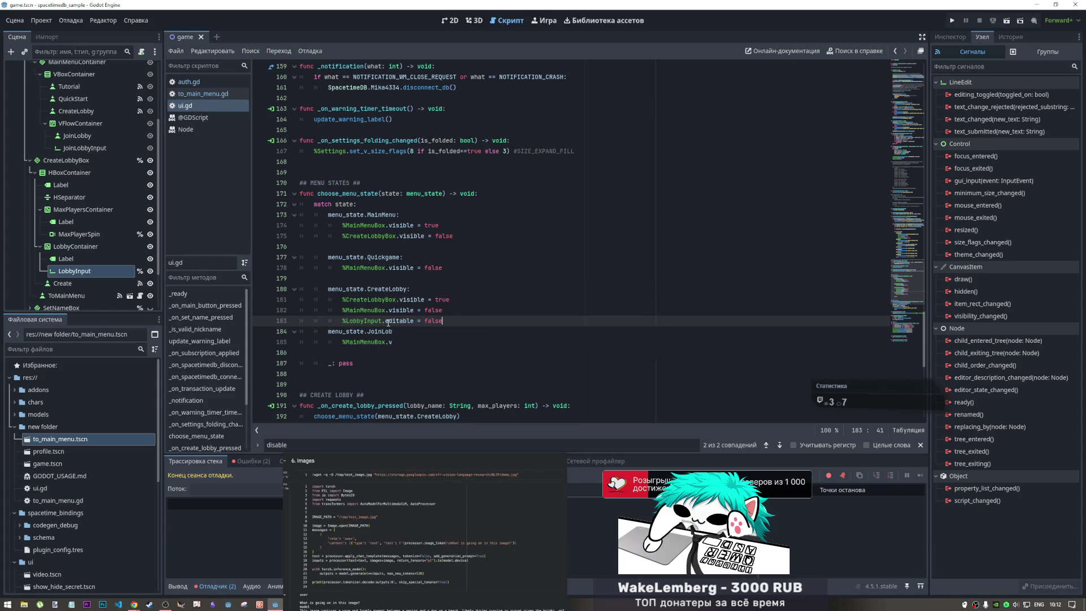
# - Fix the blank lines around the CreateLobby and Quickgame cases and save ui.gd
pyautogui.press('Up')
pyautogui.press('Up')
pyautogui.press('Up')
pyautogui.press('BackSpace')
pyautogui.click(453, 315)
pyautogui.press('Return')
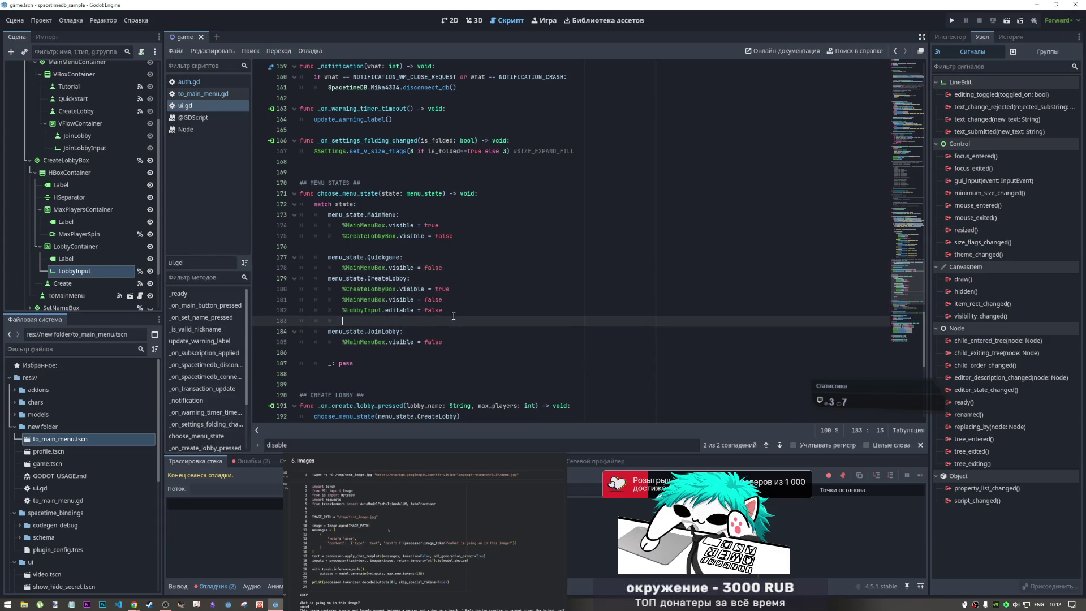
pyautogui.click(356, 237)
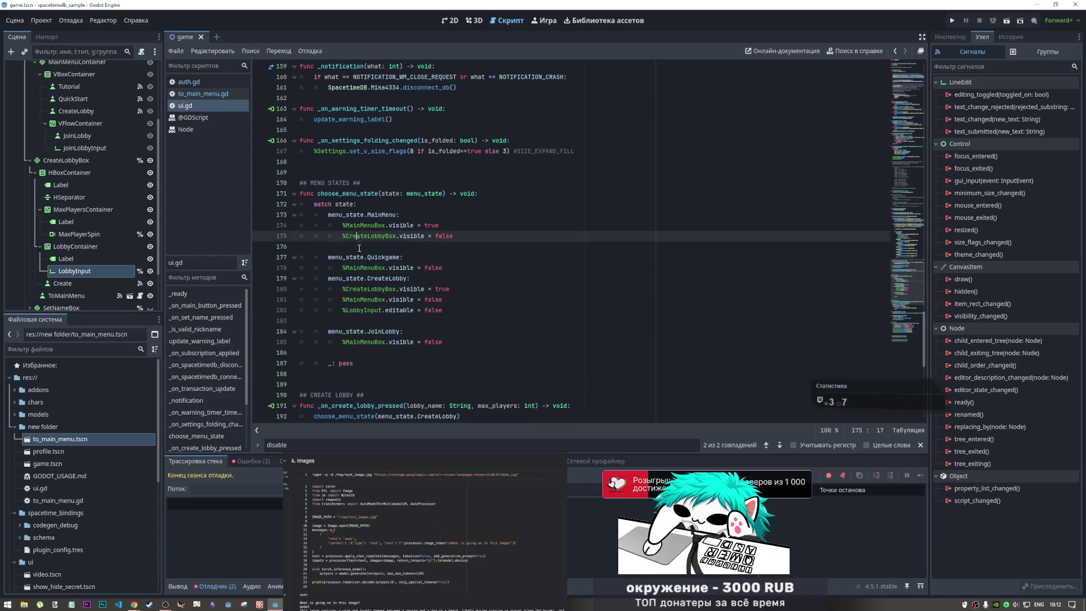
pyautogui.press('Down')
pyautogui.press('Down')
pyautogui.press('Down')
pyautogui.press('End')
pyautogui.press('Return')
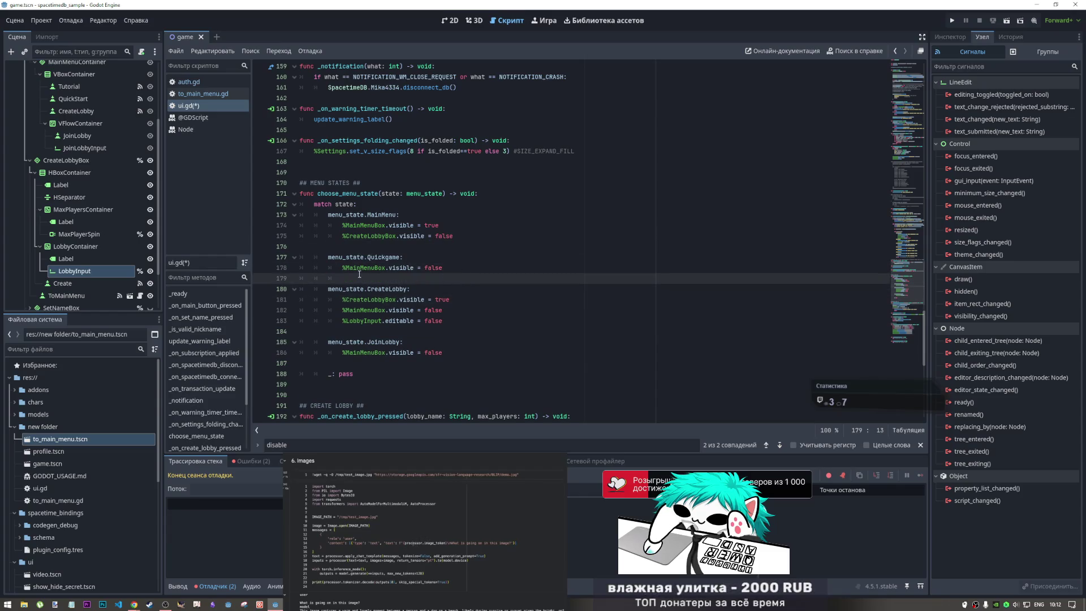
pyautogui.hotkey('ctrl', 's')
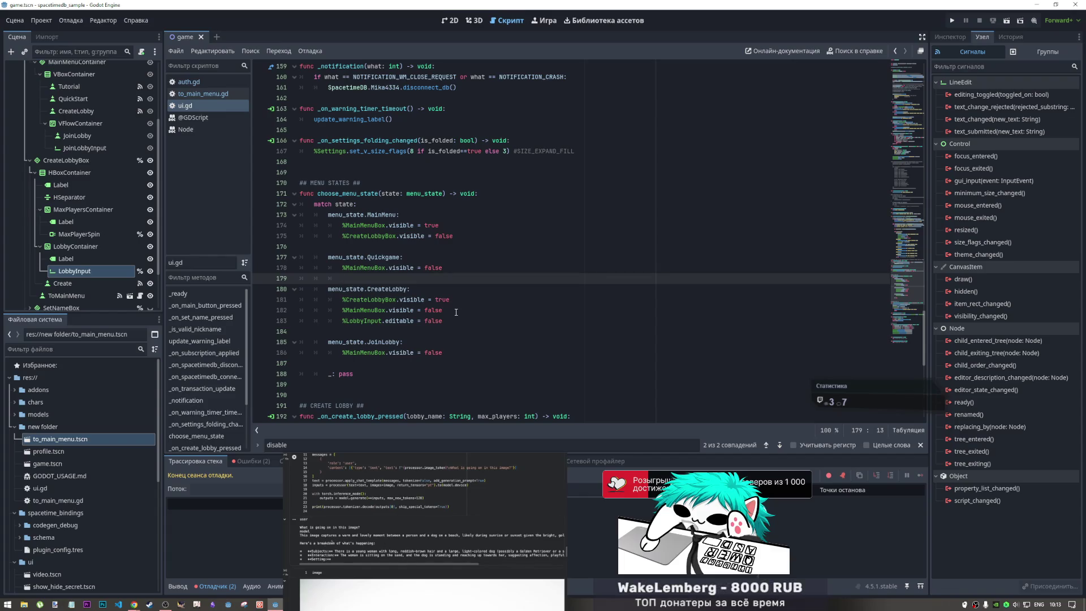
pyautogui.click(449, 310)
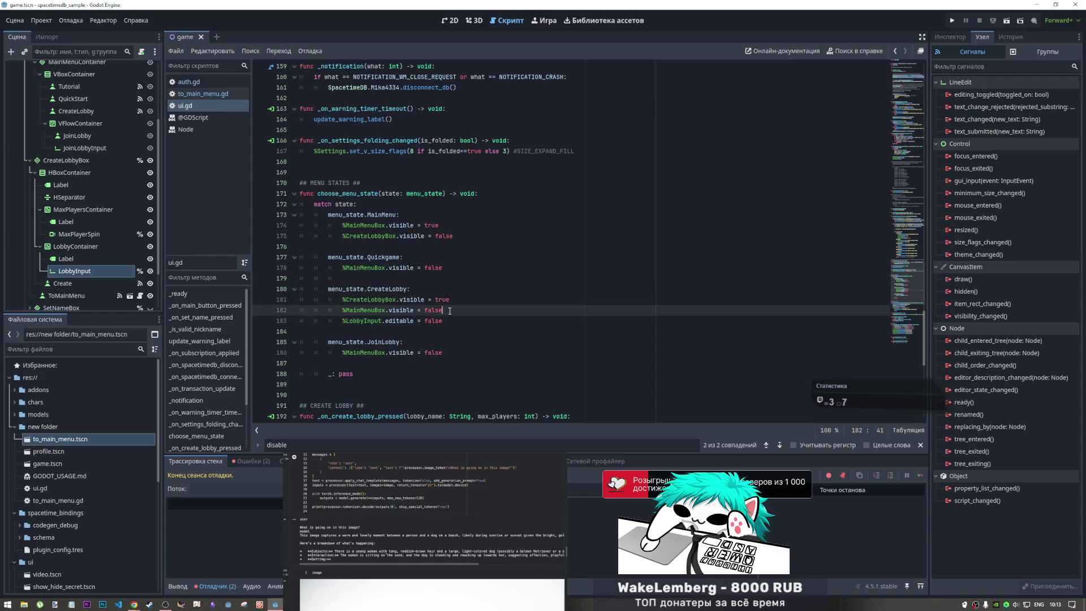
pyautogui.click(384, 310)
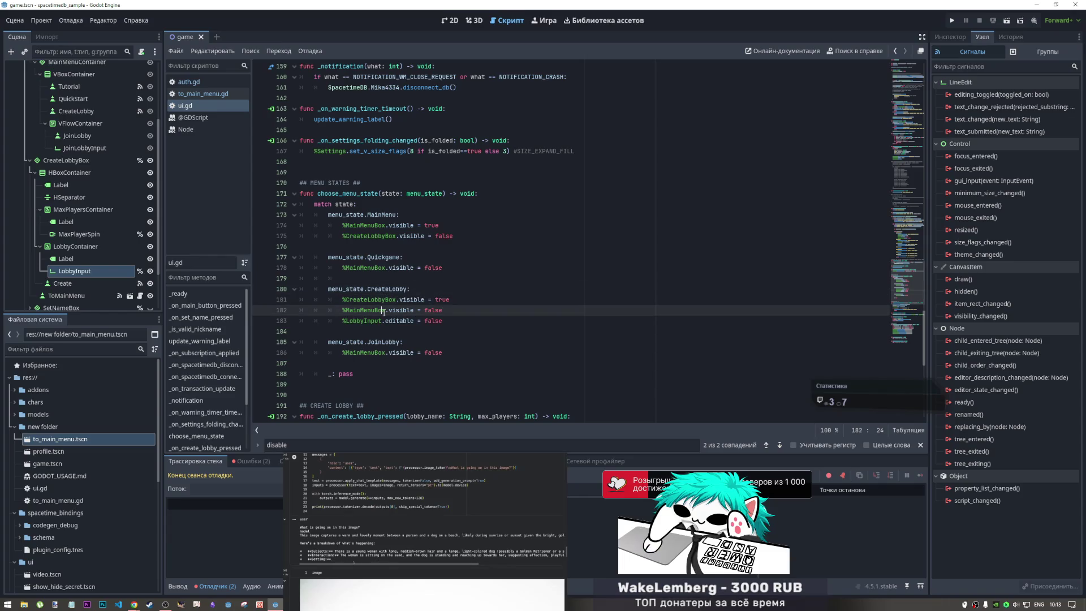
pyautogui.click(450, 20)
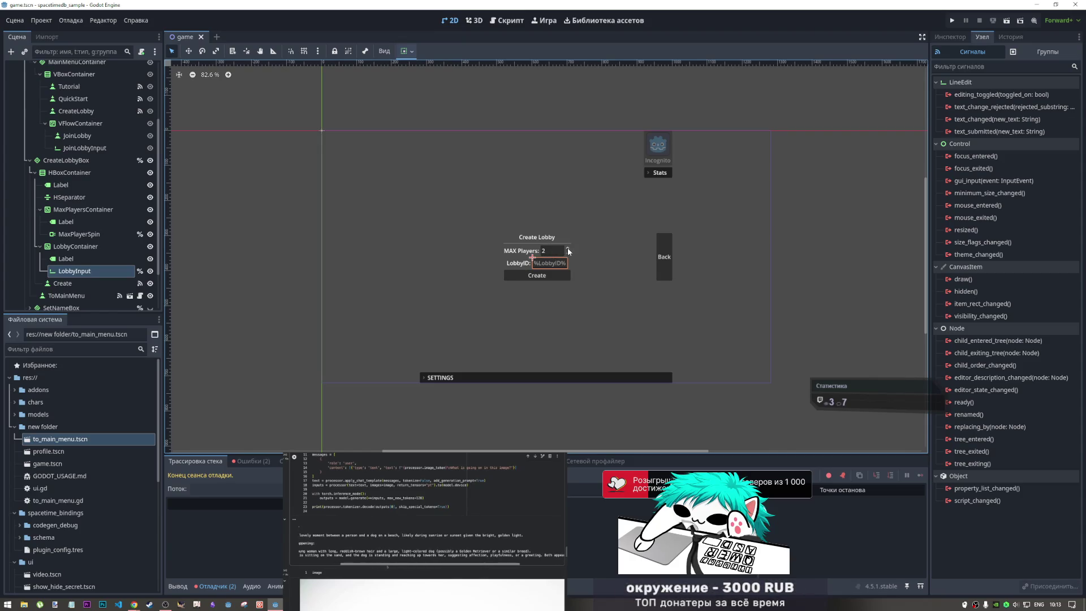
pyautogui.click(511, 20)
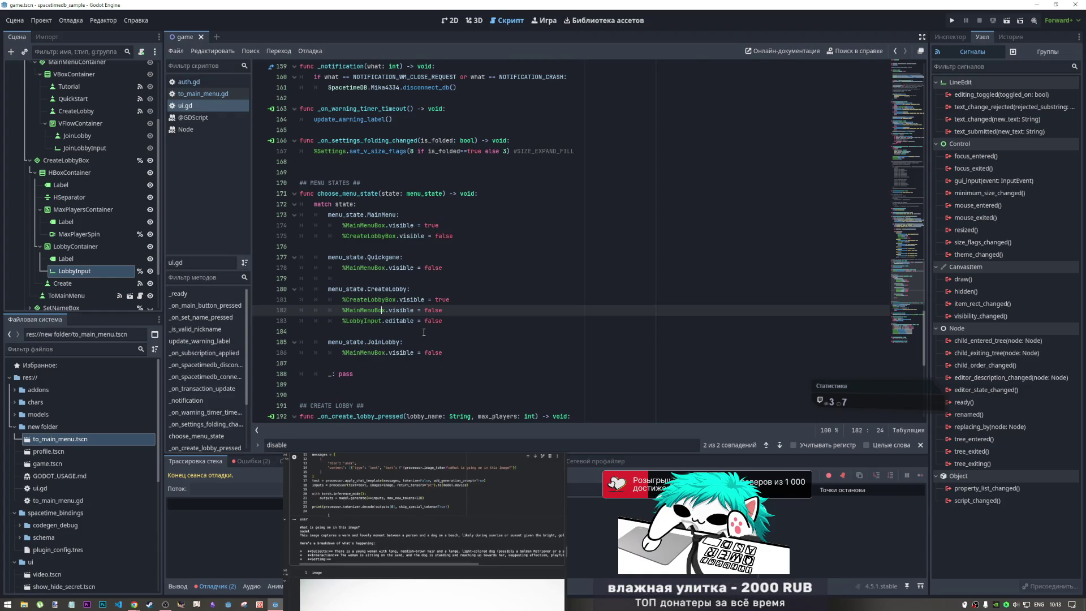
pyautogui.scroll(6, 424, 332)
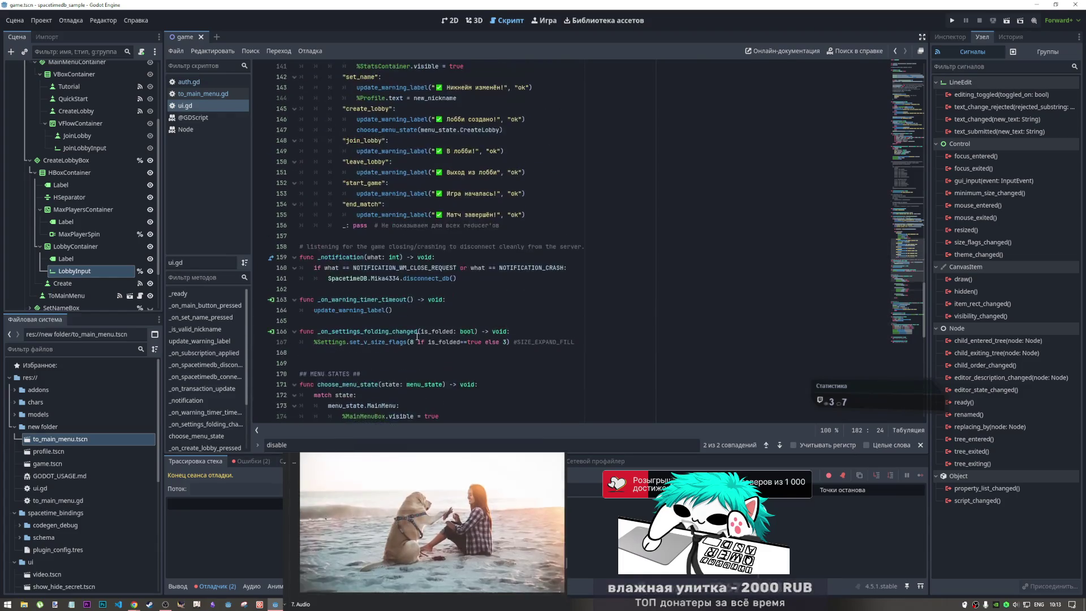
pyautogui.scroll(5, 417, 336)
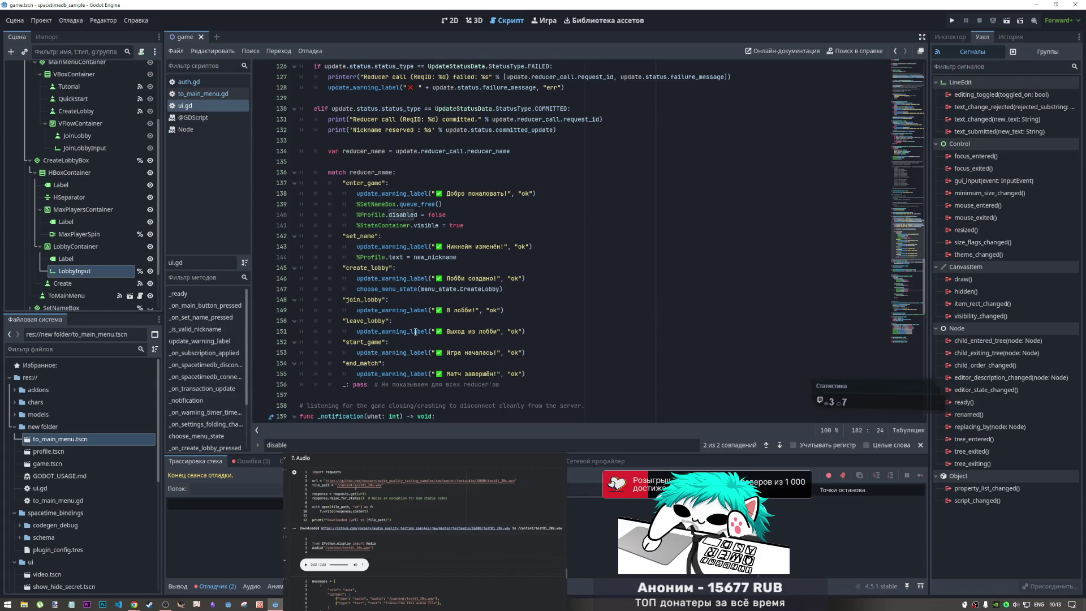
pyautogui.scroll(-13, 416, 332)
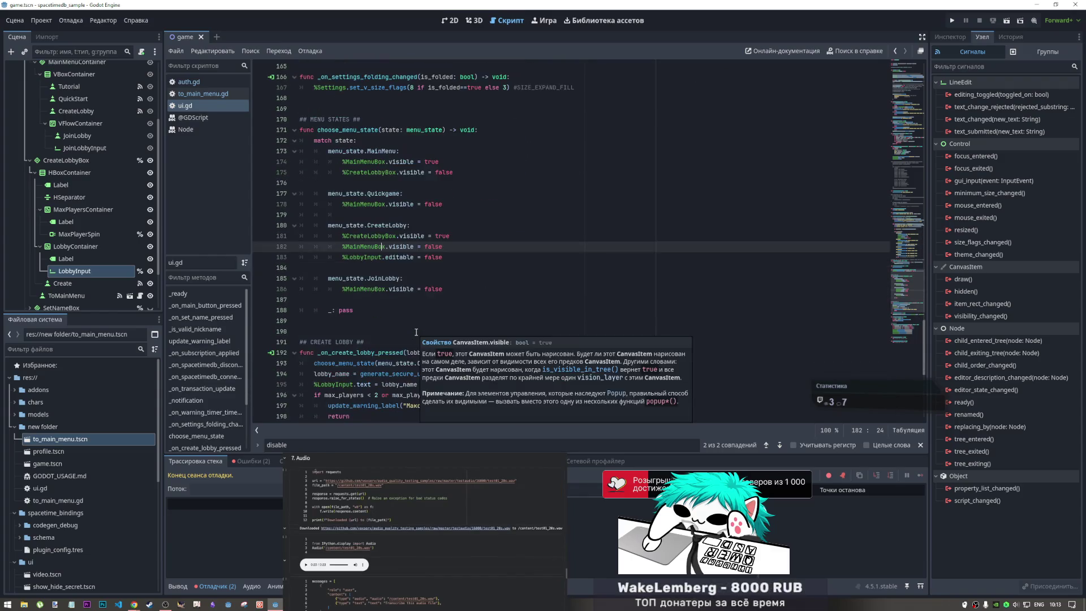
pyautogui.scroll(11, 417, 332)
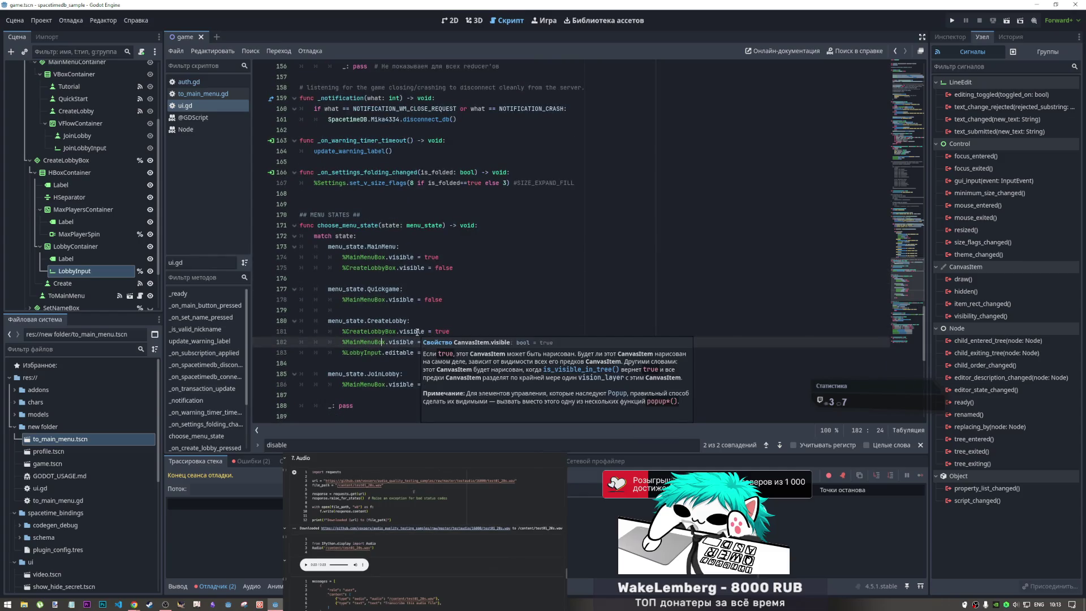
pyautogui.scroll(-12, 417, 332)
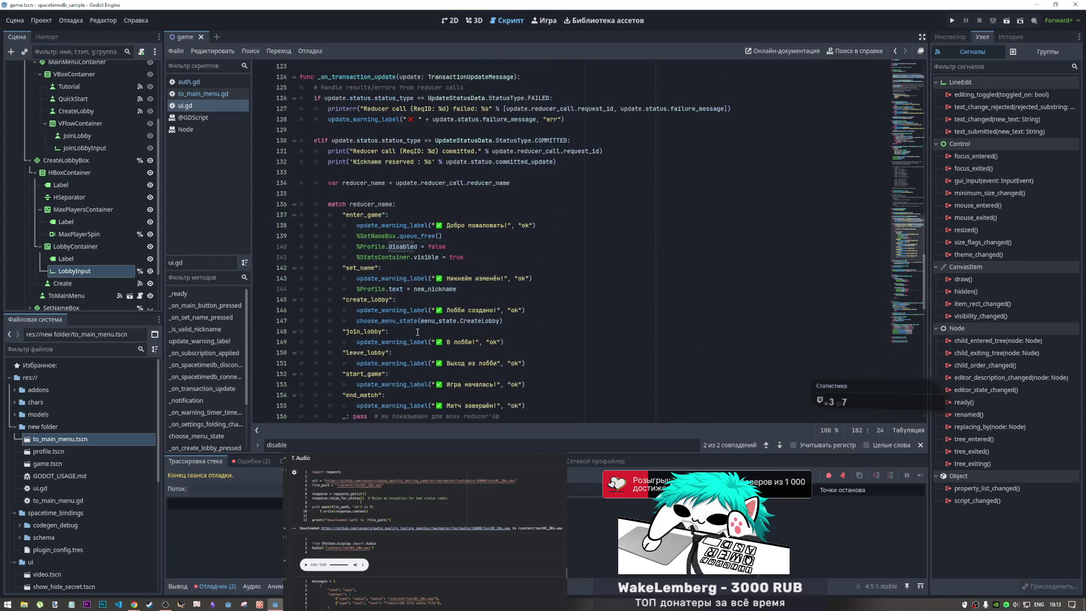
pyautogui.scroll(14, 419, 330)
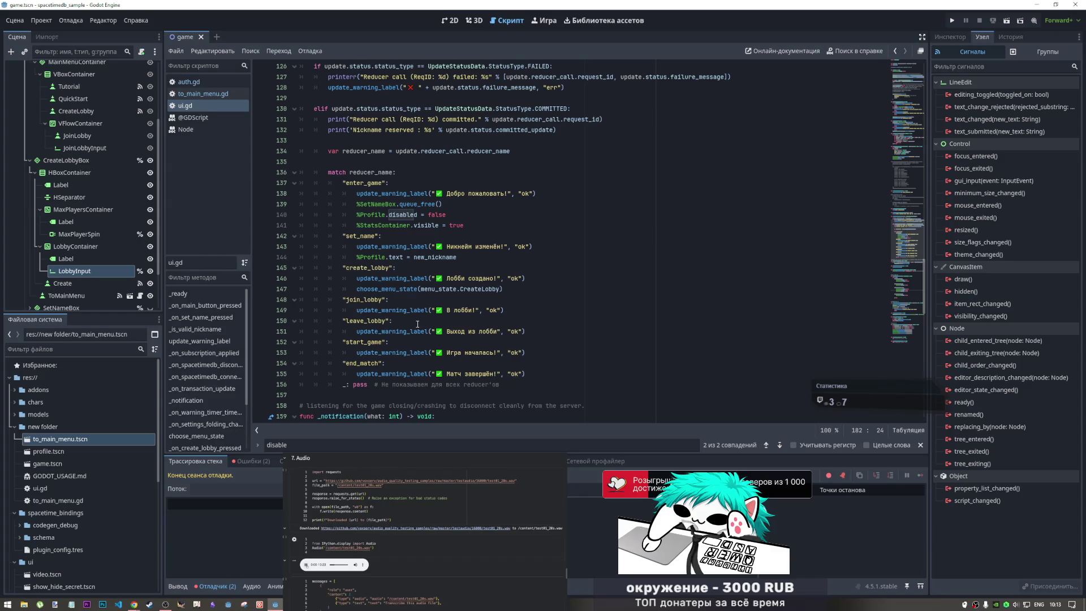
pyautogui.scroll(2, 418, 324)
pyautogui.scroll(-13, 417, 324)
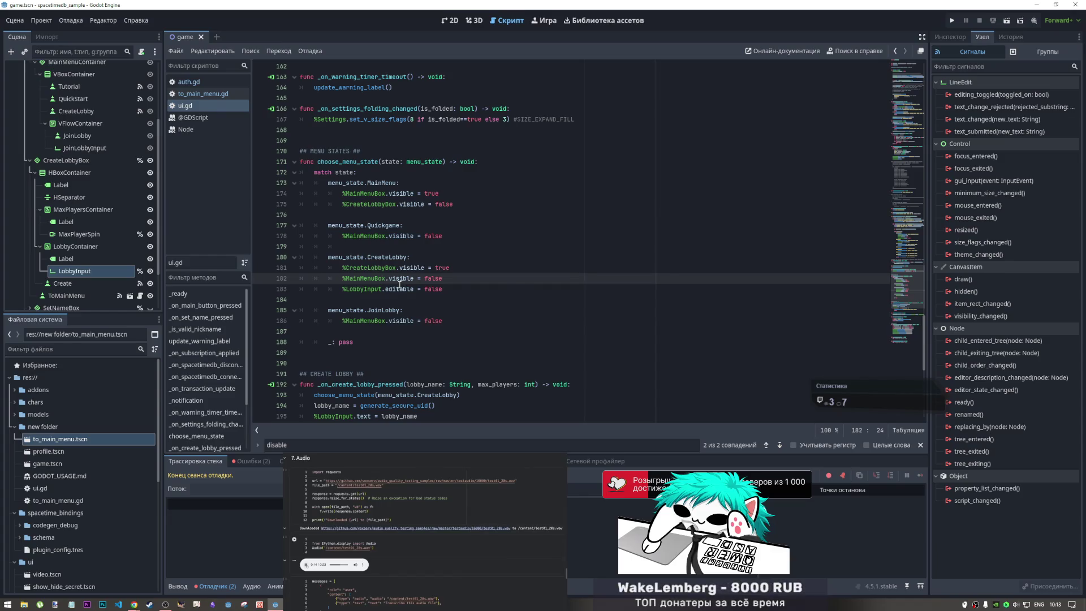
pyautogui.moveTo(399, 285)
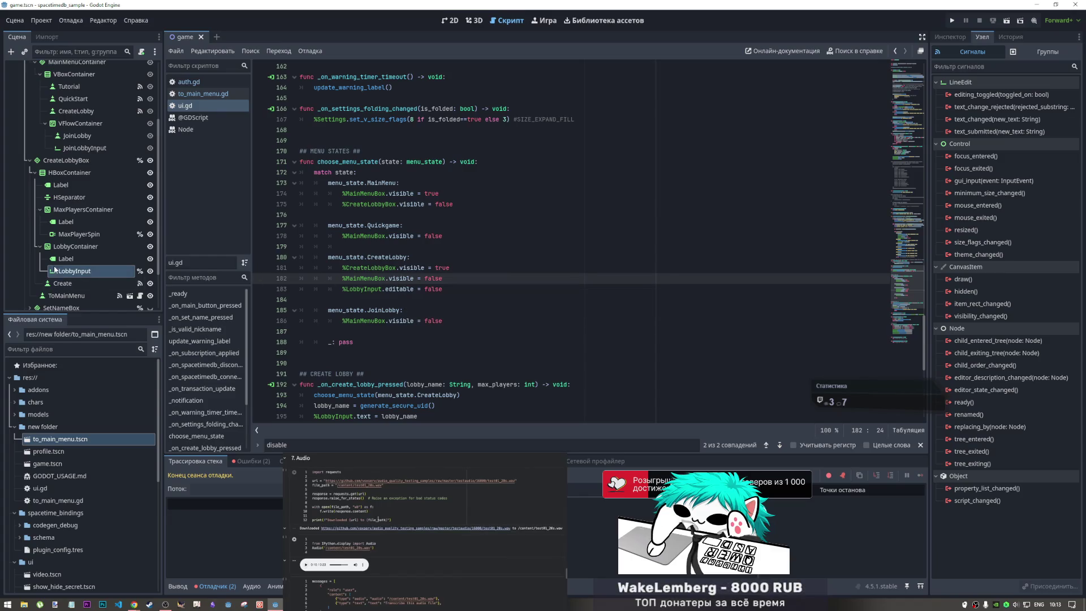
# - Select the Create node to show its pressed signal linked to _on_create_pressed
pyautogui.click(82, 284)
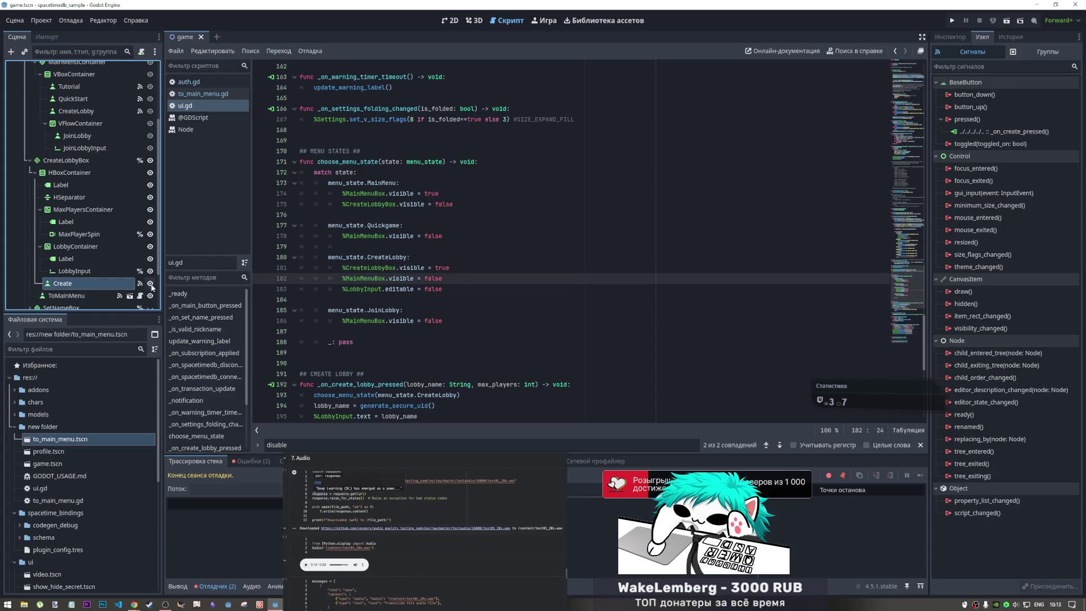
pyautogui.scroll(-5, 422, 308)
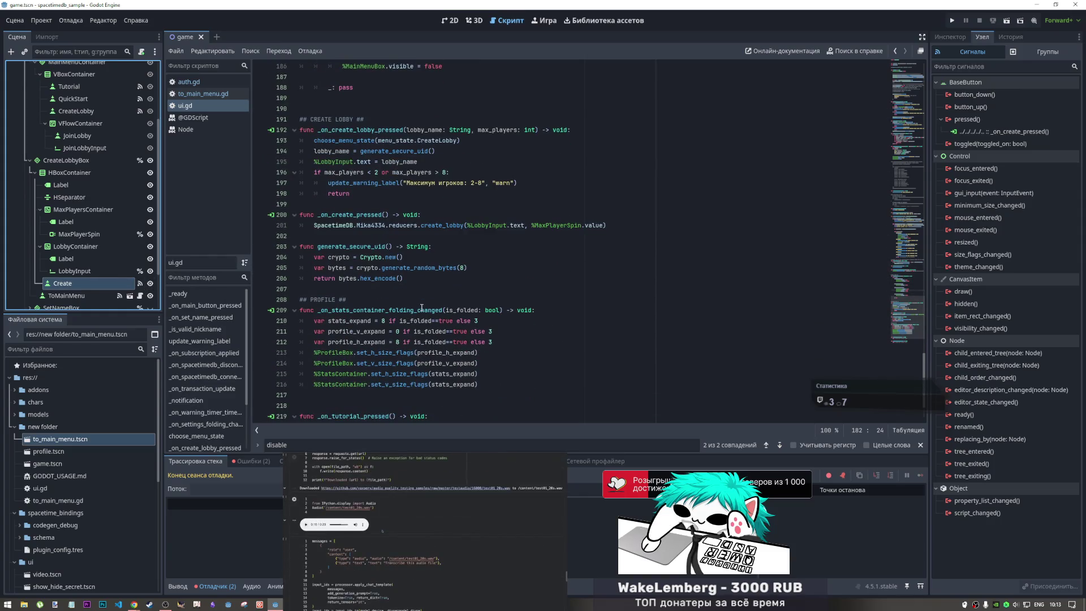
pyautogui.scroll(1, 422, 308)
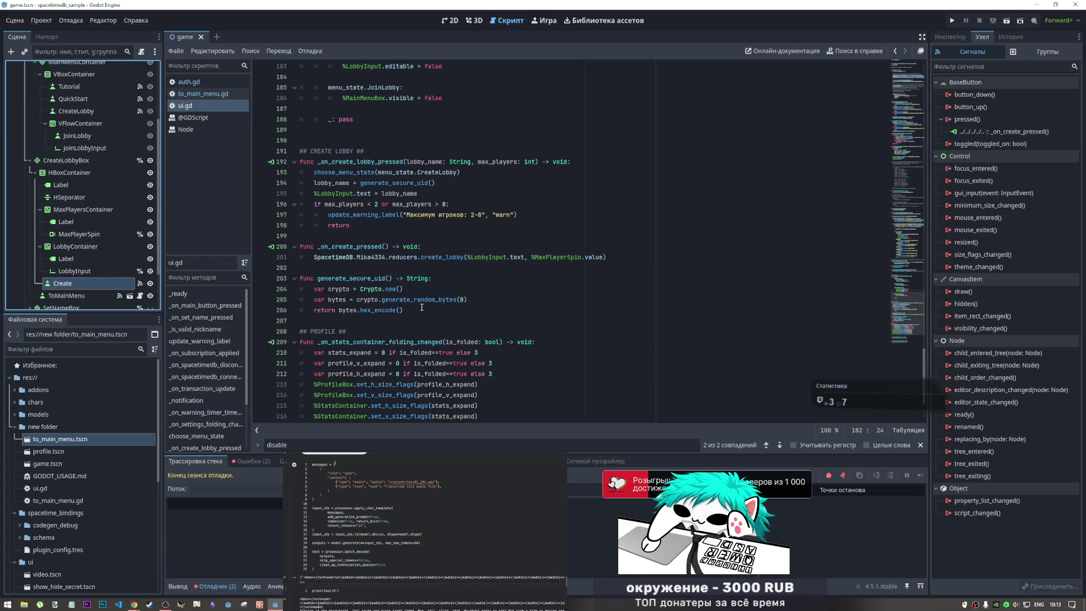
pyautogui.scroll(3, 421, 309)
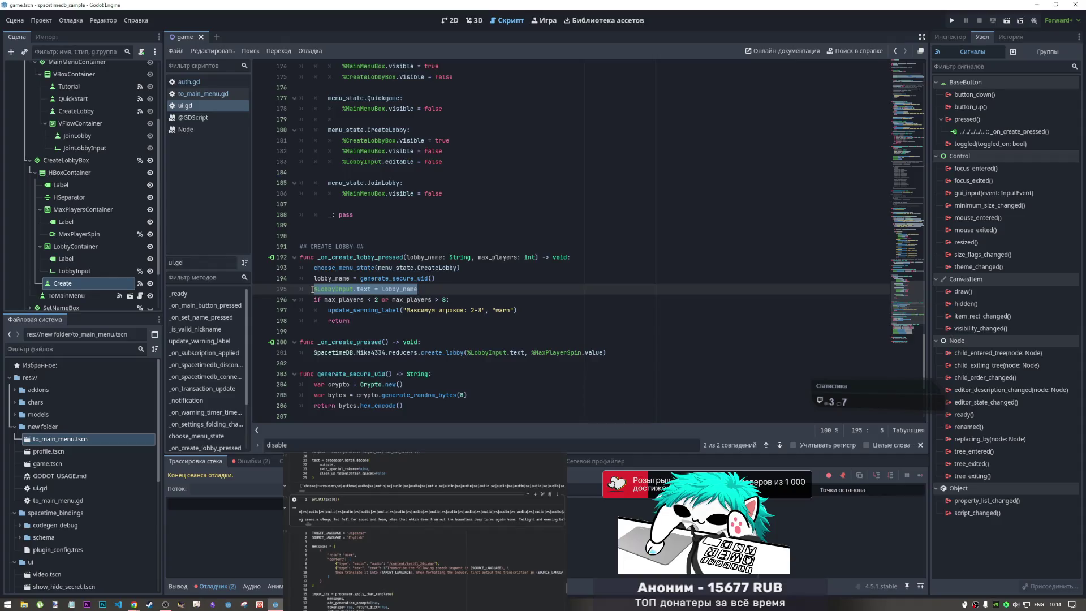
# - Insert a blank line at line 193 of the create-lobby handler, then undo it
pyautogui.click(491, 269)
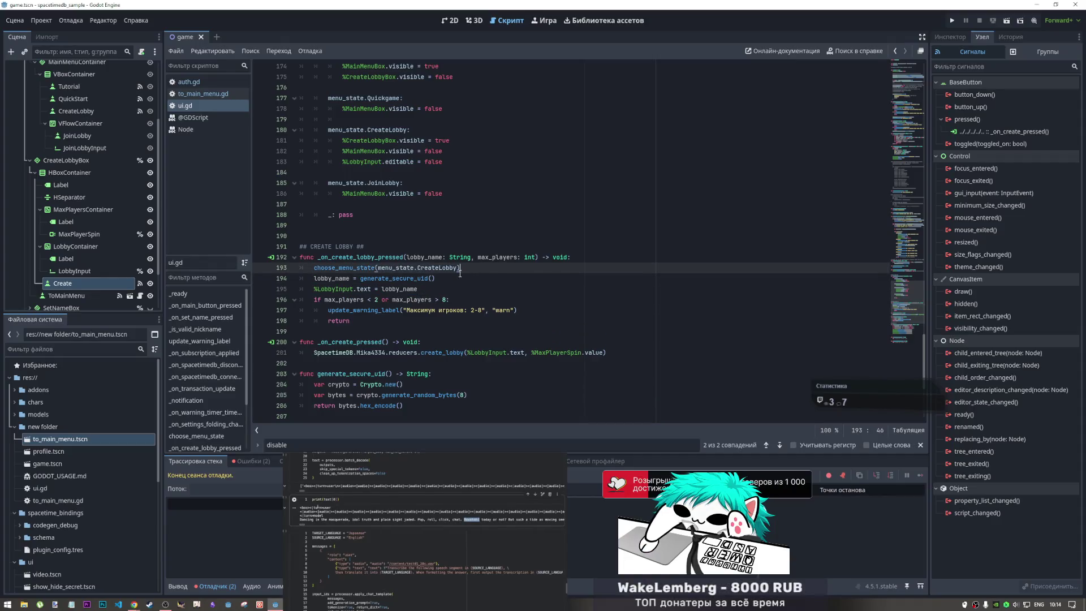
pyautogui.press('Home')
pyautogui.press('Return')
pyautogui.press('Up')
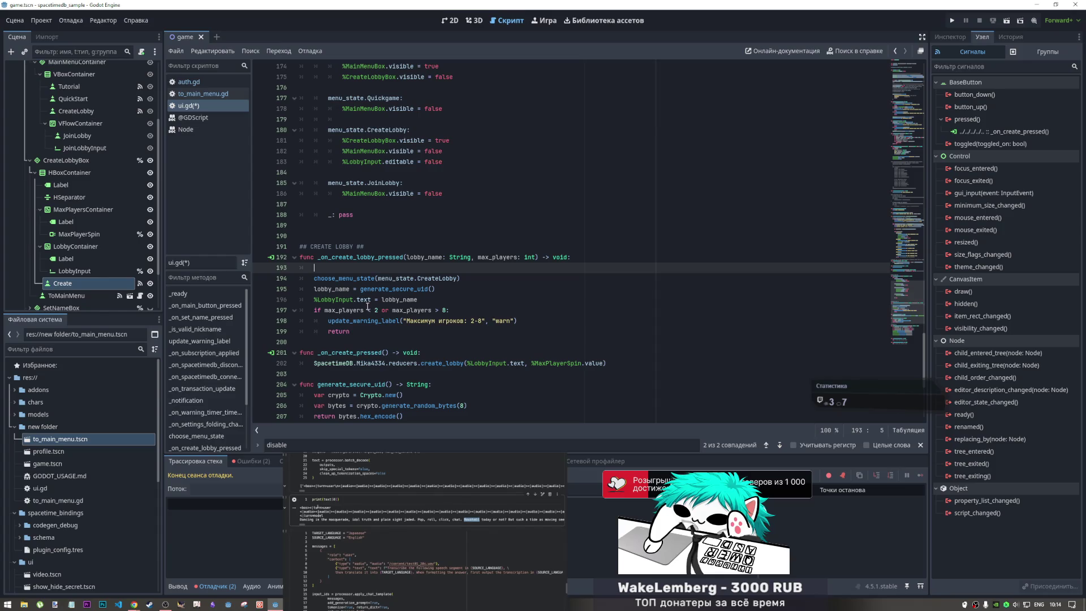
pyautogui.moveTo(365, 307)
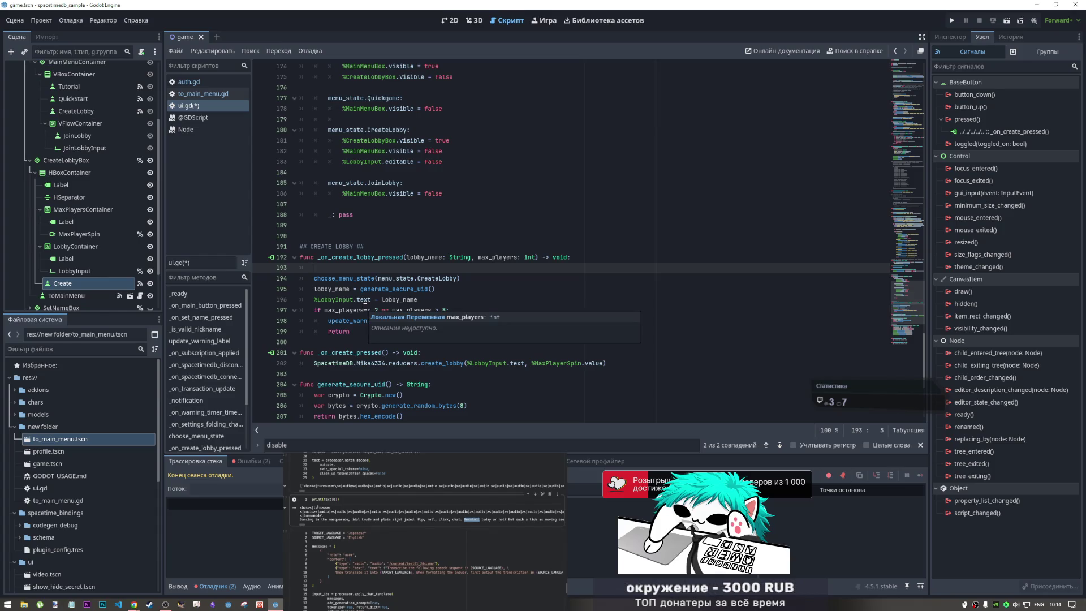
pyautogui.hotkey('ctrl', 'z')
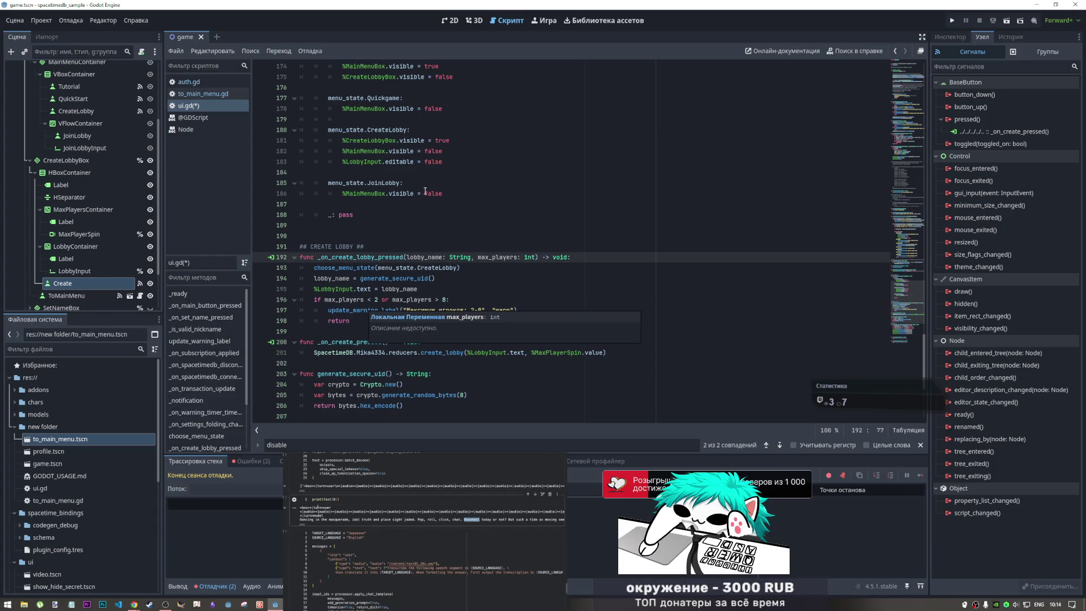
# - Add a new line after line 183 and make the Create node Access as Unique Name
pyautogui.click(448, 163)
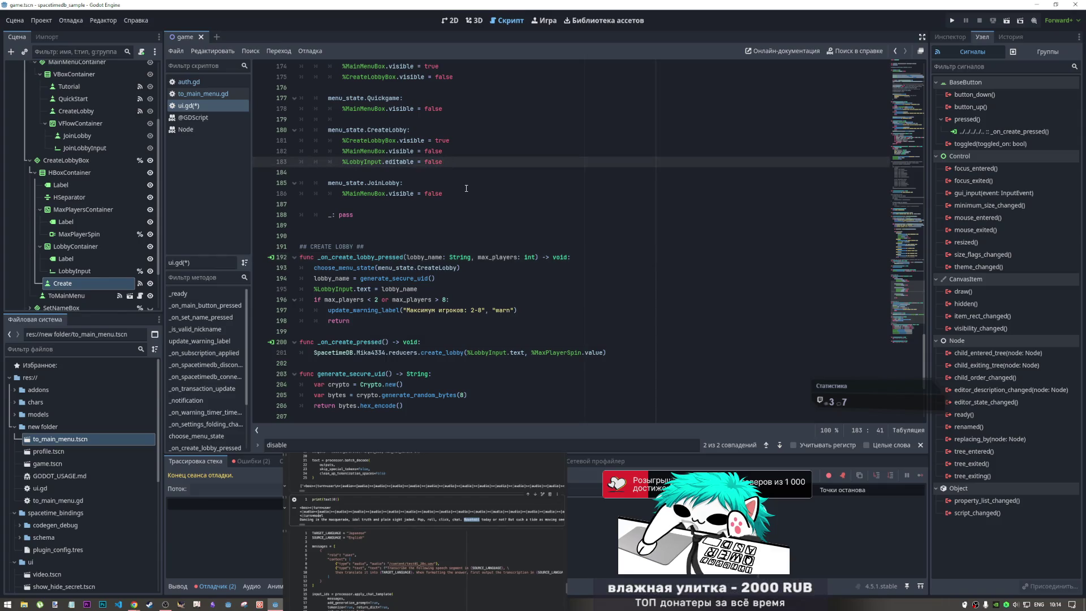
pyautogui.press('Return')
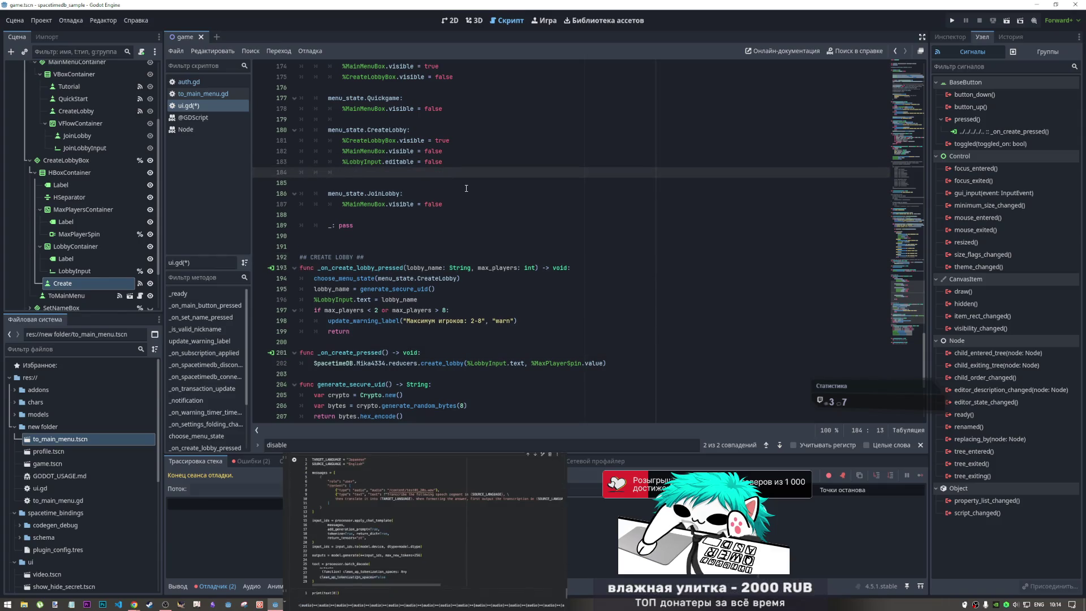
pyautogui.click(68, 285)
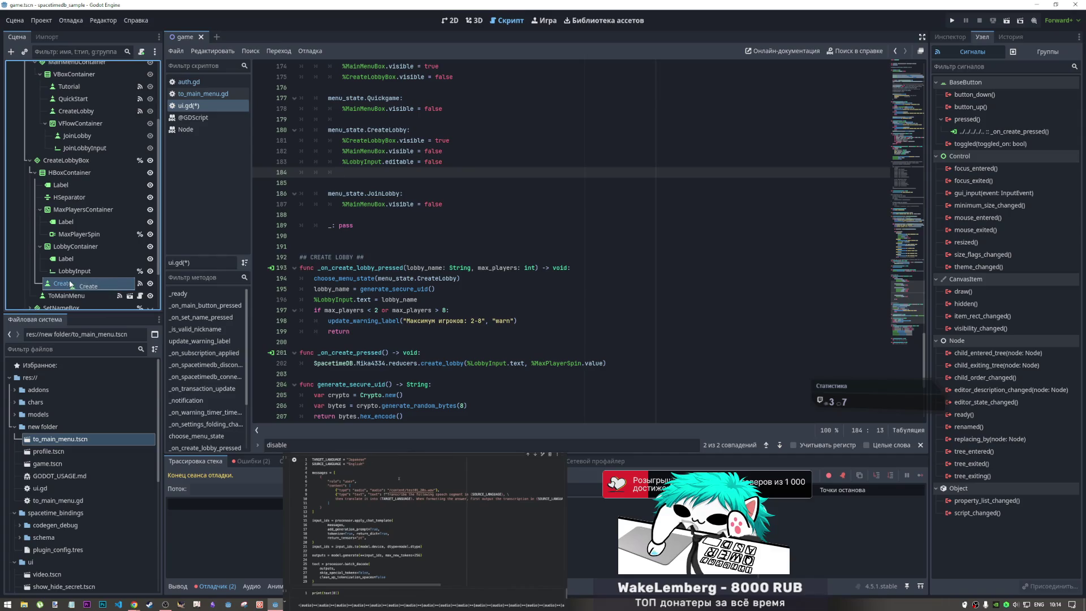
pyautogui.rightClick(70, 285)
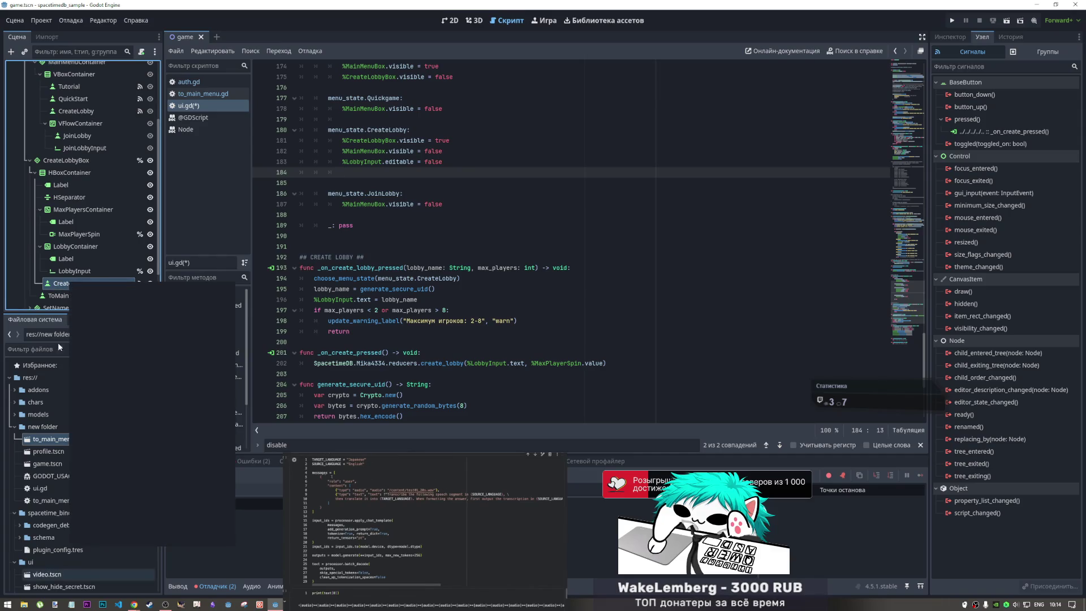
pyautogui.rightClick(61, 288)
pyautogui.click(113, 508)
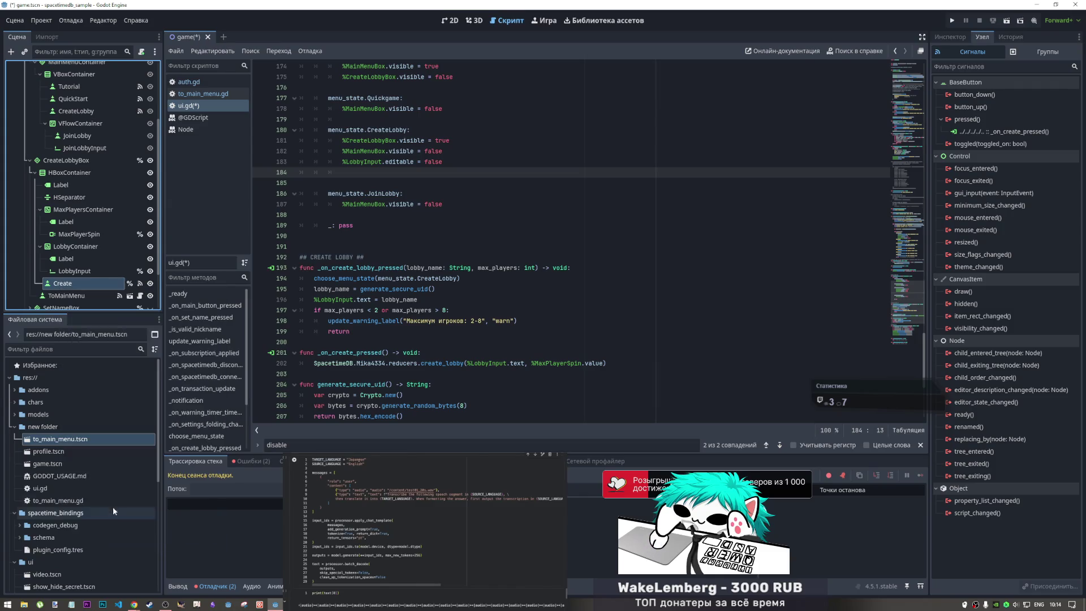
# - Write %Create.disabled = true on line 184 and save ui.gd
pyautogui.moveTo(127, 263)
pyautogui.mouseDown()
pyautogui.moveTo(390, 190)
pyautogui.moveTo(393, 179)
pyautogui.mouseUp()
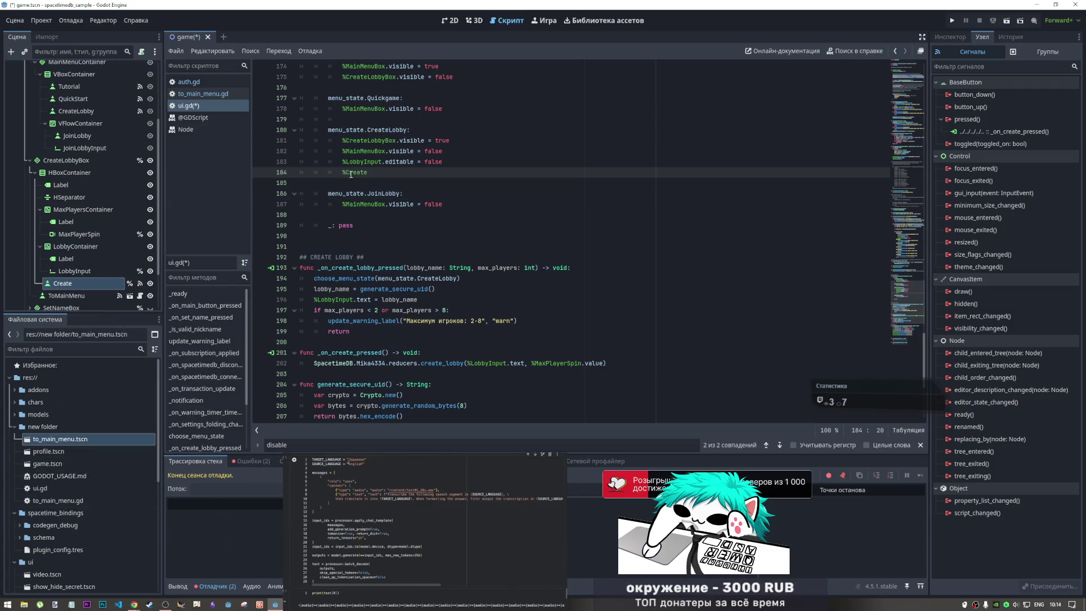
pyautogui.write('.')
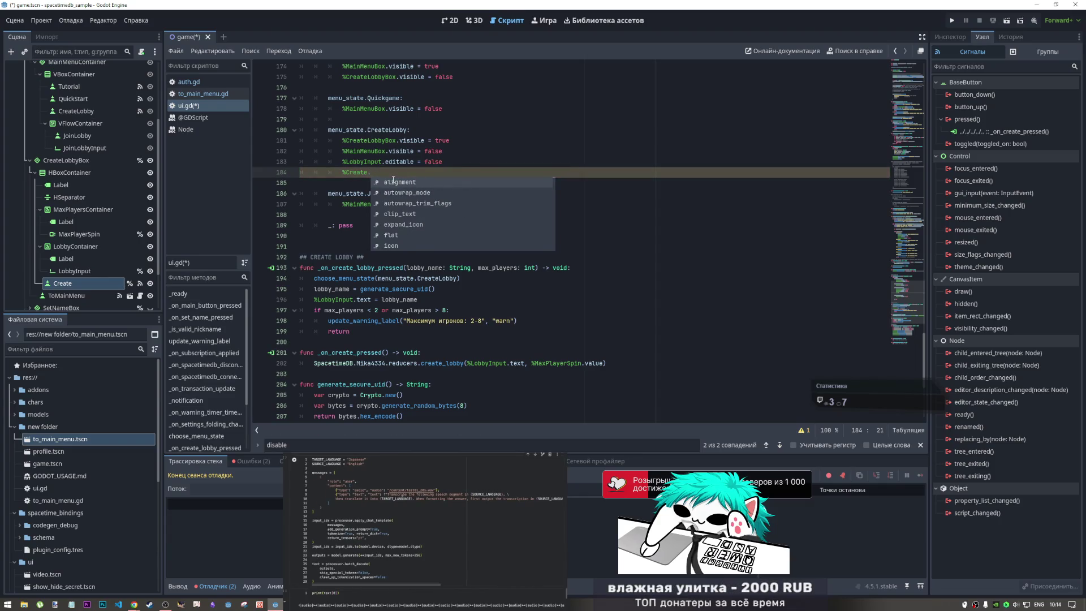
pyautogui.write('disa')
pyautogui.press('Return')
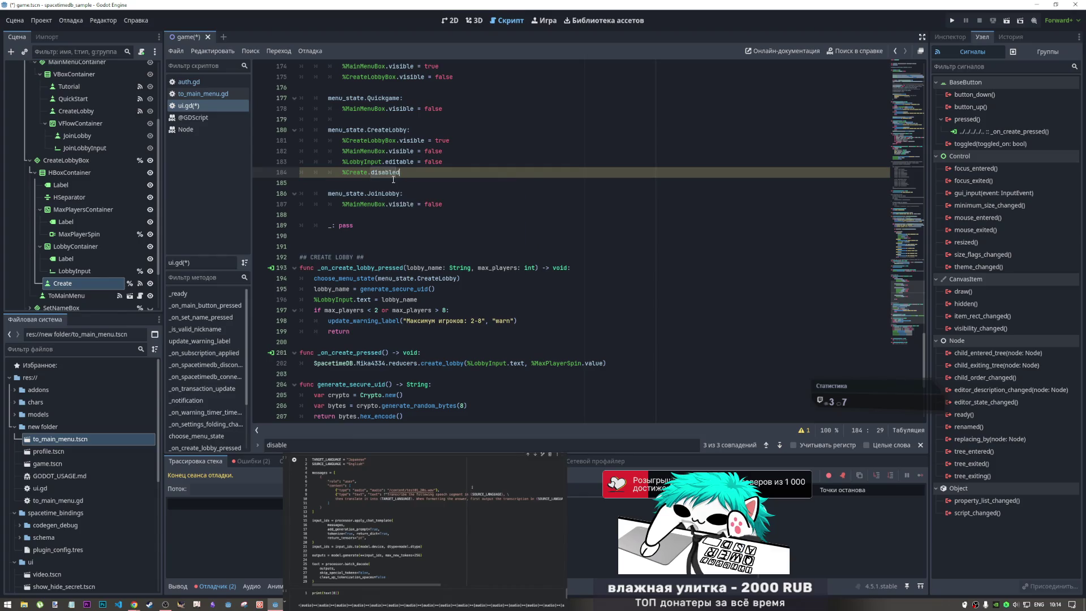
pyautogui.write(' = true')
pyautogui.click(465, 197)
pyautogui.hotkey('ctrl', 's')
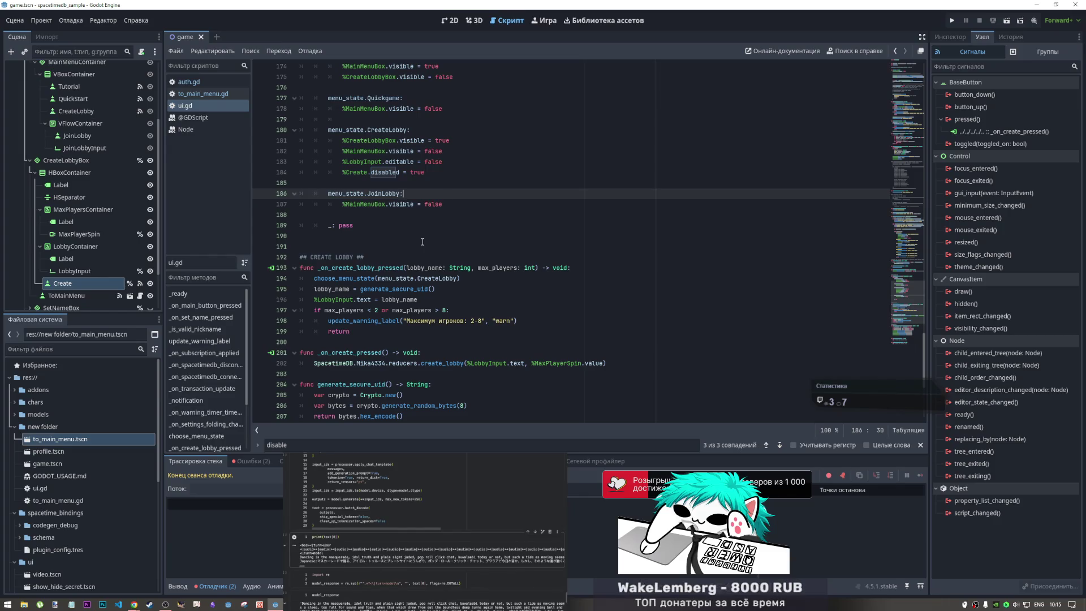
pyautogui.moveTo(425, 171); pyautogui.dragTo(340, 172)
pyautogui.hotkey('ctrl', 'c')
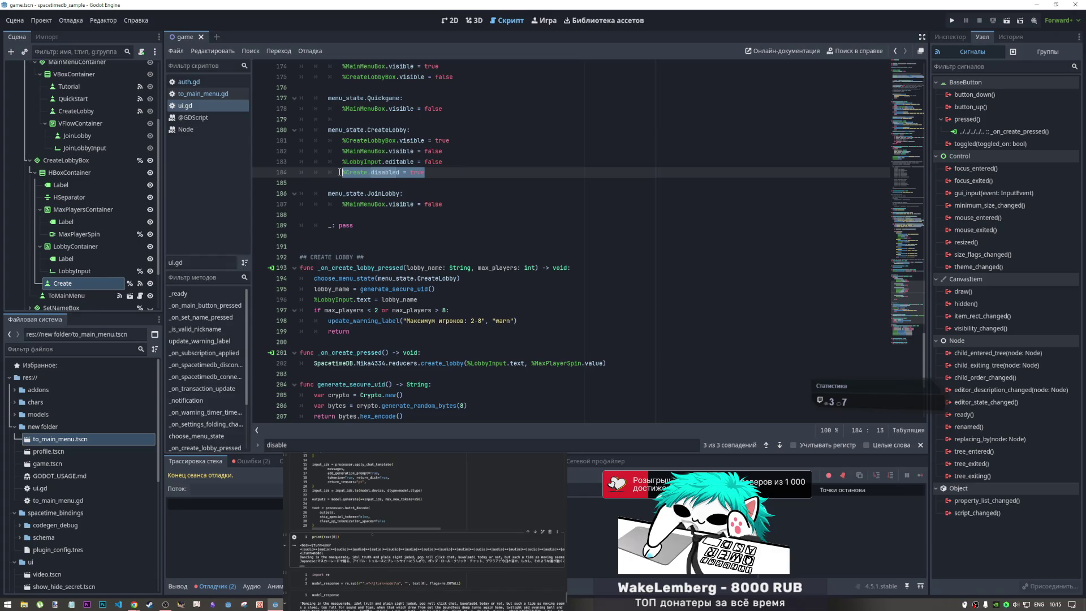
# - Move the %Create.disabled = true line from the CreateLobby state into _on_create_pressed
pyautogui.press('BackSpace')
pyautogui.press('BackSpace')
pyautogui.press('BackSpace')
pyautogui.press('BackSpace')
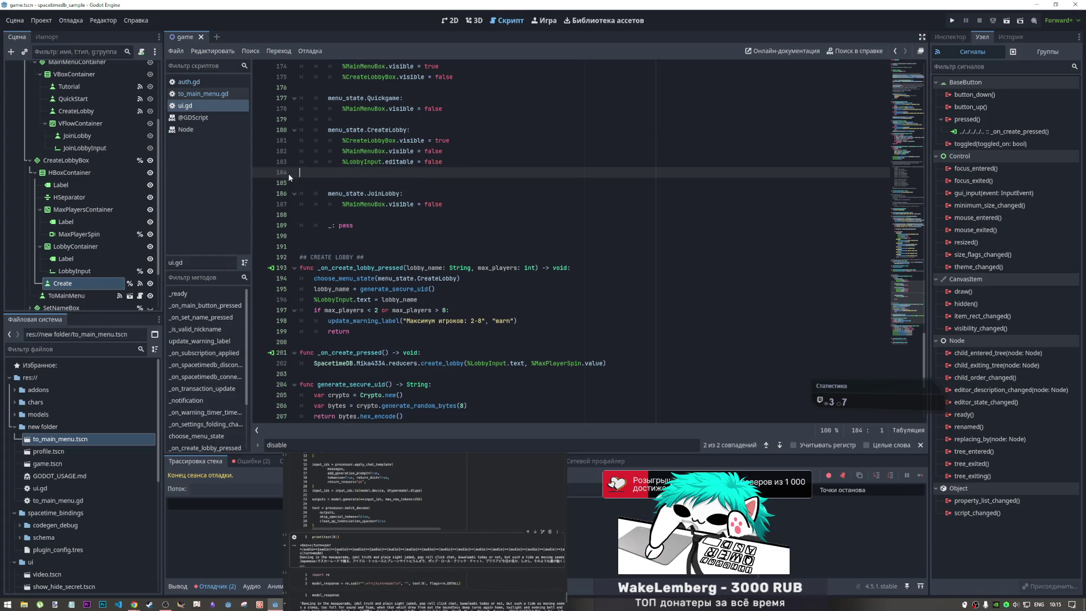
pyautogui.press('BackSpace')
pyautogui.click(437, 342)
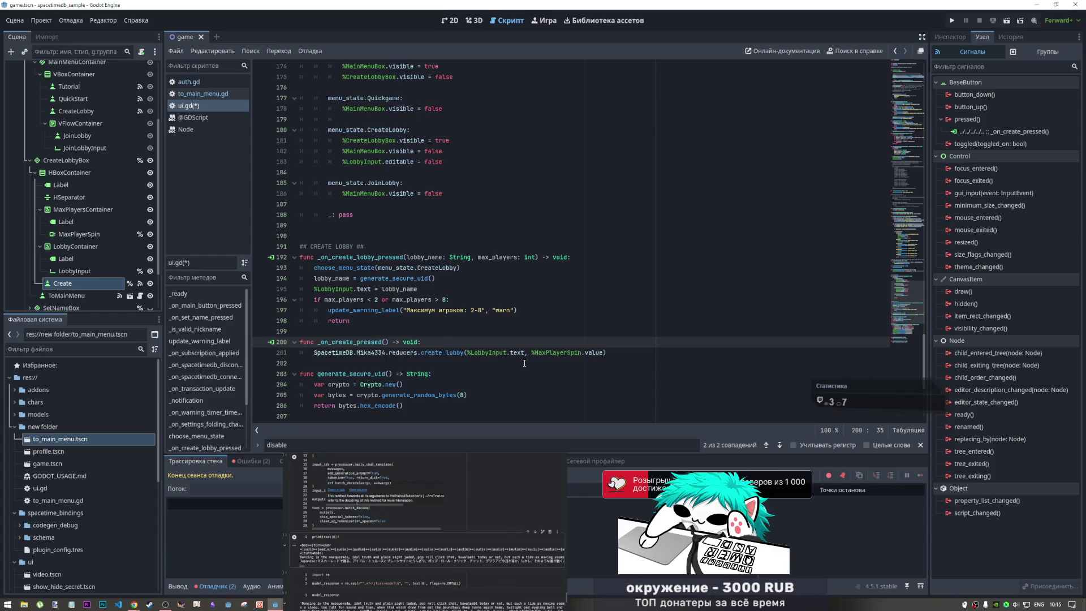
pyautogui.press('Return')
pyautogui.hotkey('ctrl', 'v')
pyautogui.moveTo(443, 363); pyautogui.dragTo(465, 363)
# - Replace choose_menu_state(menu_state.CreateLobby) on line 147 with %Create.disabled = true
pyautogui.scroll(14, 393, 355)
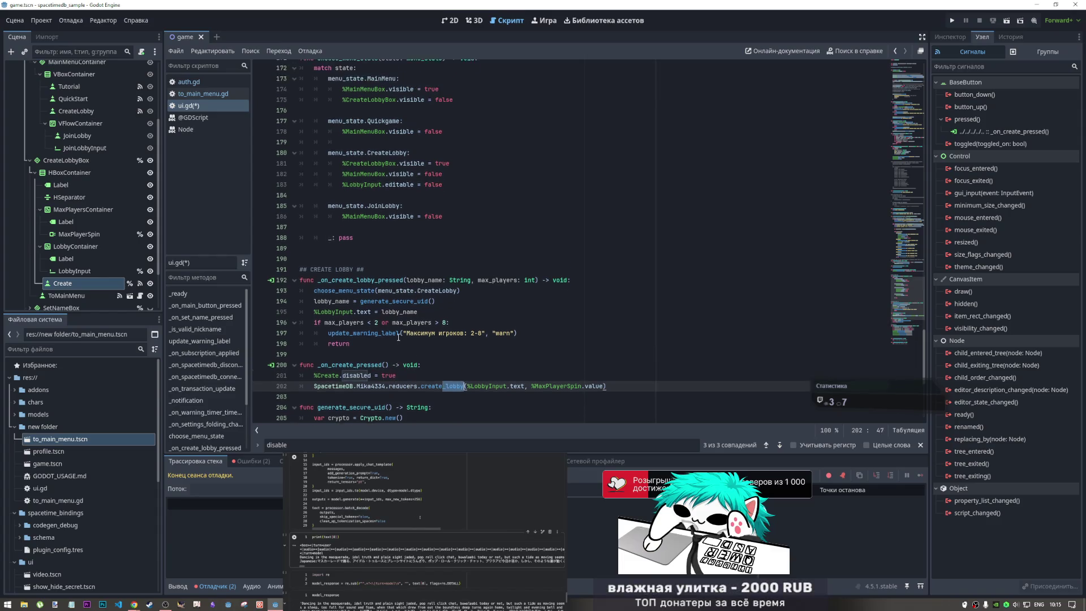
pyautogui.scroll(3, 399, 334)
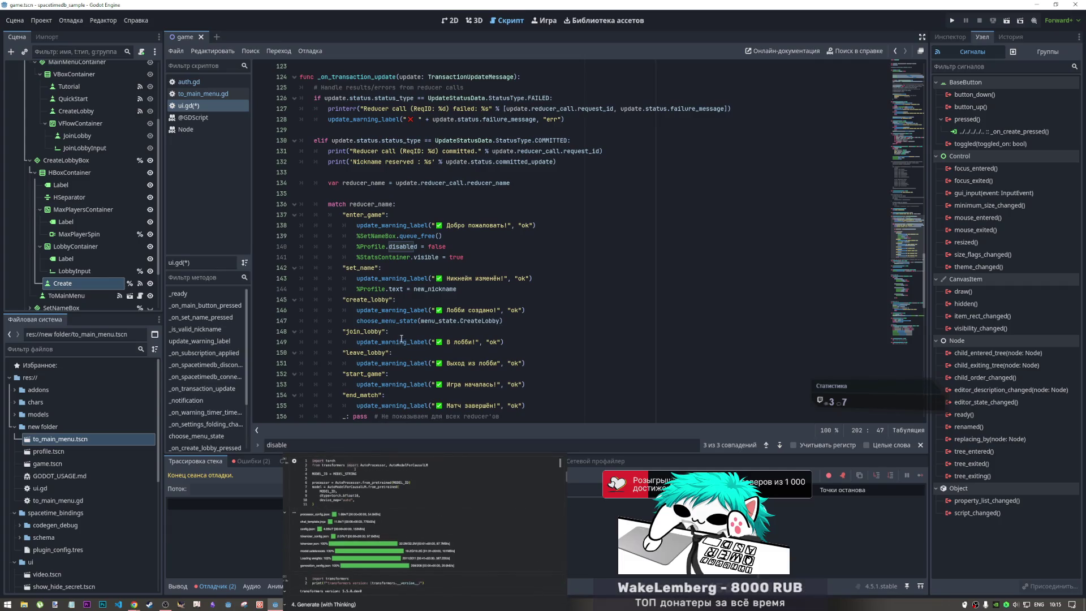
pyautogui.click(503, 321)
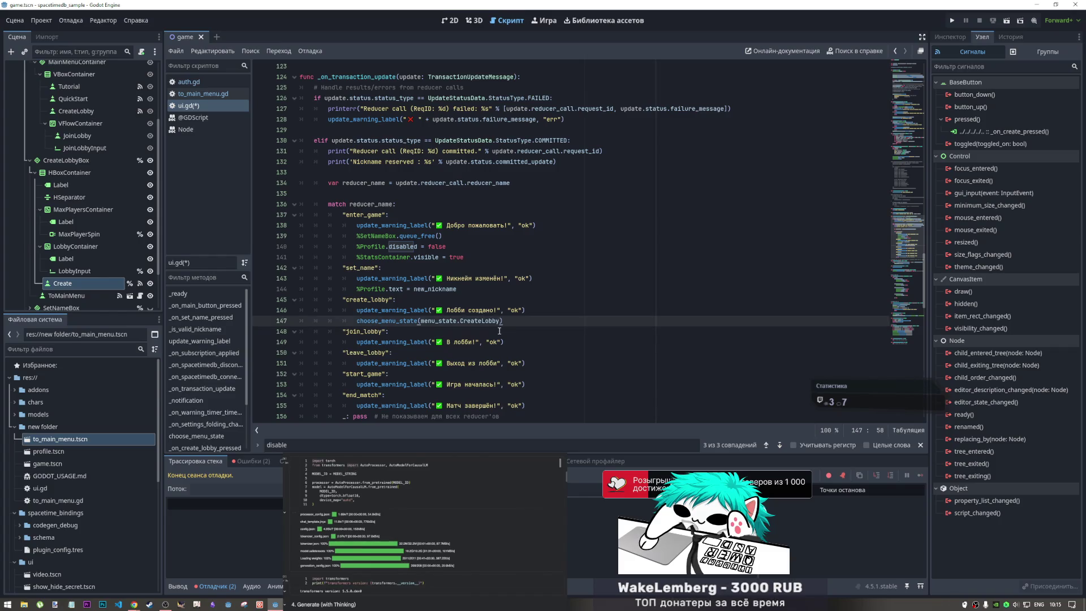
pyautogui.moveTo(504, 320); pyautogui.dragTo(356, 320)
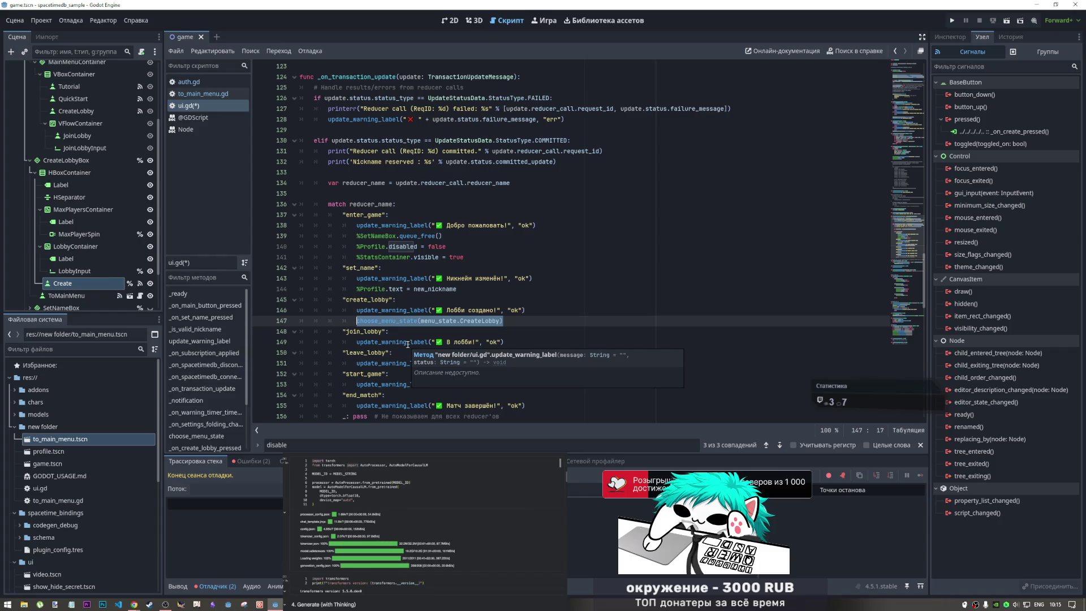
pyautogui.hotkey('ctrl', 'v')
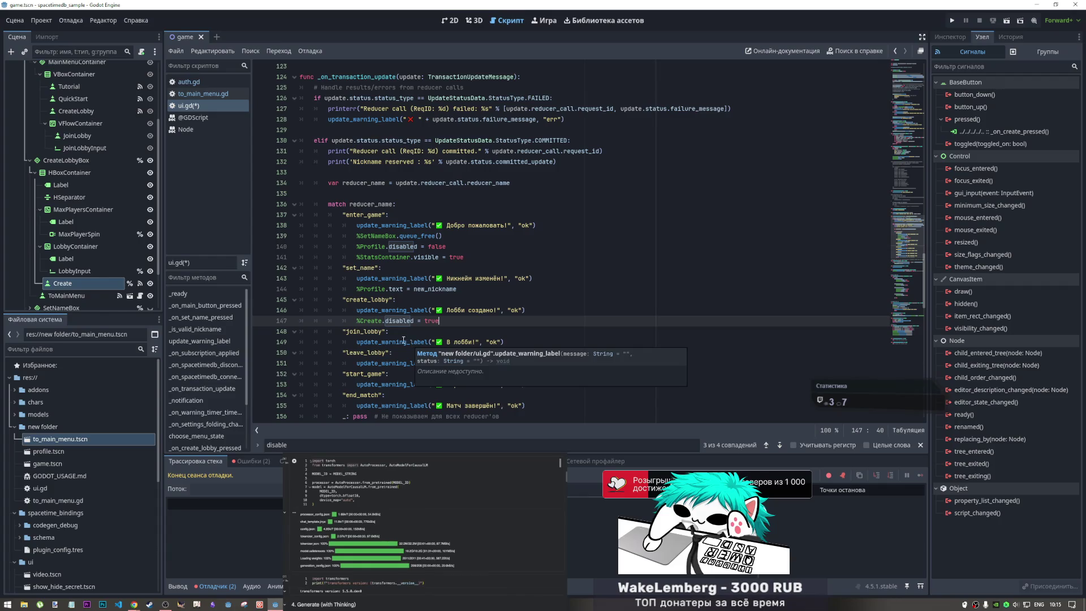
pyautogui.scroll(-10, 407, 343)
pyautogui.moveTo(404, 341)
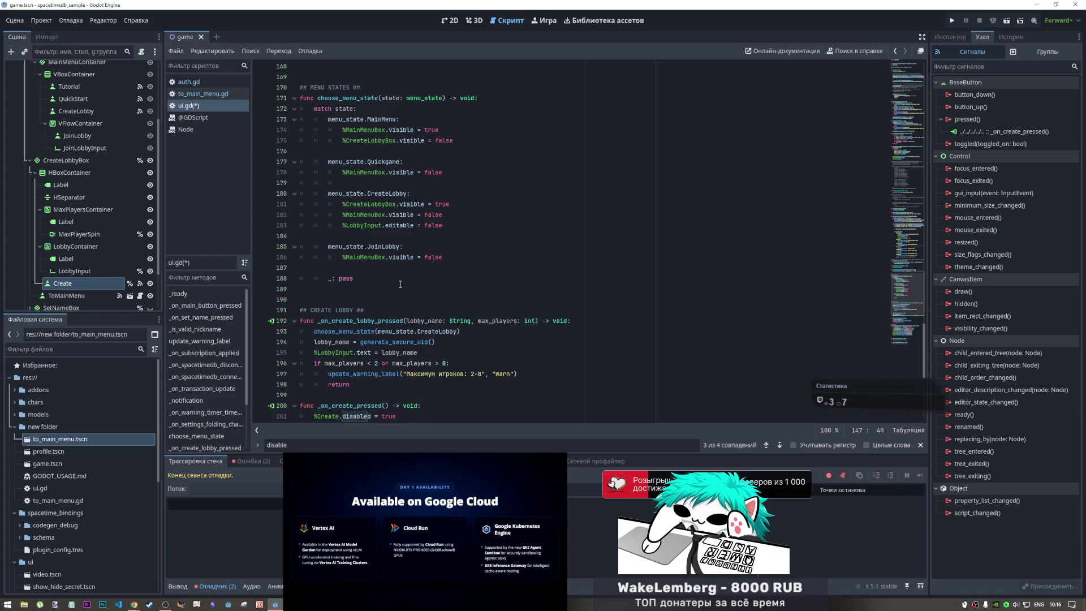
pyautogui.scroll(-8, 400, 284)
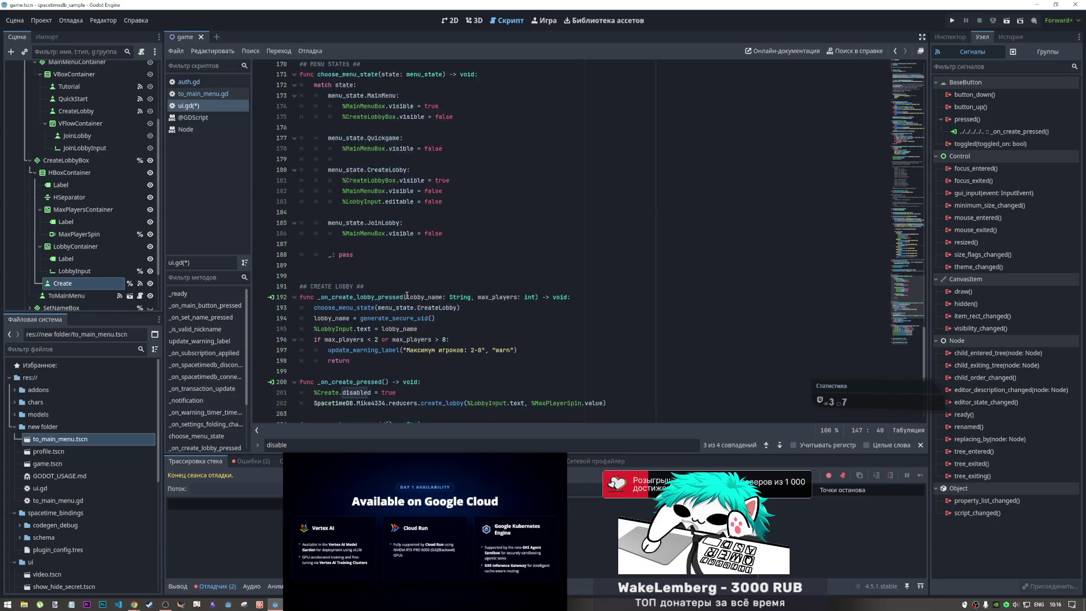
pyautogui.scroll(12, 406, 293)
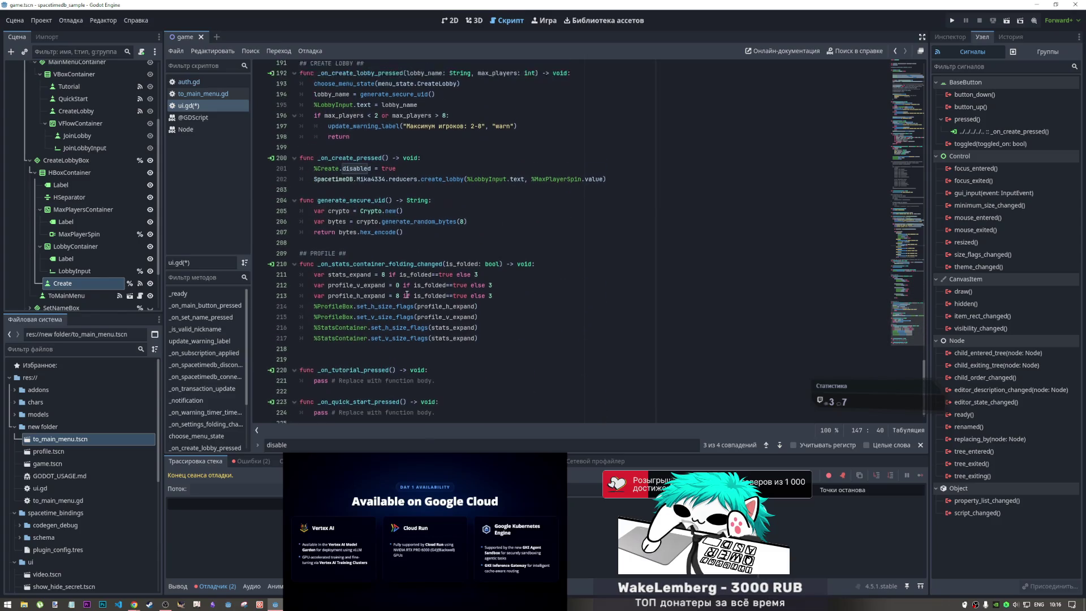
pyautogui.scroll(7, 407, 294)
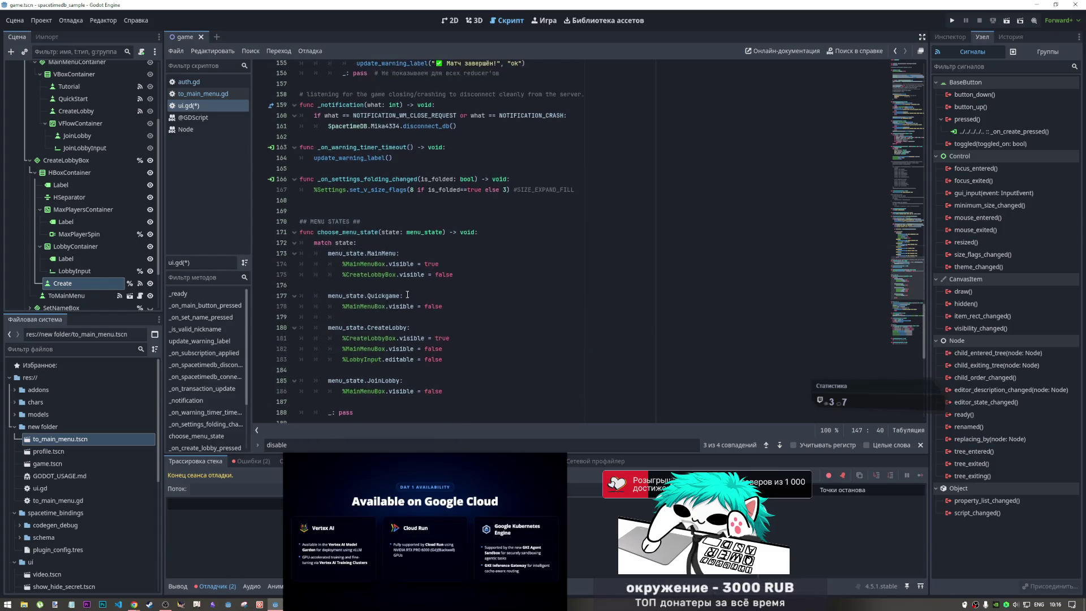
pyautogui.scroll(-12, 431, 233)
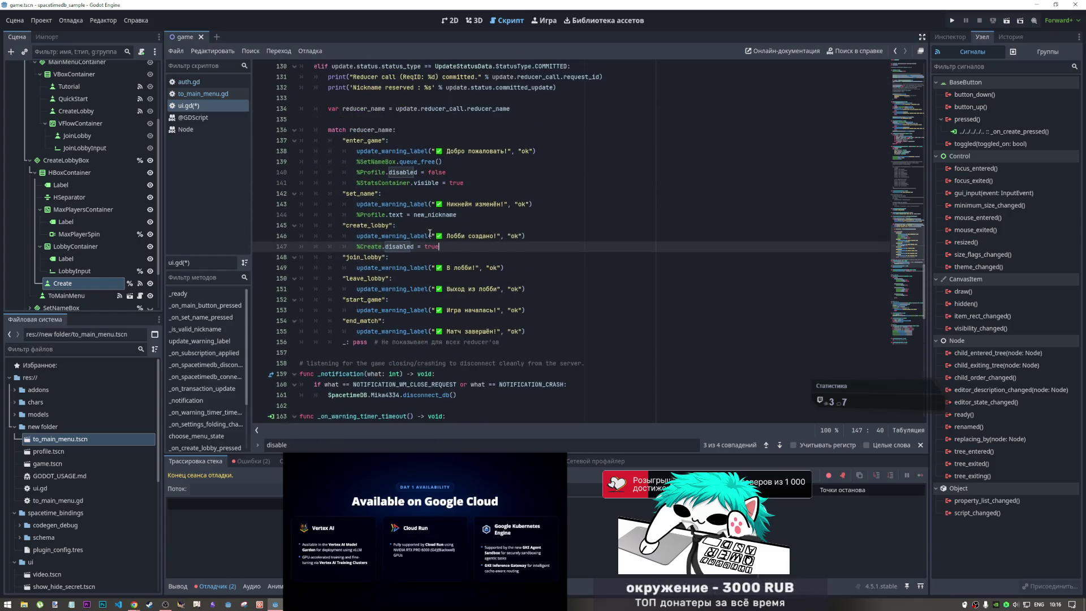
pyautogui.scroll(-3, 427, 235)
pyautogui.click(343, 279)
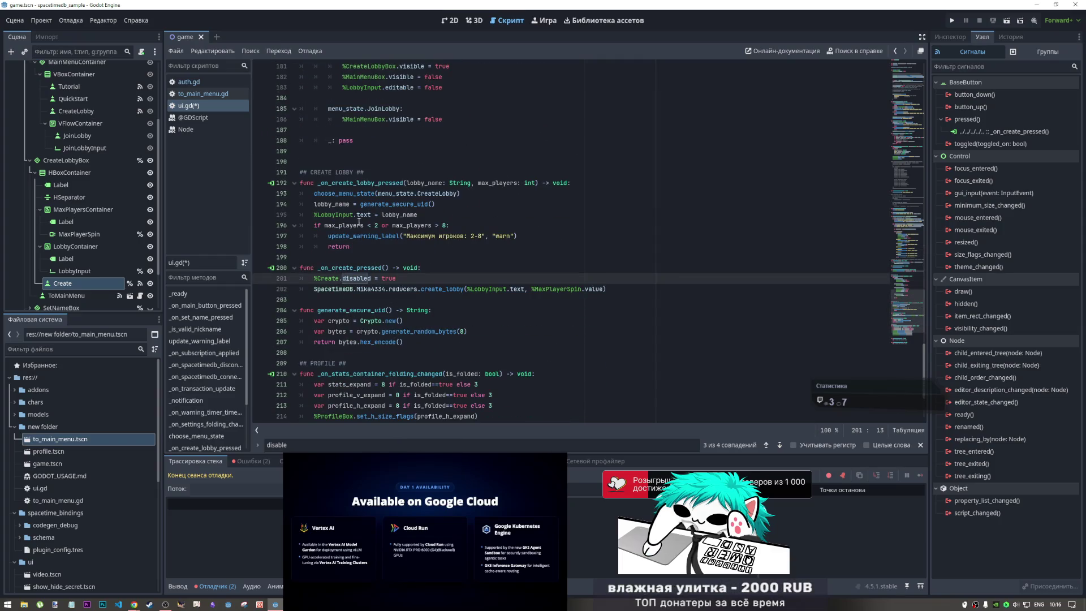
pyautogui.scroll(11, 359, 222)
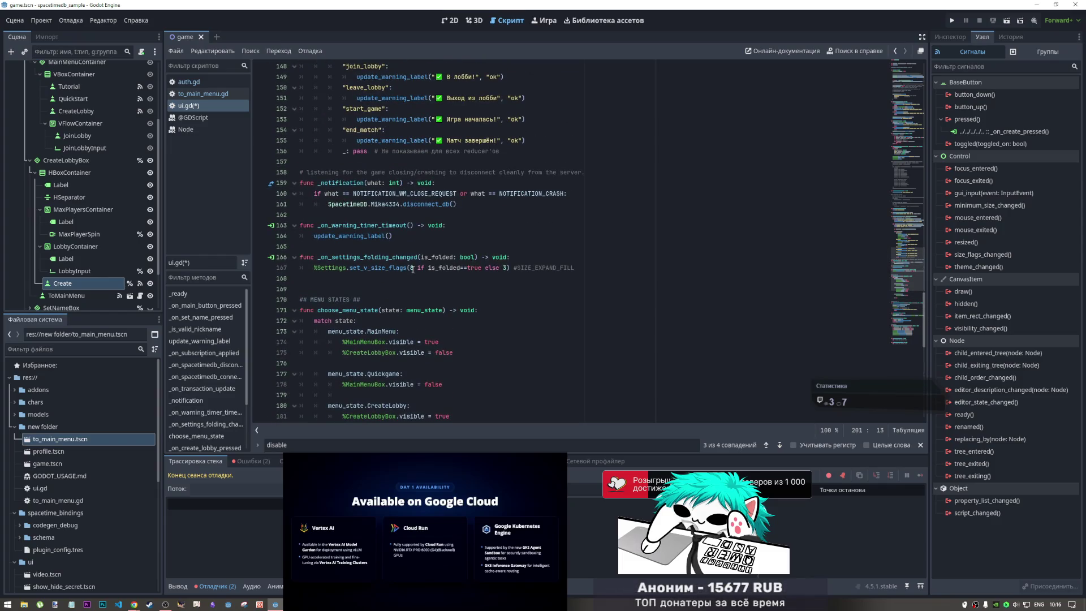
pyautogui.scroll(-2, 412, 269)
pyautogui.click(394, 277)
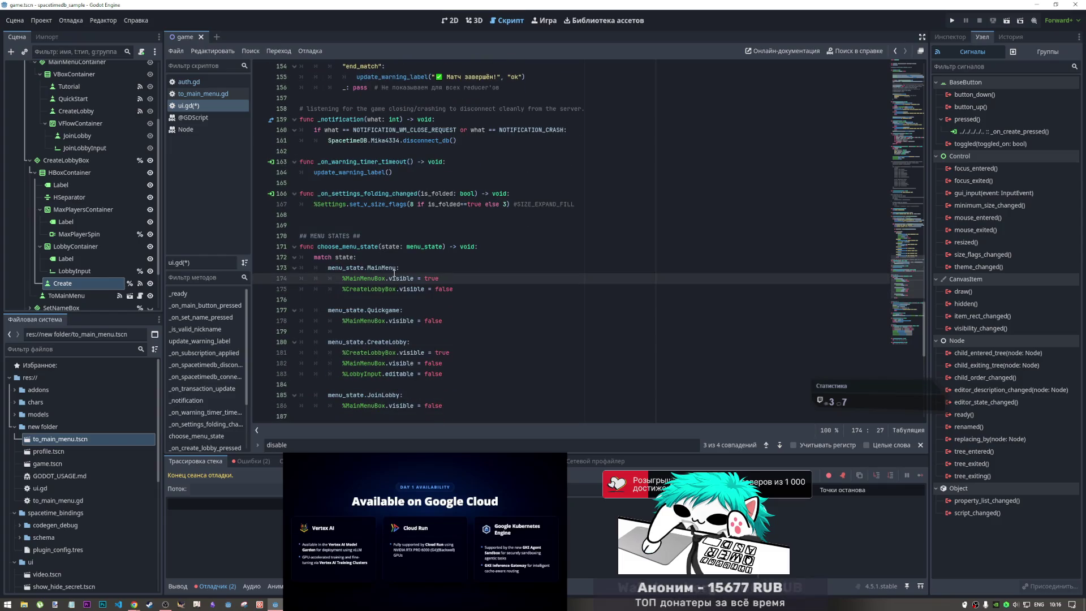
pyautogui.scroll(14, 396, 272)
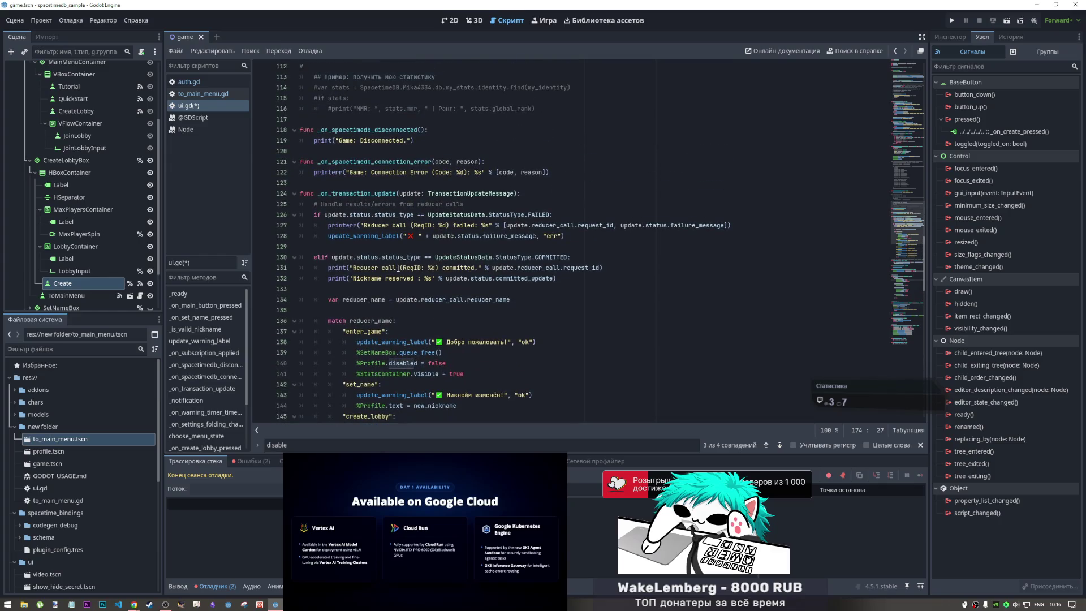
pyautogui.scroll(-1, 398, 268)
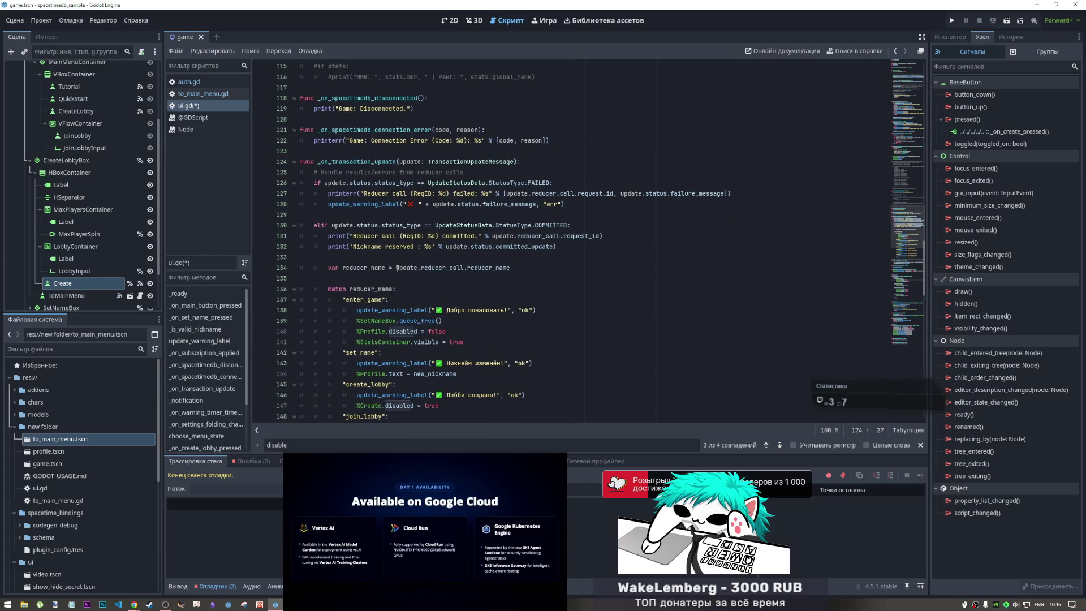
pyautogui.moveTo(438, 507)
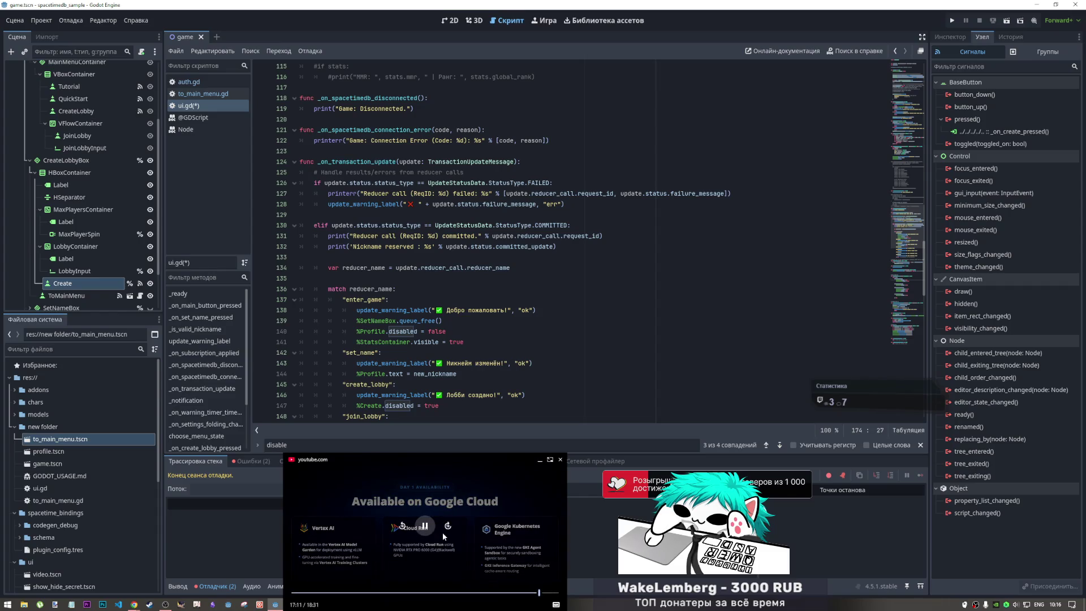
pyautogui.click(550, 459)
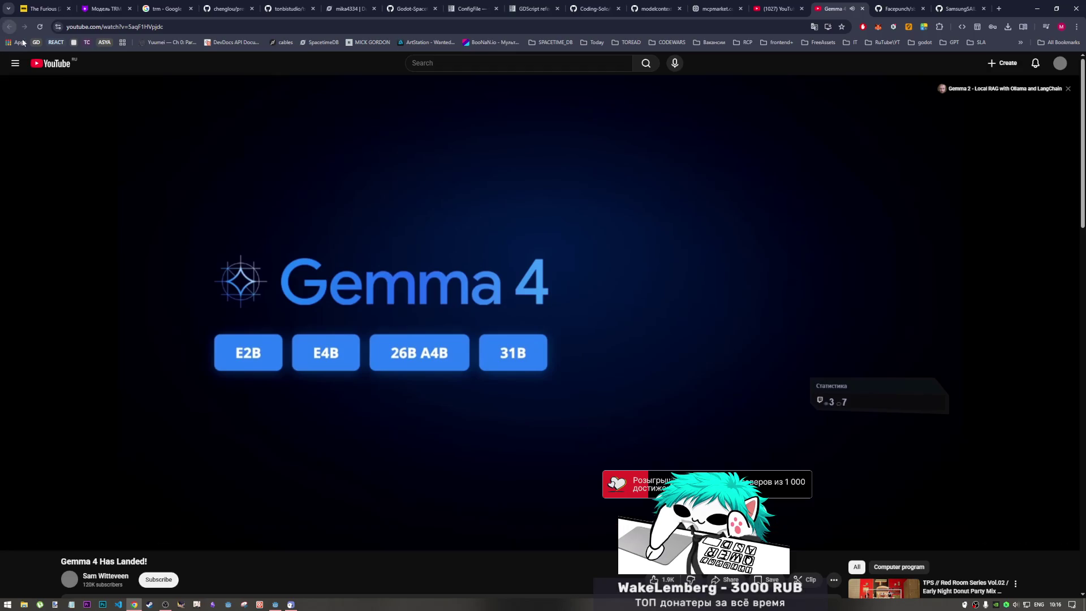
# - Return to the YouTube home page and close the extra YouTube tab
pyautogui.click(63, 67)
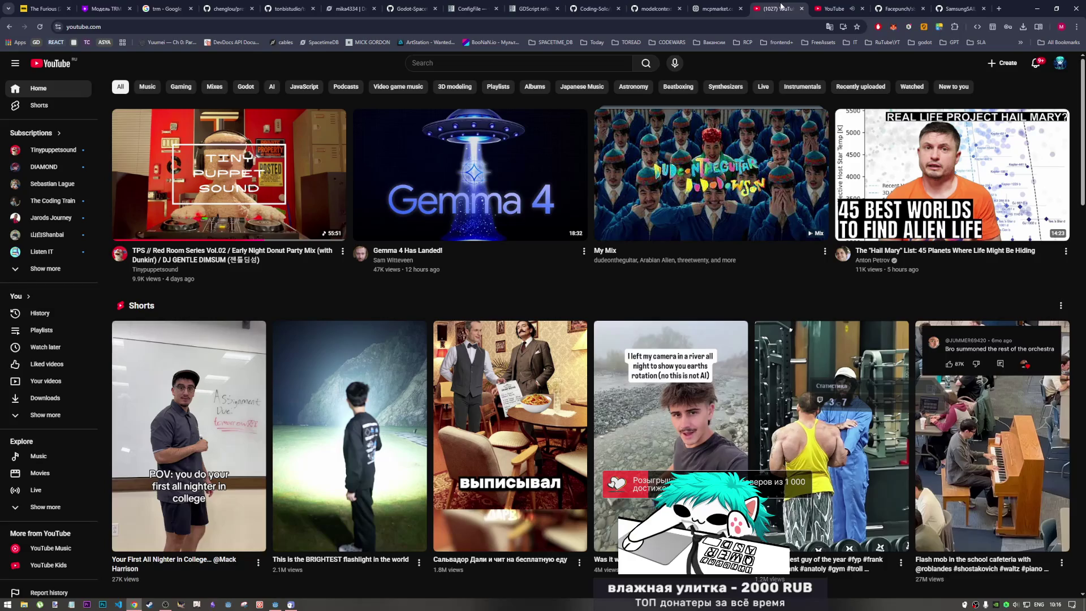
pyautogui.click(801, 9)
pyautogui.scroll(-1, 510, 301)
pyautogui.scroll(1, 679, 255)
pyautogui.moveTo(751, 218)
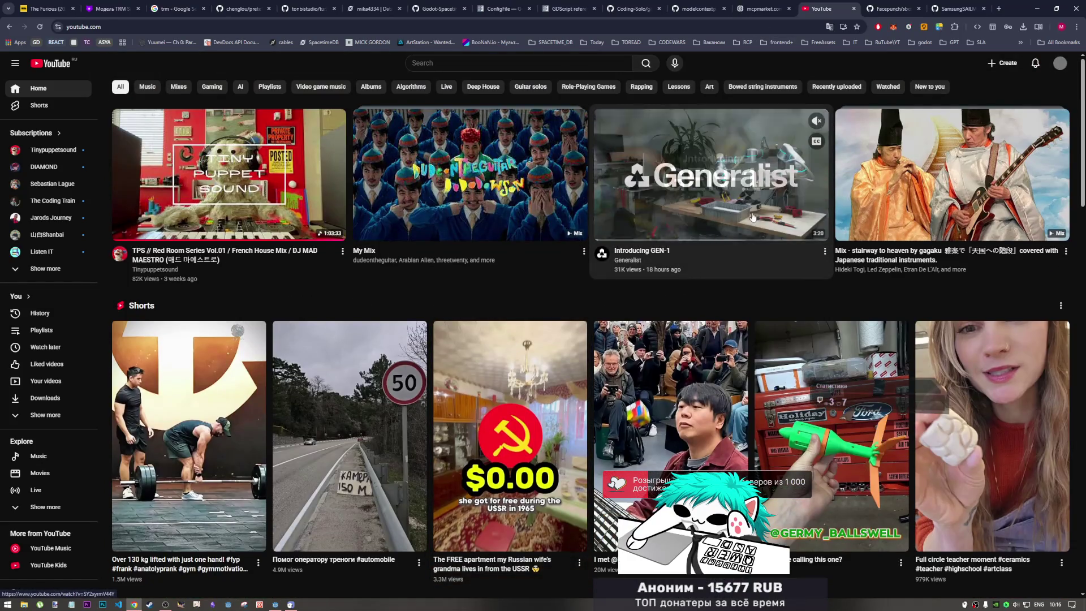
pyautogui.scroll(-2, 747, 217)
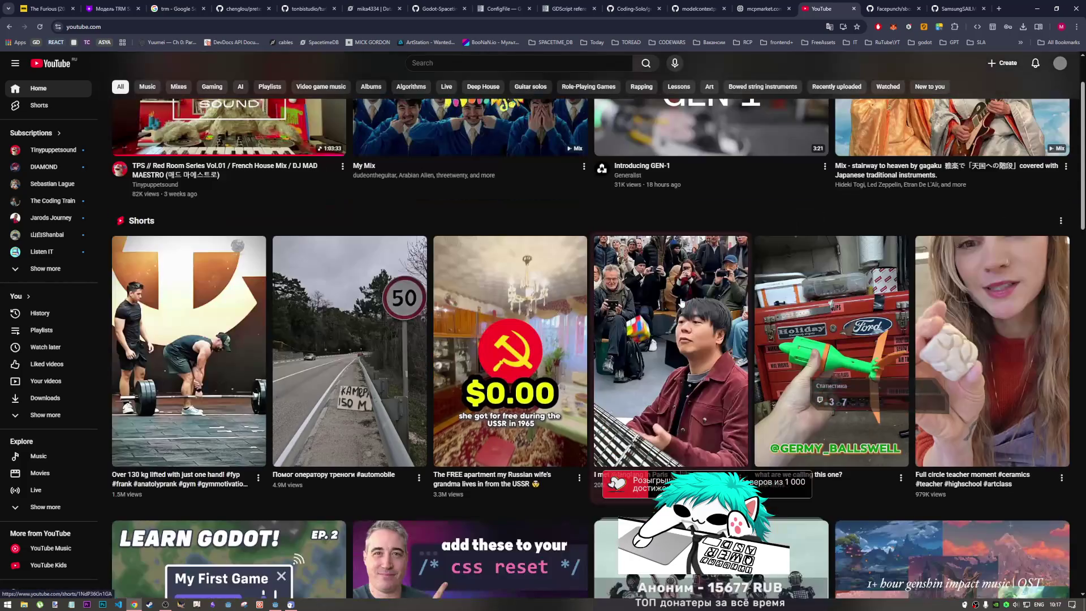
pyautogui.scroll(2, 660, 247)
pyautogui.moveTo(661, 247)
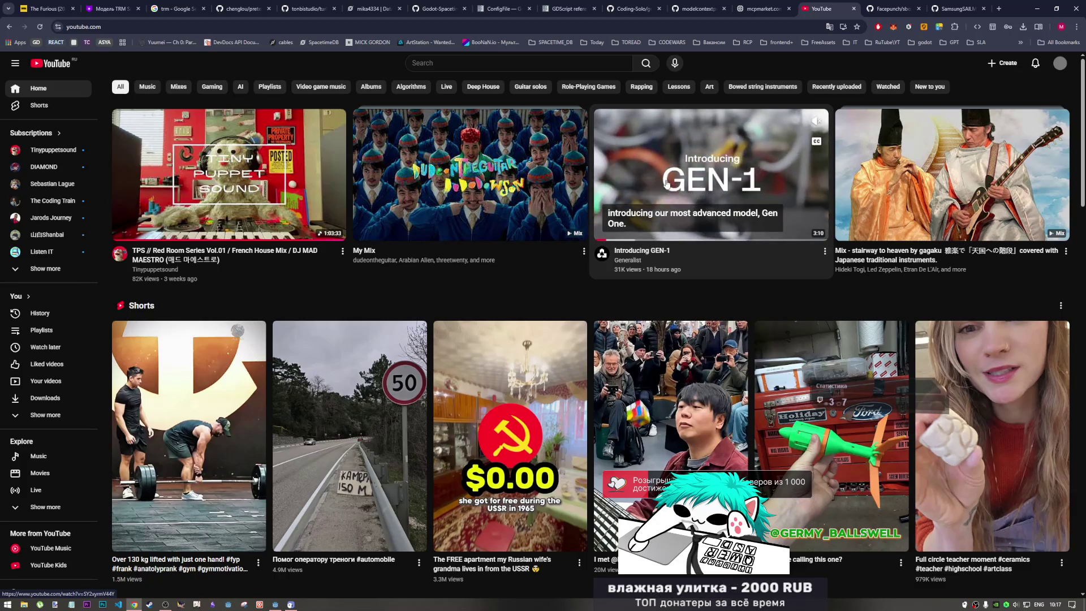
# - Open the Introducing GEN-1 video in a new tab, browse the feed, then switch to it
pyautogui.middleClick(656, 252)
pyautogui.scroll(-8, 573, 331)
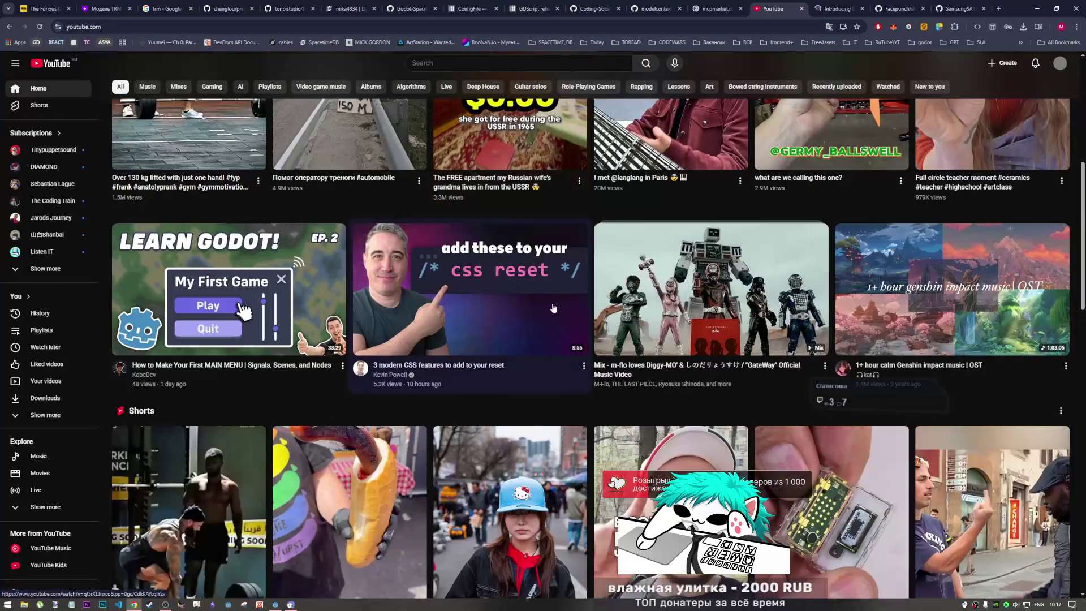
pyautogui.scroll(-2, 527, 297)
pyautogui.scroll(2, 527, 297)
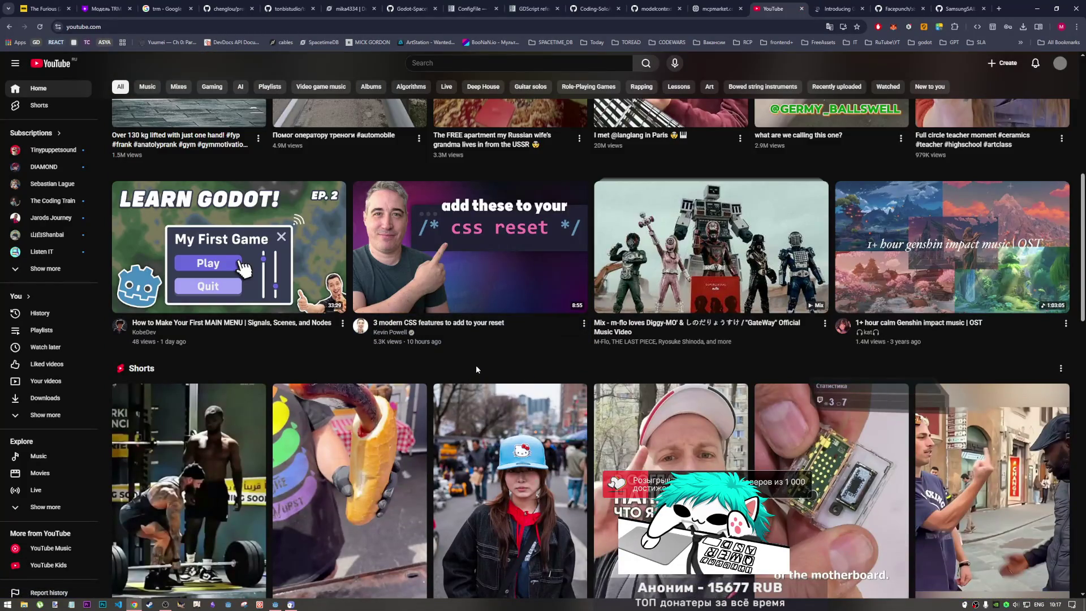
pyautogui.scroll(-2, 505, 368)
pyautogui.scroll(-5, 505, 371)
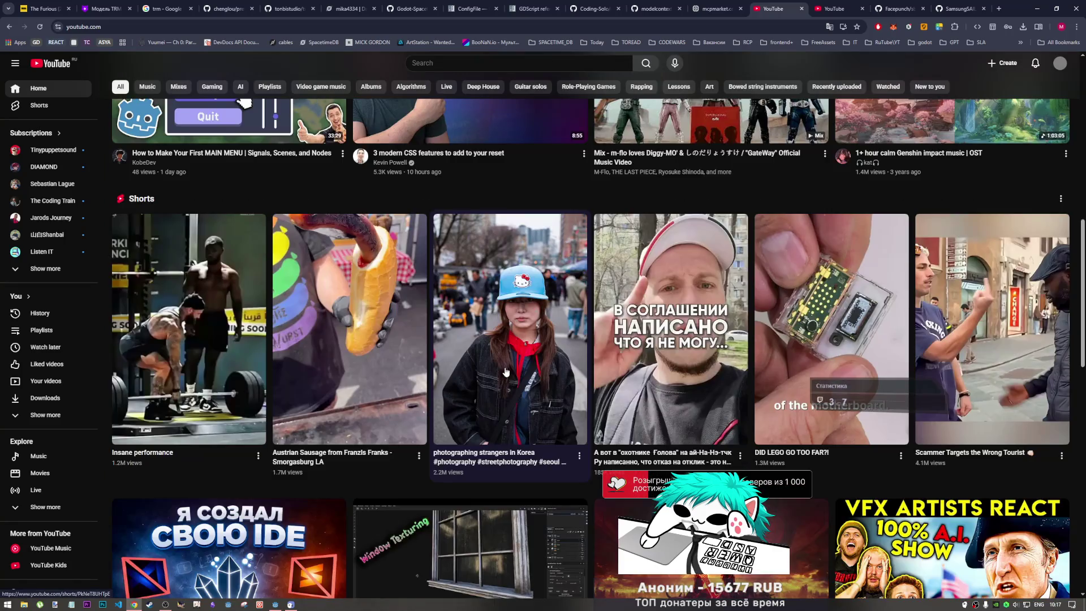
pyautogui.scroll(-4, 505, 371)
pyautogui.scroll(4, 506, 372)
pyautogui.scroll(-4, 505, 371)
pyautogui.scroll(-2, 505, 371)
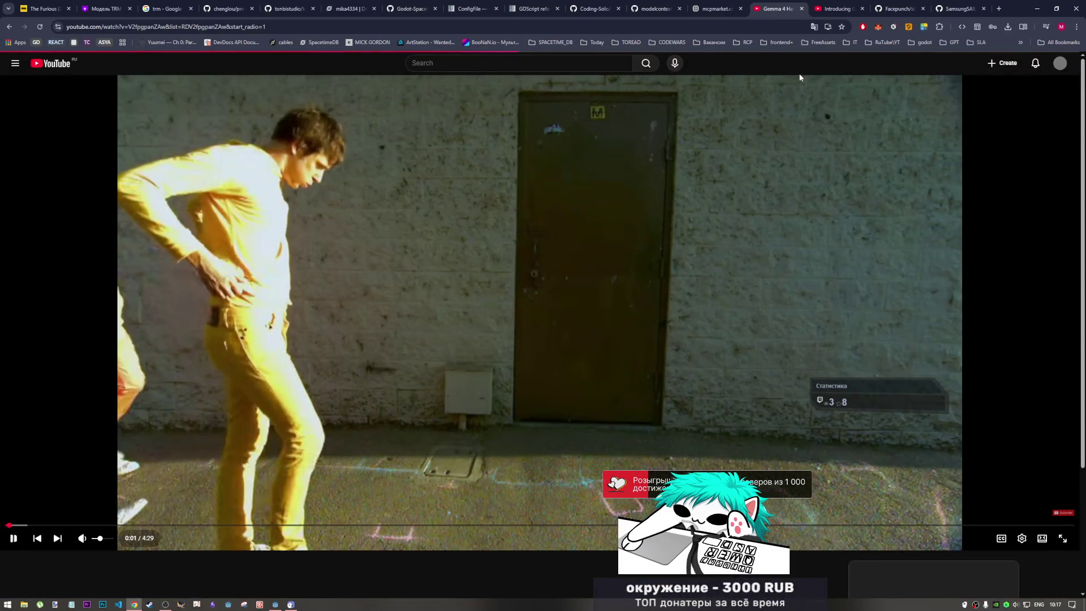
pyautogui.click(831, 7)
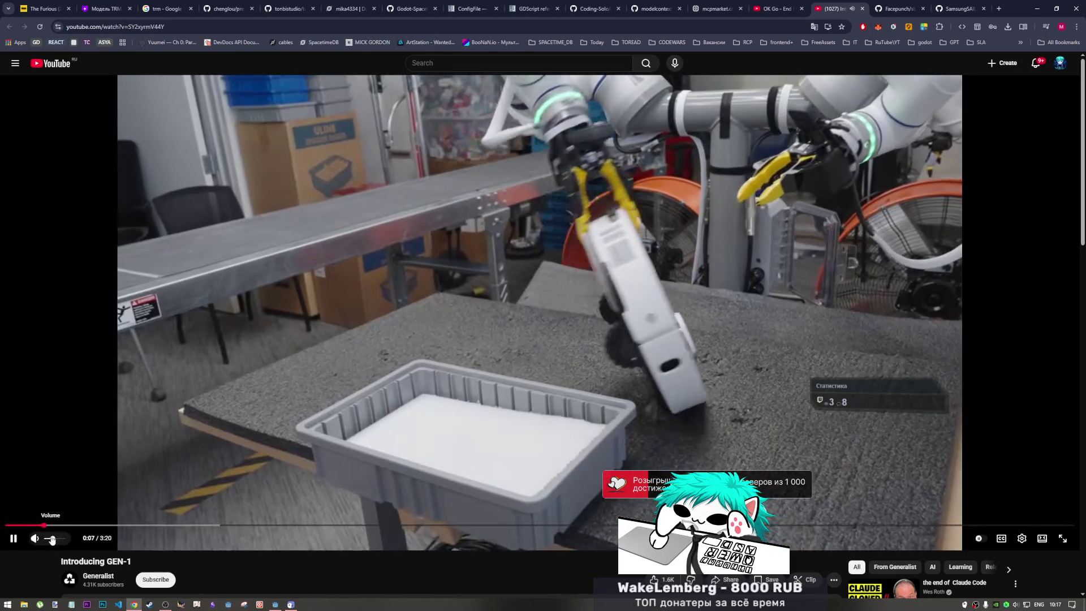
# - Turn the GEN-1 video volume up to full, then pause it
pyautogui.moveTo(52, 539); pyautogui.dragTo(64, 539)
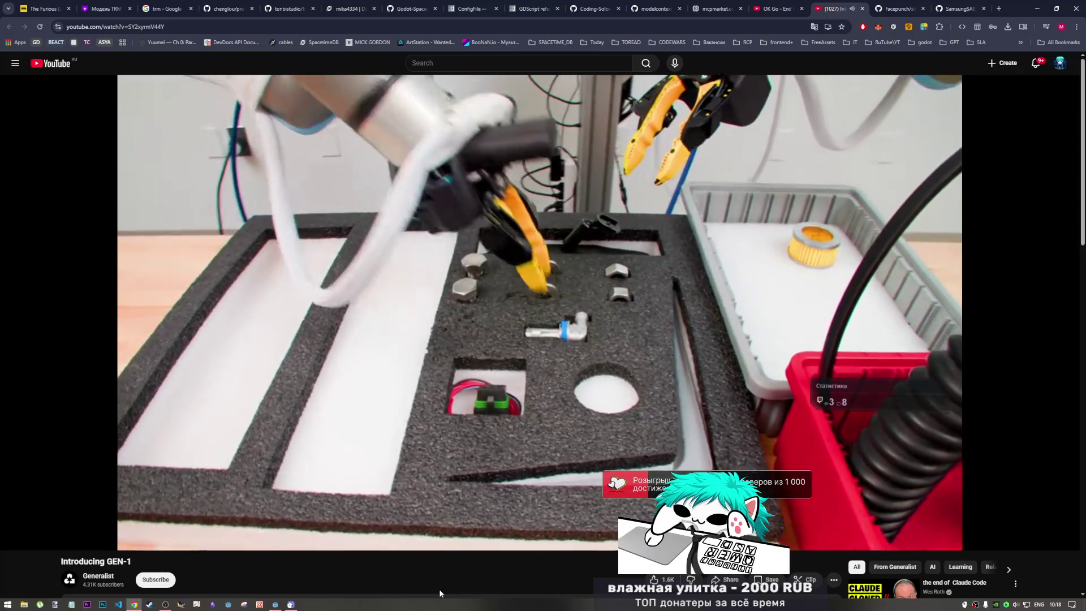
pyautogui.moveTo(448, 480)
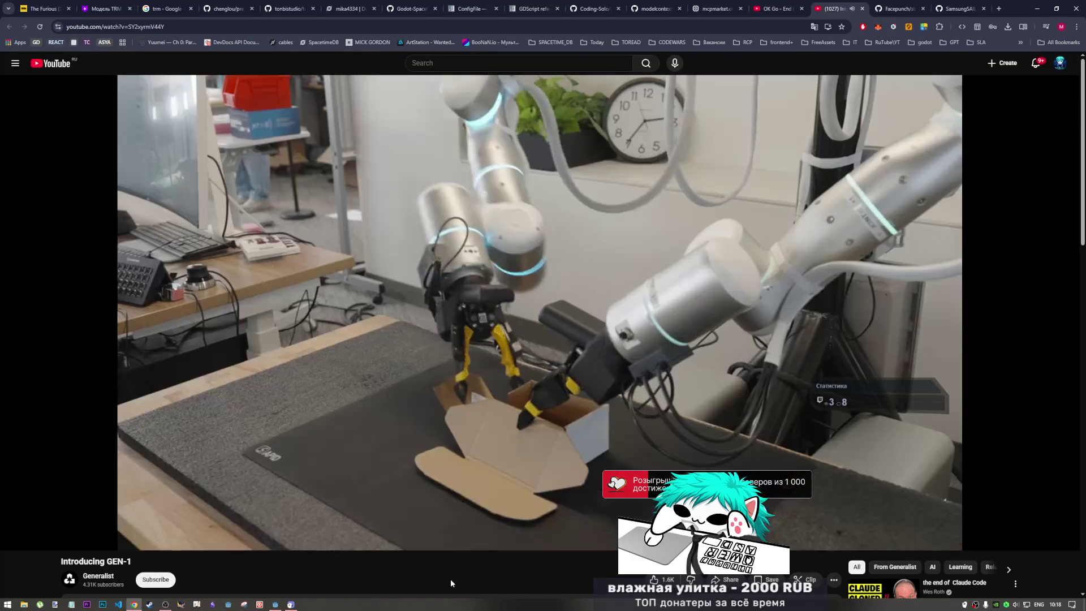
pyautogui.click(419, 494)
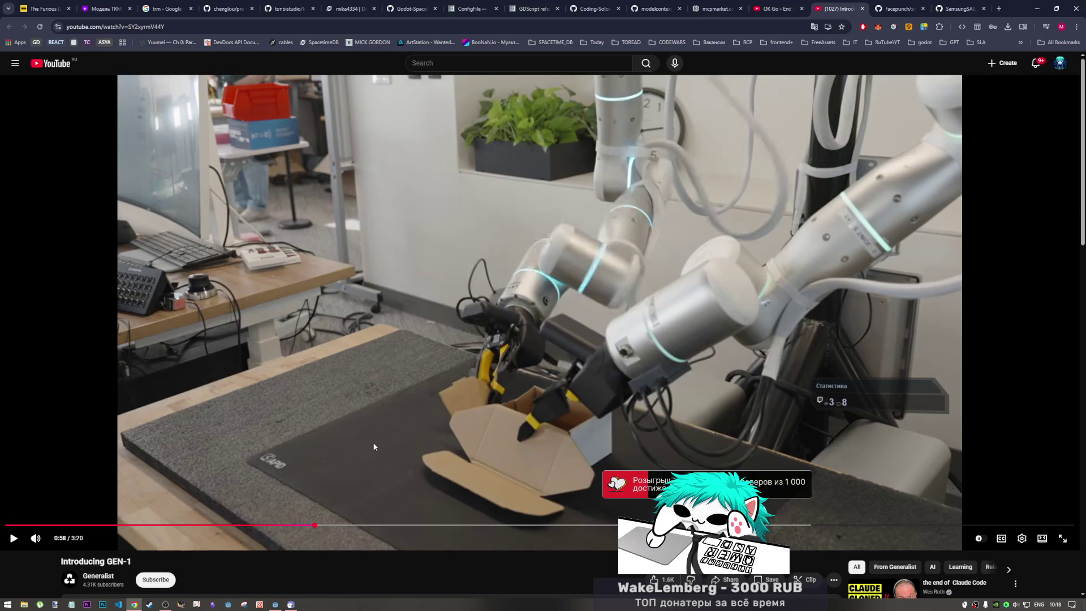
# - Scrub the video back to about 0:51, rewind a few seconds and resume playback
pyautogui.click(295, 525)
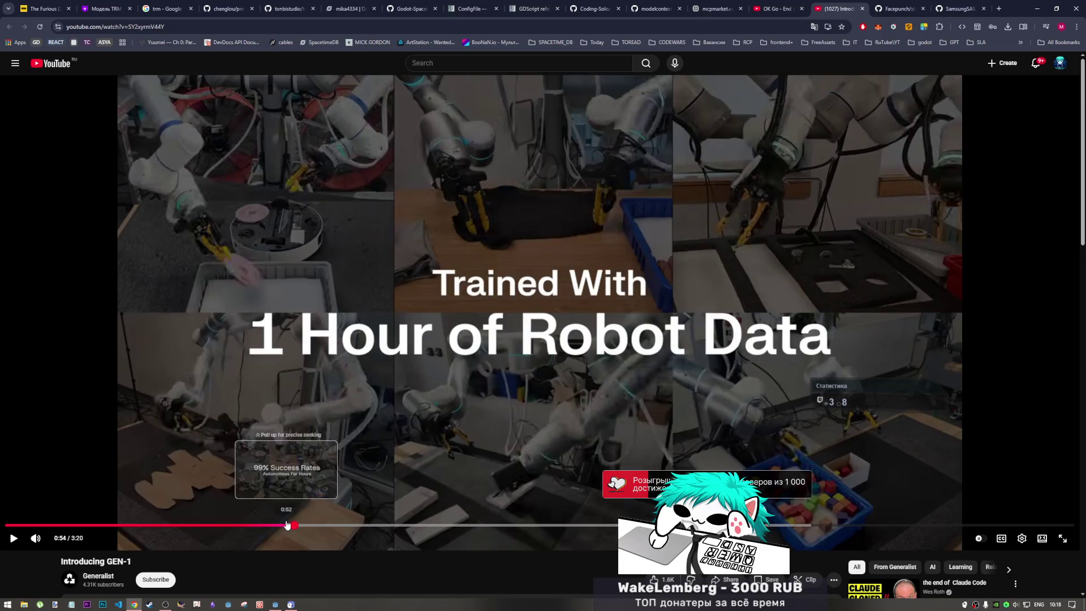
pyautogui.moveTo(286, 525); pyautogui.dragTo(288, 525)
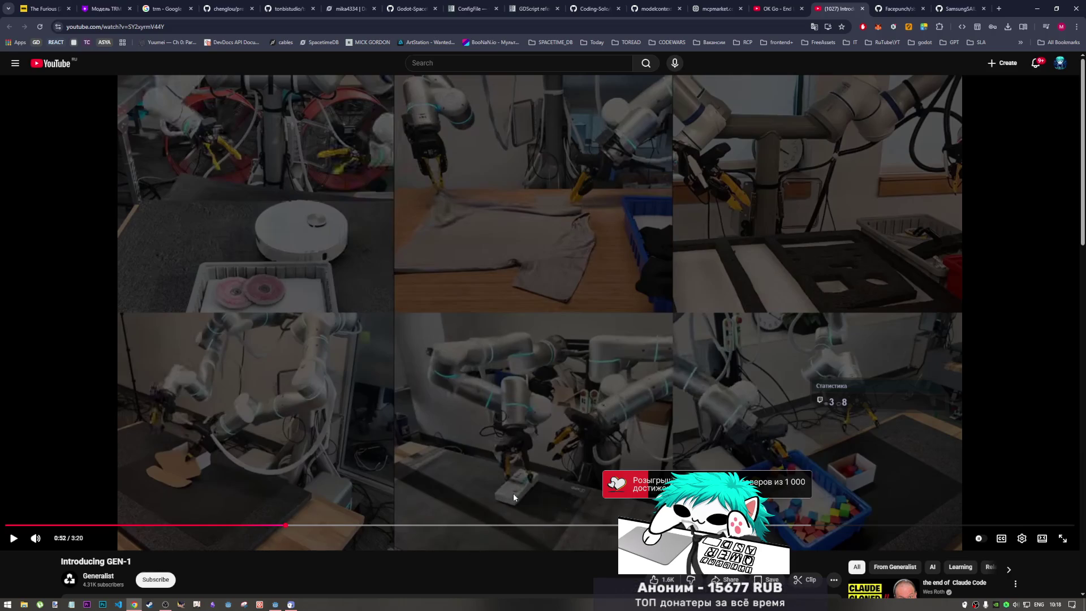
pyautogui.click(278, 525)
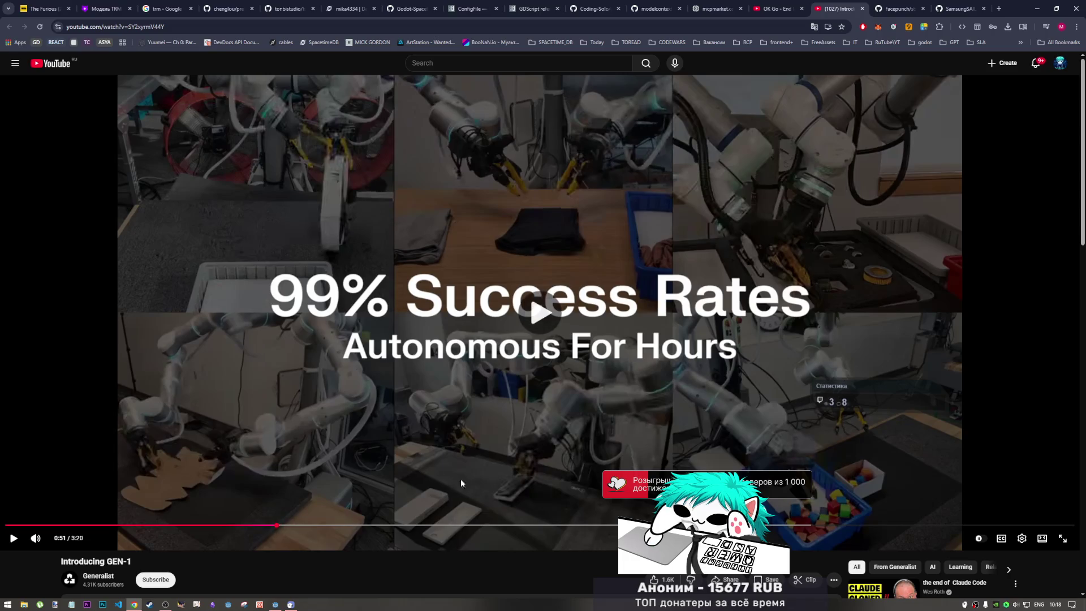
pyautogui.press('Left')
pyautogui.press('space')
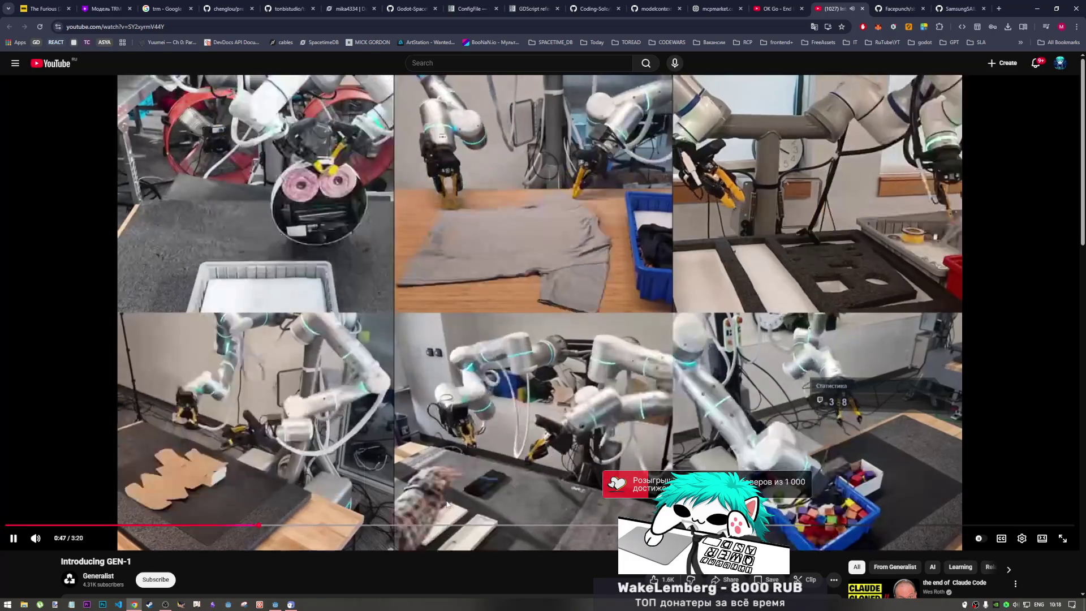
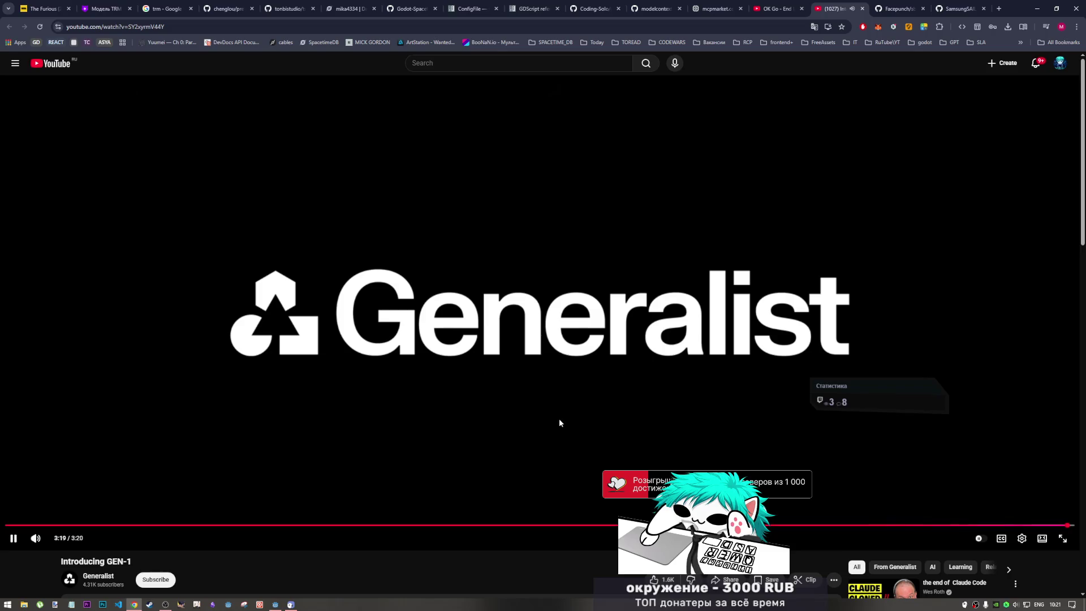
# - Scroll through the comments under the Generalist GEN-1 video
pyautogui.scroll(-3, 438, 507)
pyautogui.scroll(-3, 436, 505)
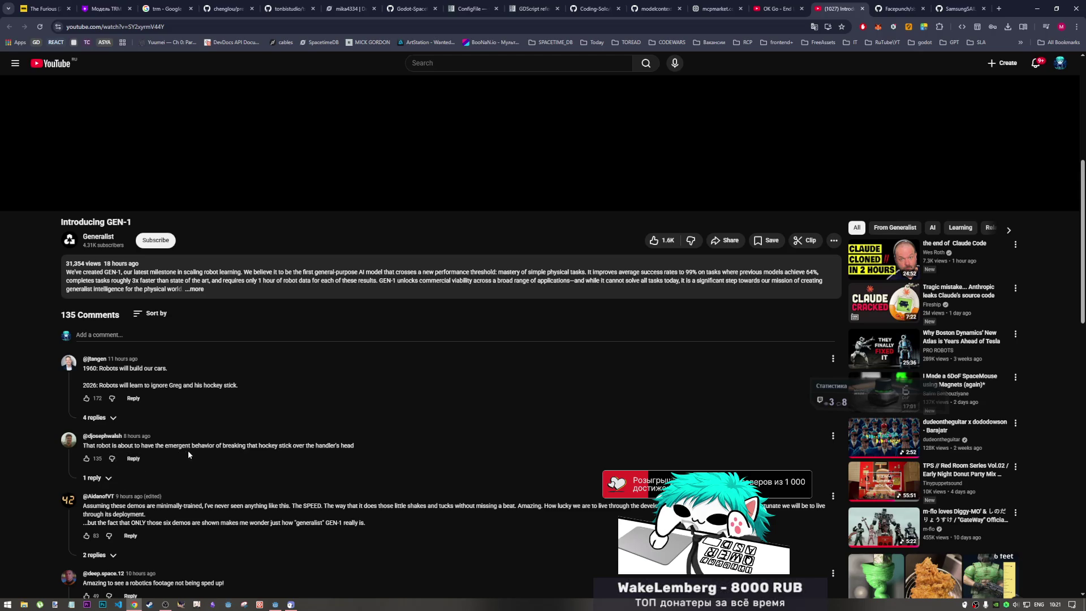
pyautogui.scroll(-2, 209, 452)
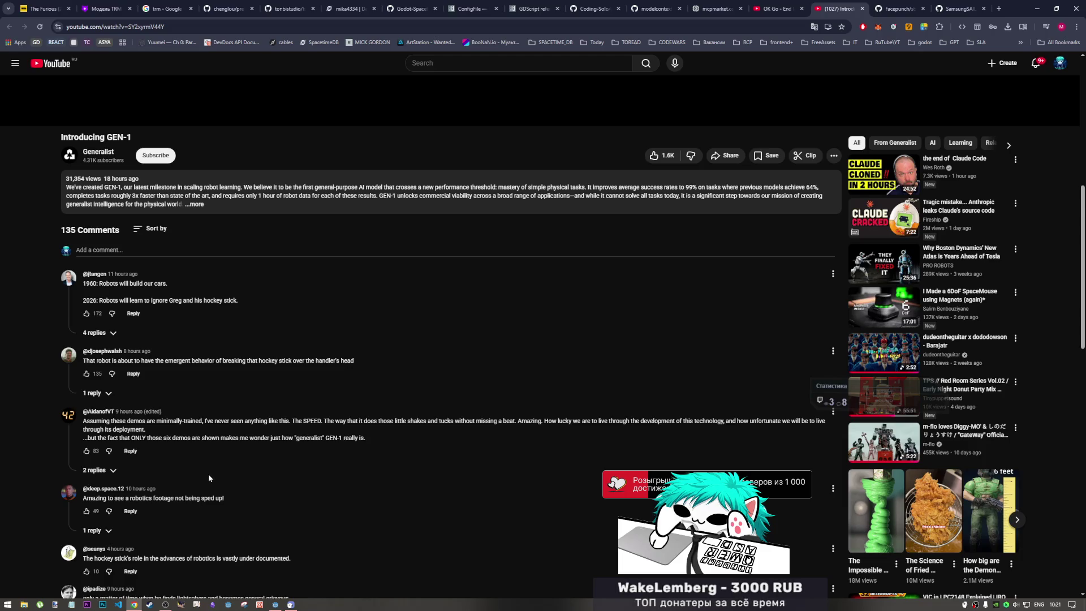
pyautogui.scroll(-2, 207, 473)
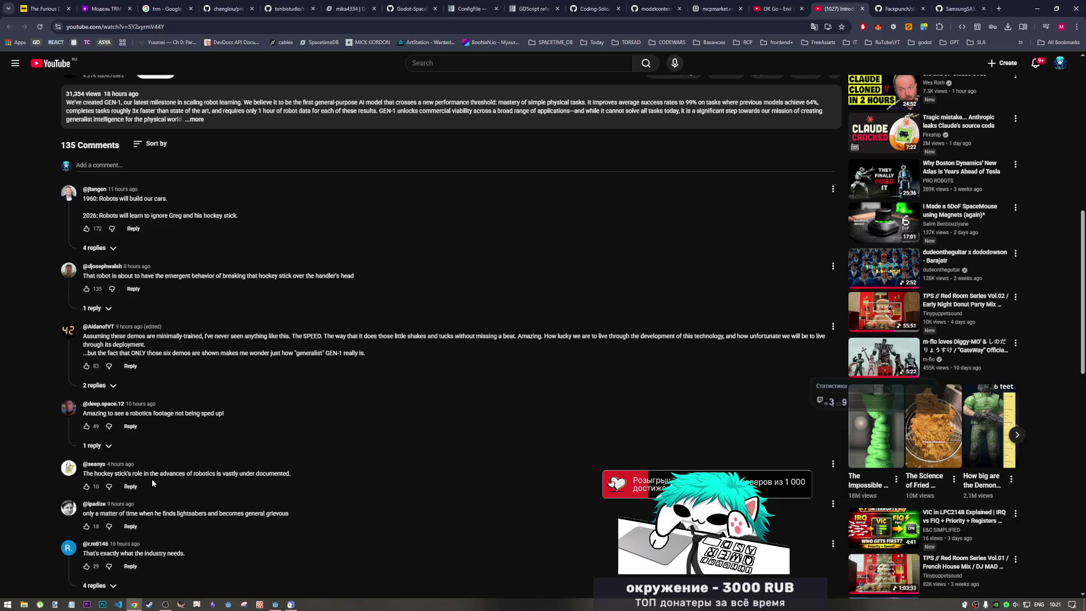
pyautogui.scroll(-2, 187, 483)
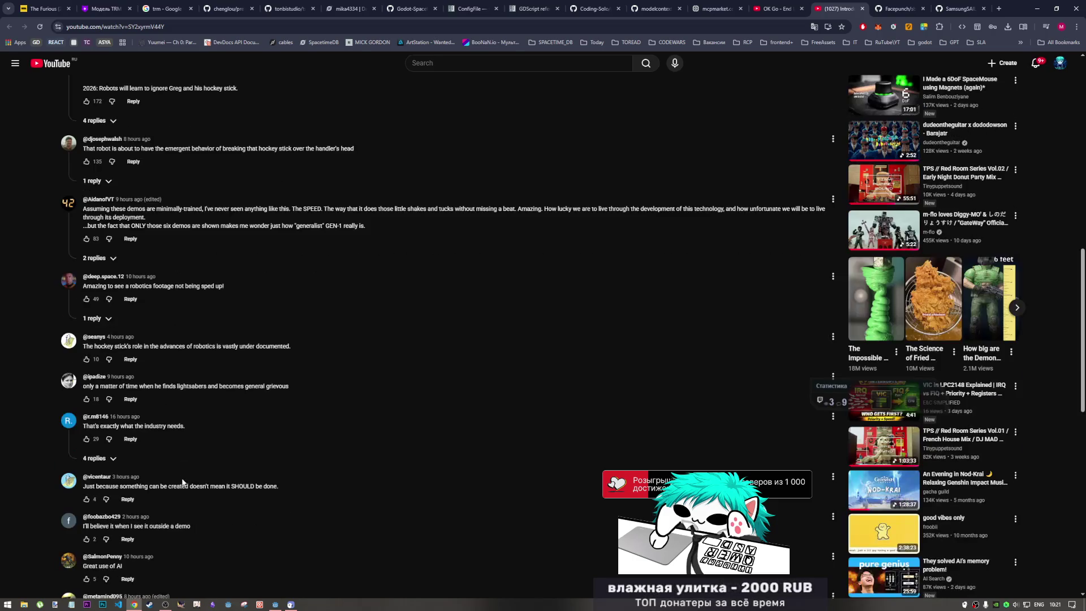
pyautogui.scroll(10, 215, 481)
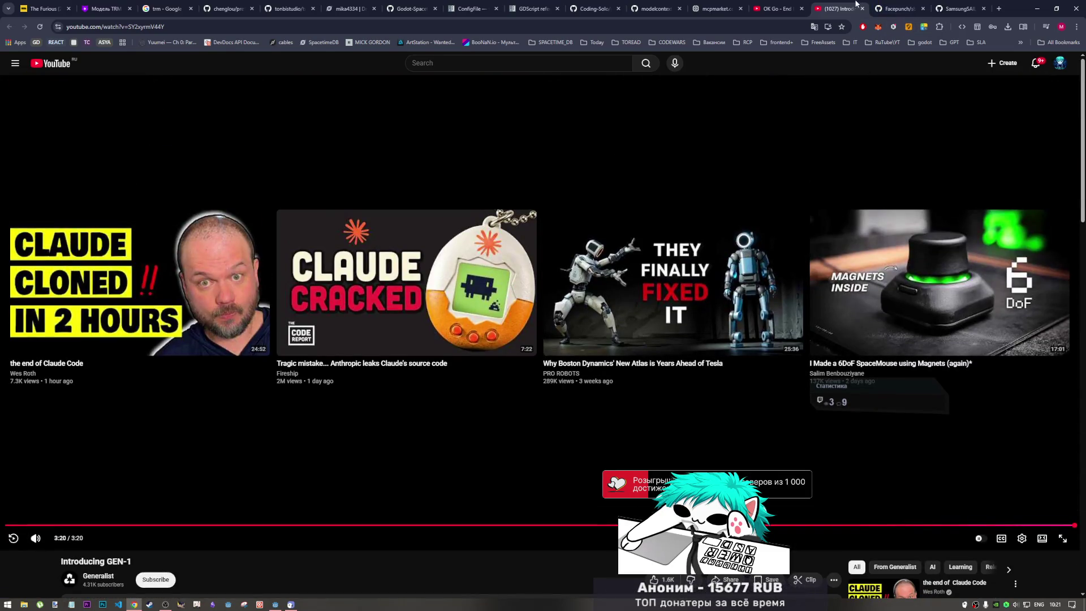
# - Close the GEN-1 tab, play OK Go's 'End Love' video, then return to Godot
pyautogui.click(787, 4)
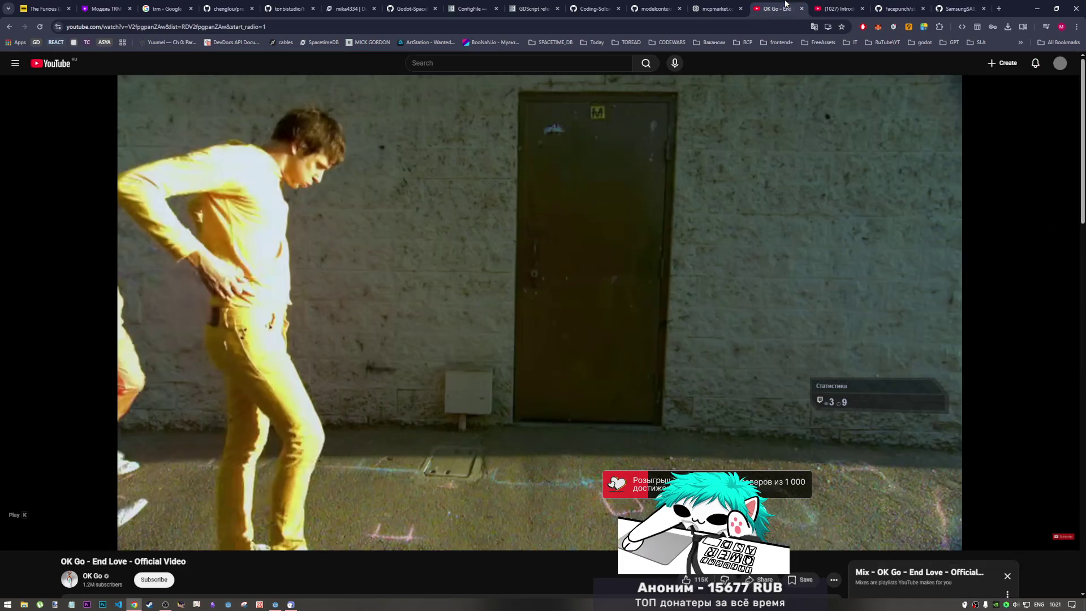
pyautogui.click(862, 8)
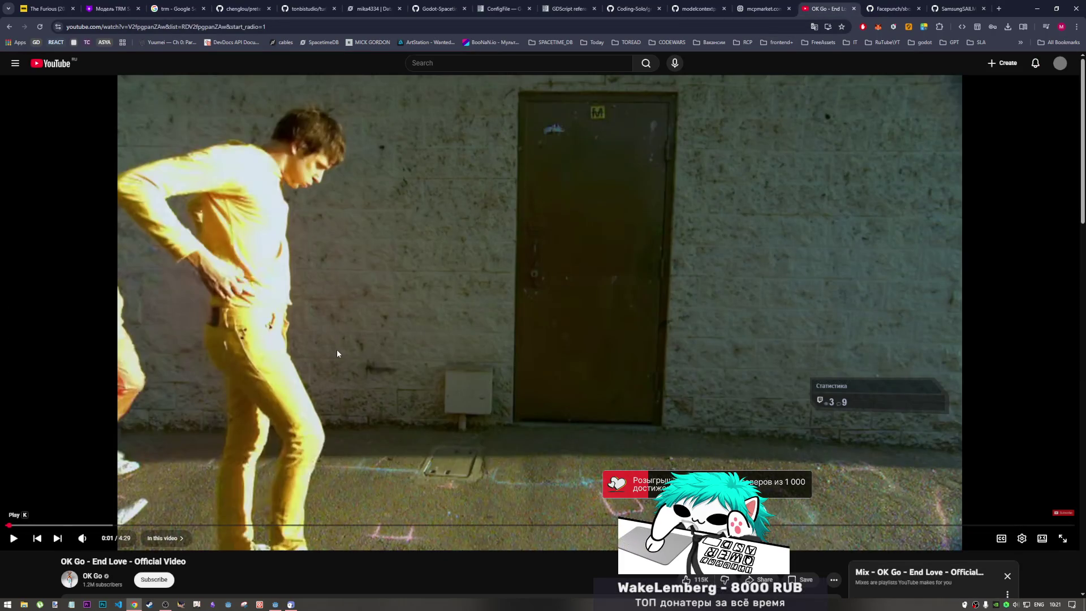
pyautogui.click(220, 428)
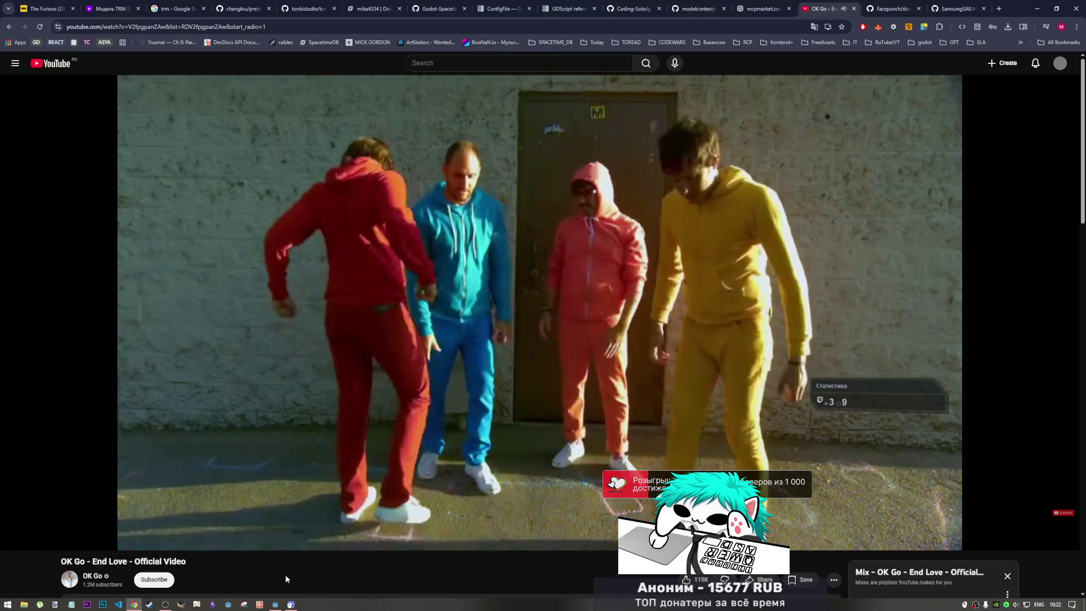
pyautogui.click(277, 605)
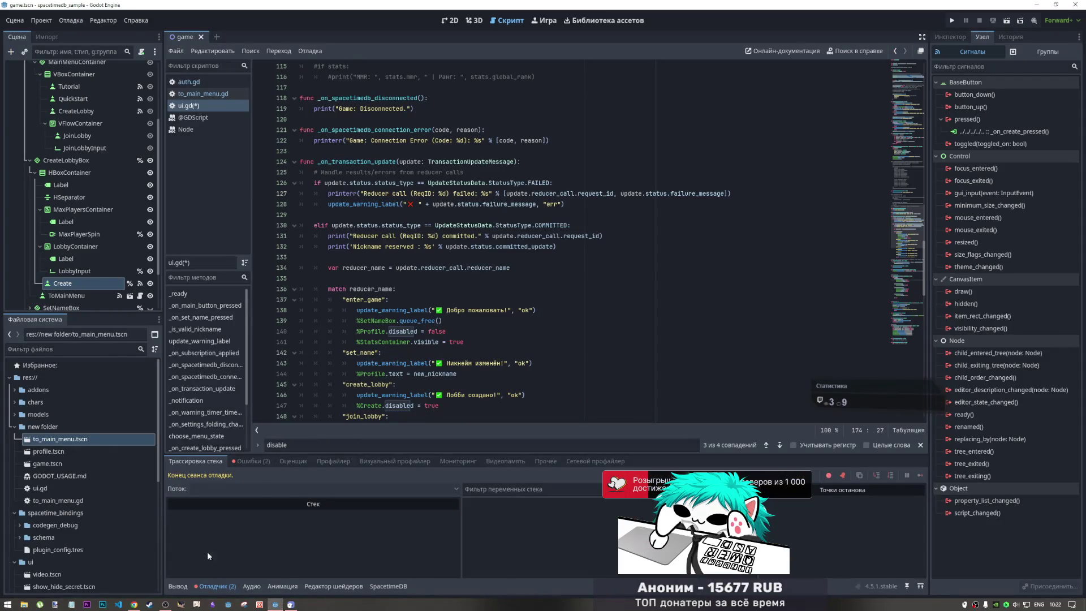
# - Review the enter_game and choose_menu_state code, selecting the three CreateLobby state lines
pyautogui.click(473, 311)
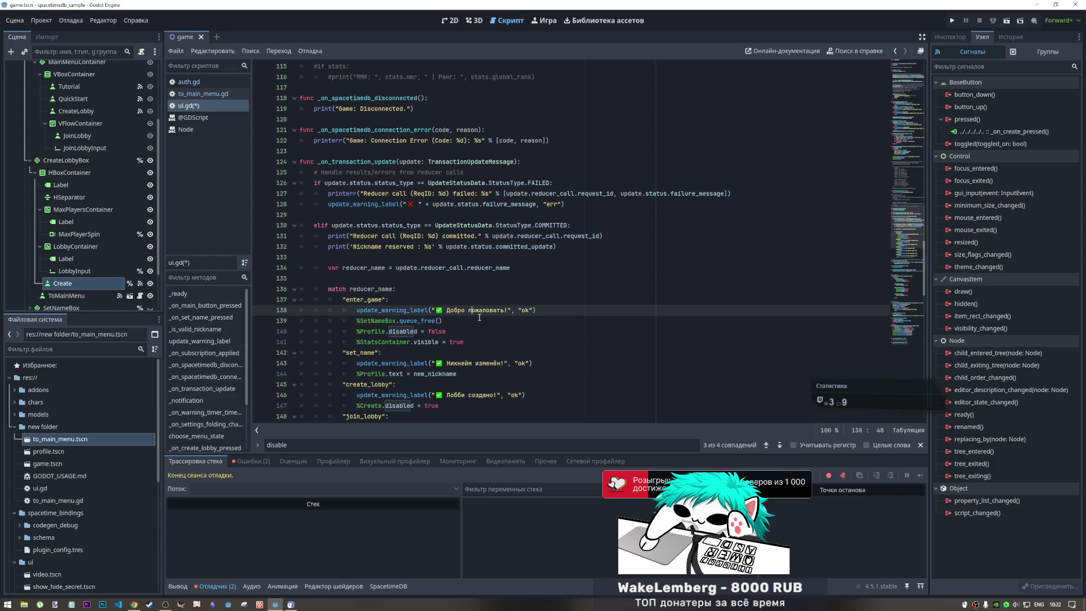
pyautogui.click(453, 352)
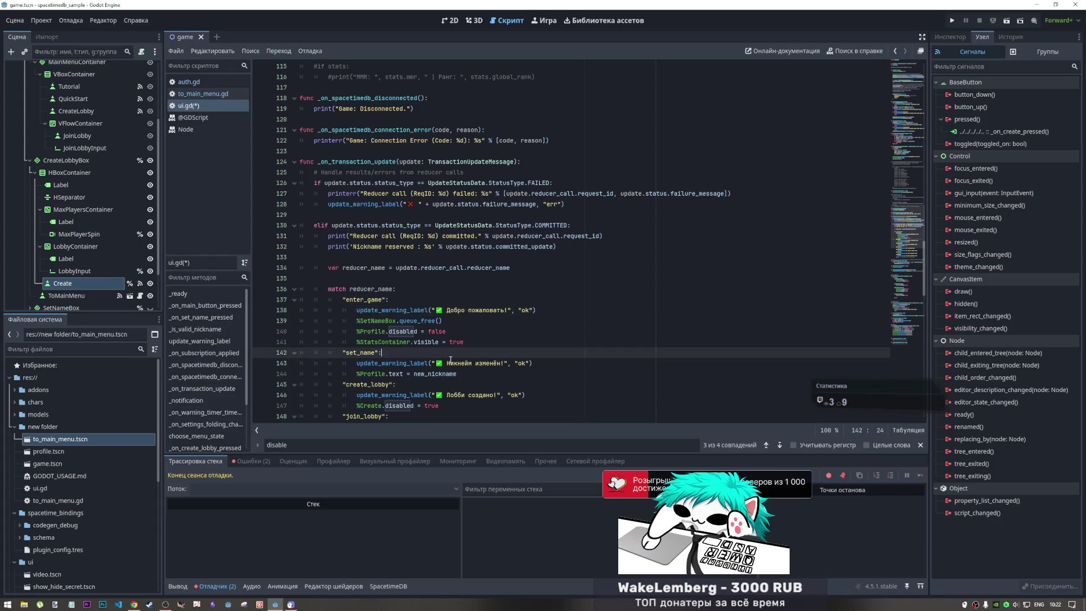
pyautogui.scroll(-10, 414, 309)
pyautogui.scroll(-9, 413, 308)
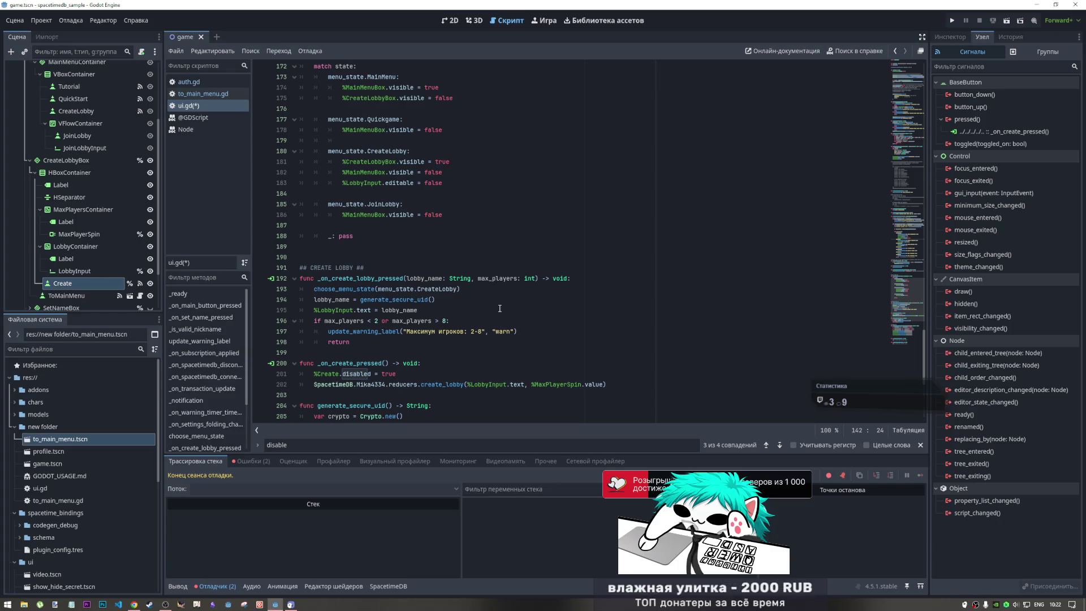
pyautogui.click(444, 289)
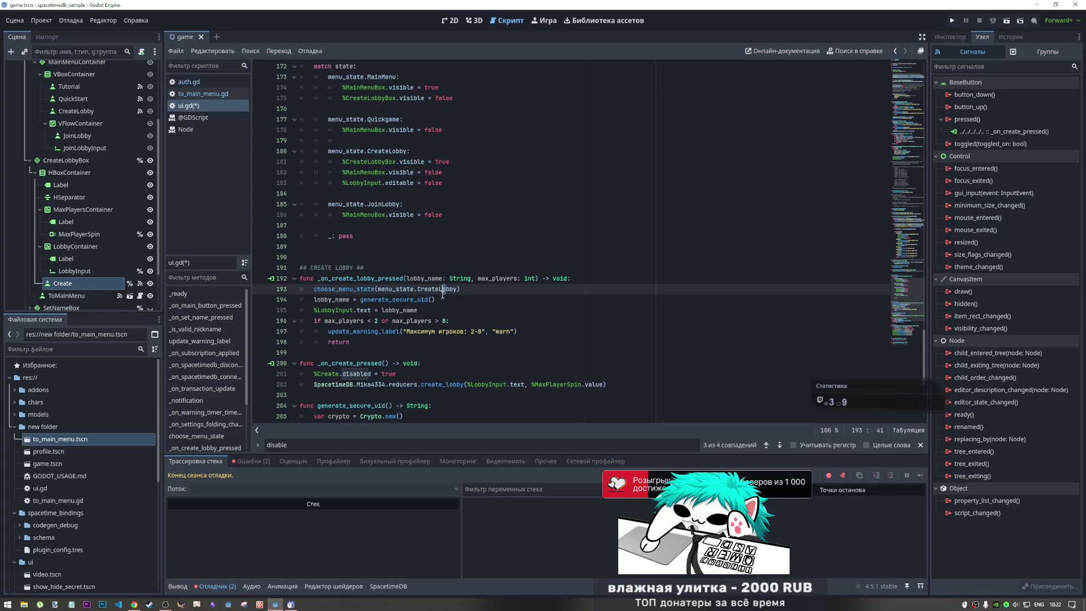
pyautogui.moveTo(369, 278); pyautogui.dragTo(397, 279)
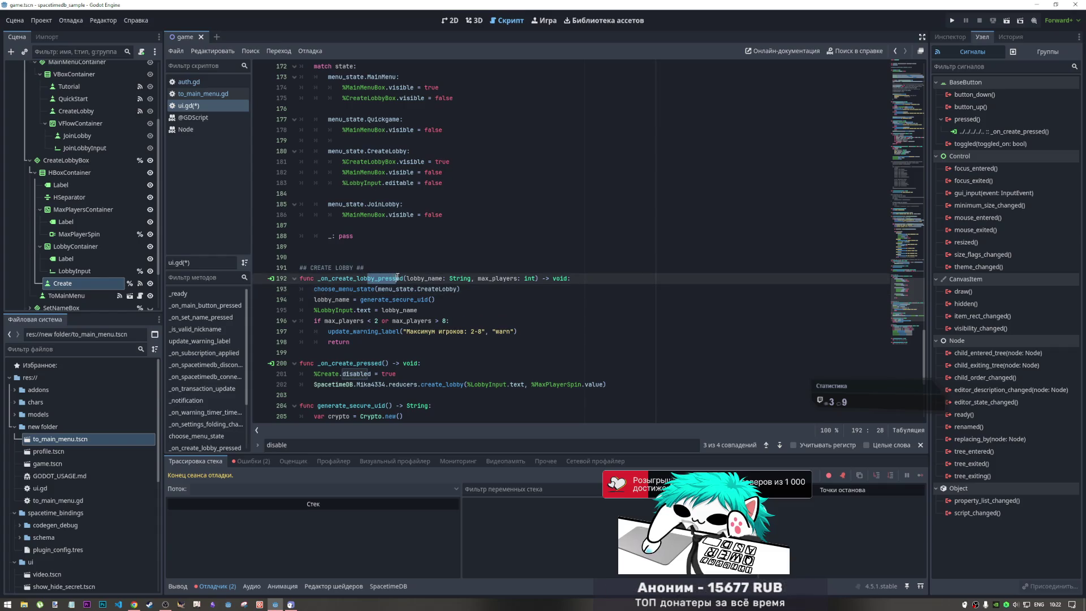
pyautogui.moveTo(329, 289); pyautogui.dragTo(442, 289)
pyautogui.scroll(5, 453, 294)
pyautogui.click(470, 300)
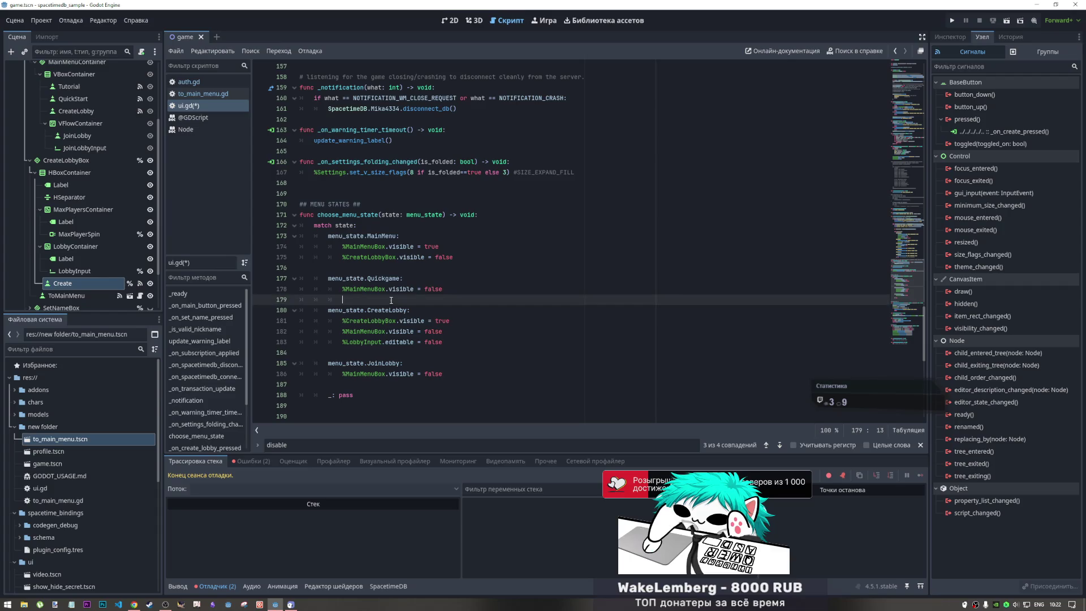
pyautogui.scroll(-3, 421, 321)
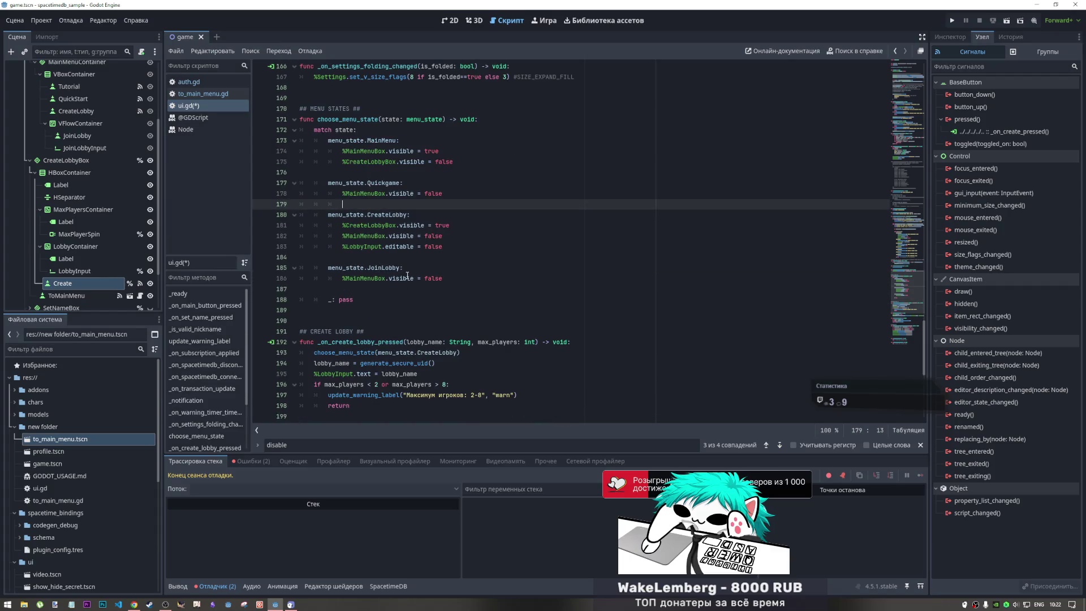
pyautogui.moveTo(443, 247); pyautogui.dragTo(349, 226)
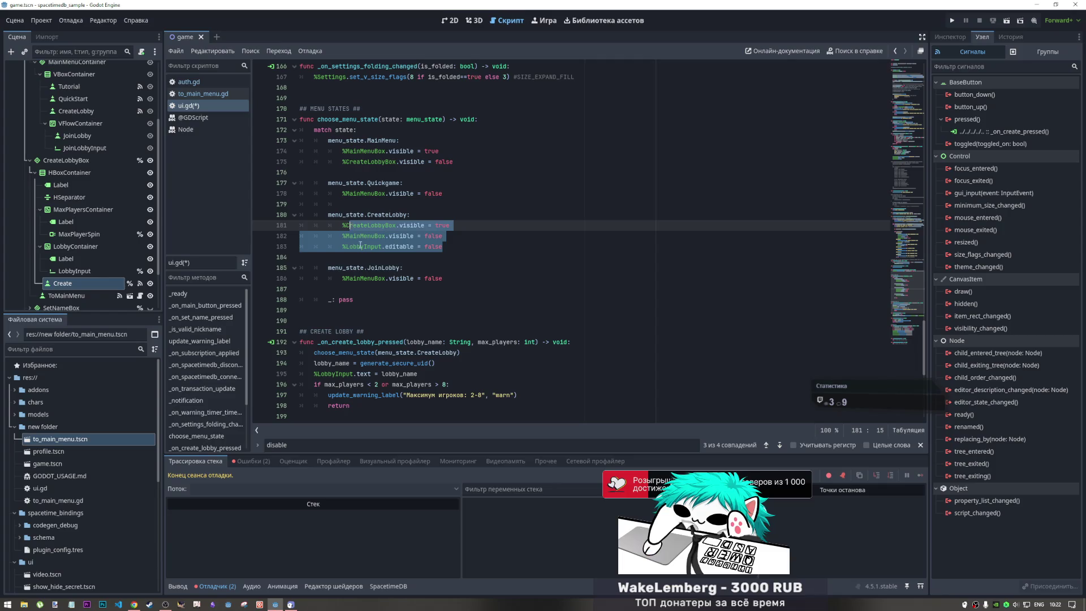
# - Inspect _on_create_pressed, highlighting %Create.disabled = true before the create_lobby reducer call
pyautogui.scroll(-2, 359, 241)
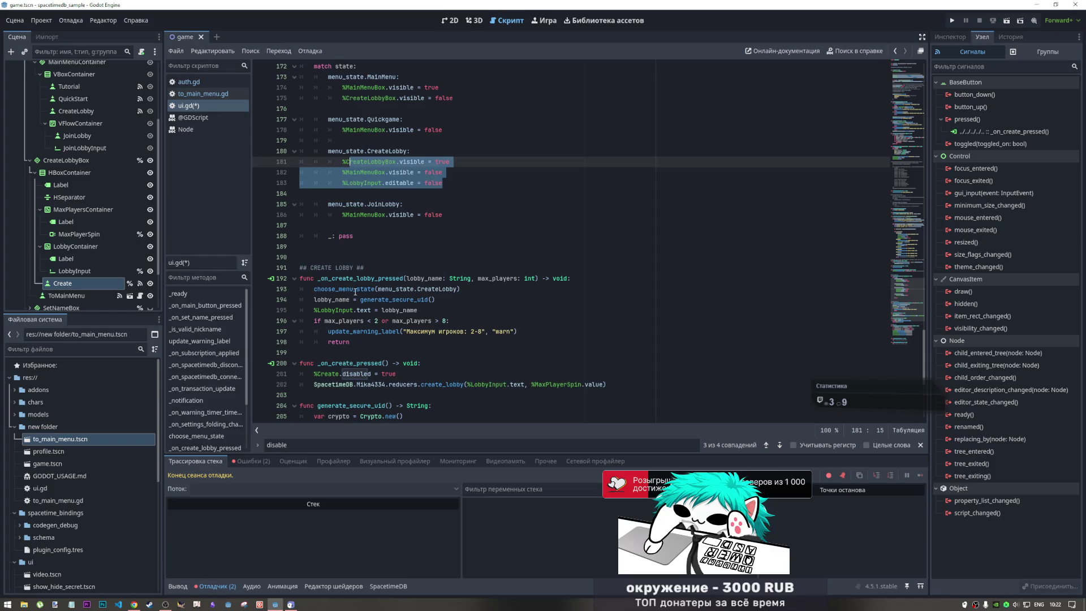
pyautogui.scroll(-3, 353, 291)
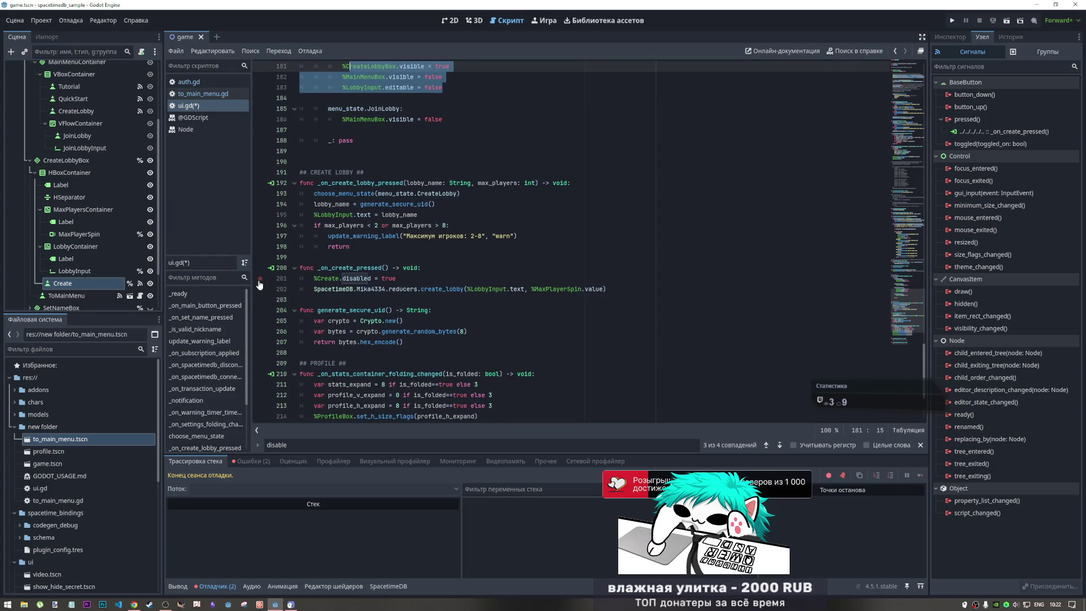
pyautogui.click(321, 277)
pyautogui.moveTo(313, 278); pyautogui.dragTo(414, 282)
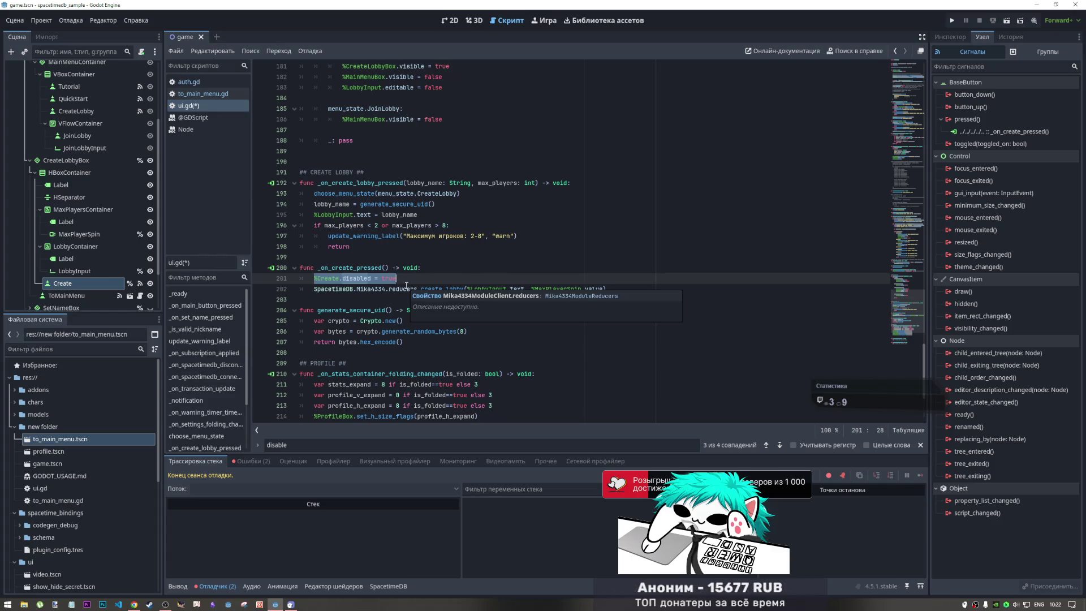
pyautogui.scroll(3, 417, 382)
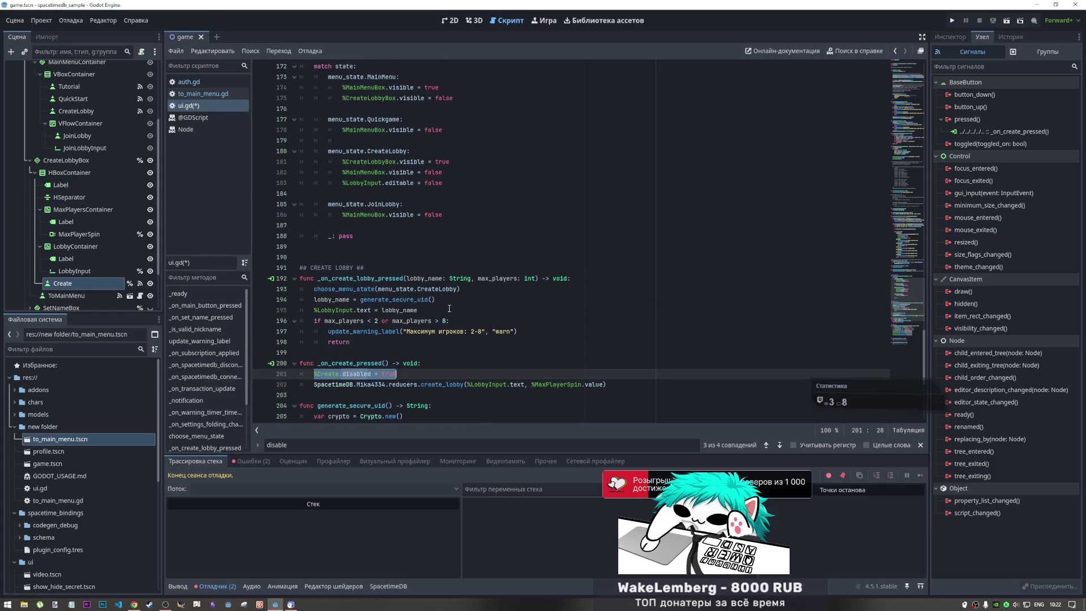
pyautogui.click(448, 384)
# - Replace true with false in %Create.disabled on line 147, then return to the script's top
pyautogui.scroll(16, 447, 365)
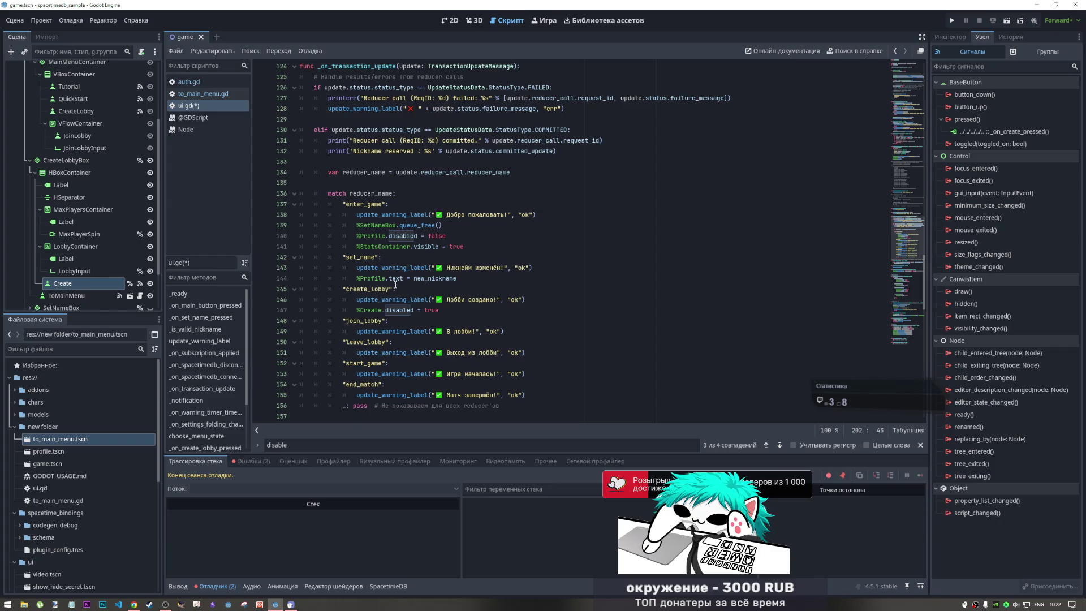
pyautogui.moveTo(395, 284)
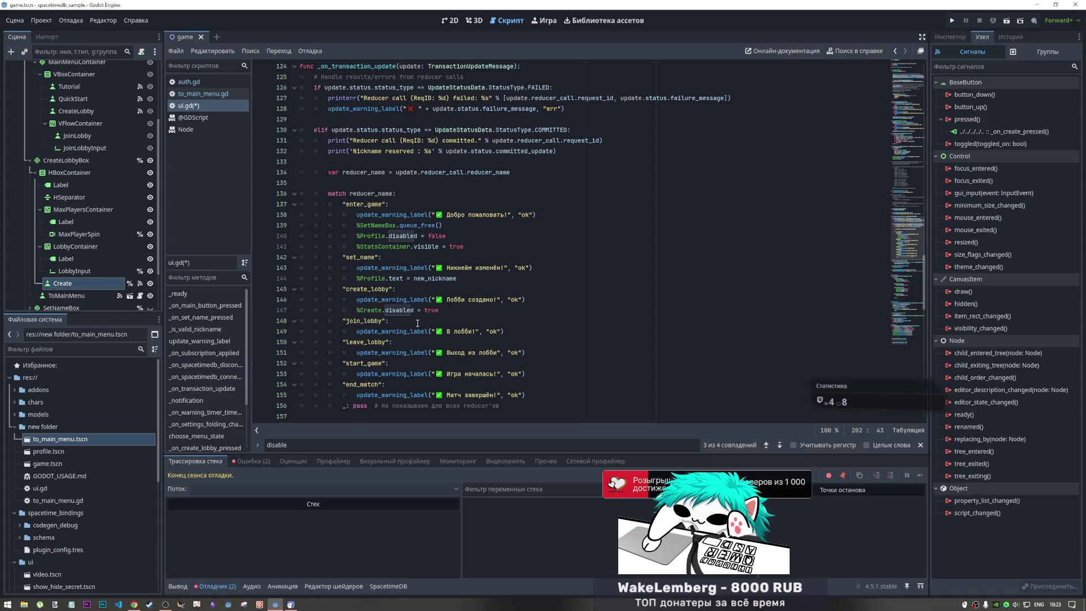
pyautogui.click(365, 310)
pyautogui.scroll(-1, 366, 277)
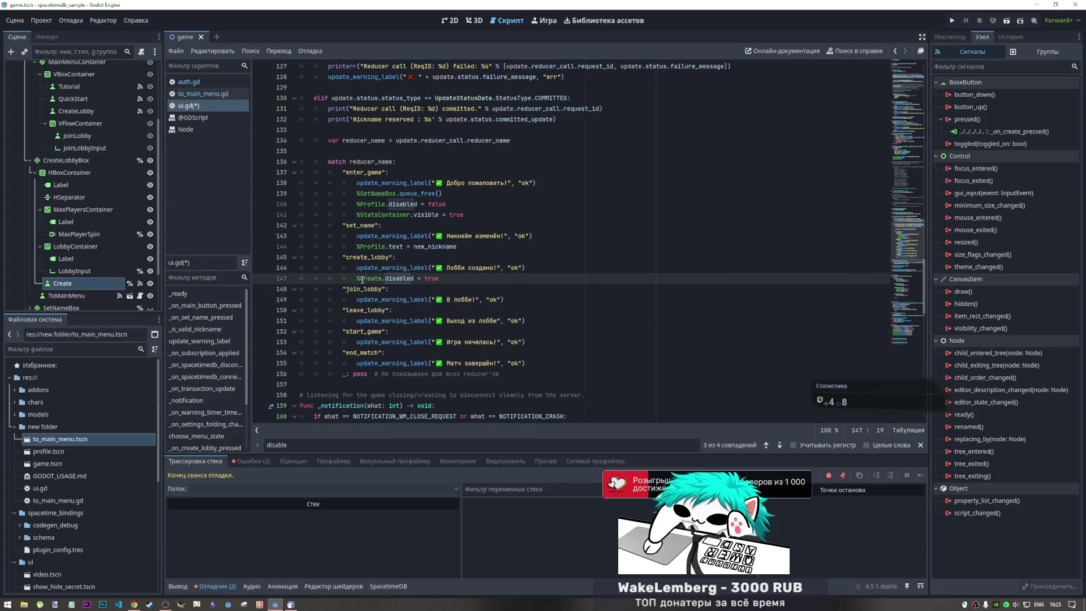
pyautogui.moveTo(355, 271); pyautogui.dragTo(524, 270)
pyautogui.click(448, 281)
pyautogui.moveTo(443, 281); pyautogui.dragTo(426, 279)
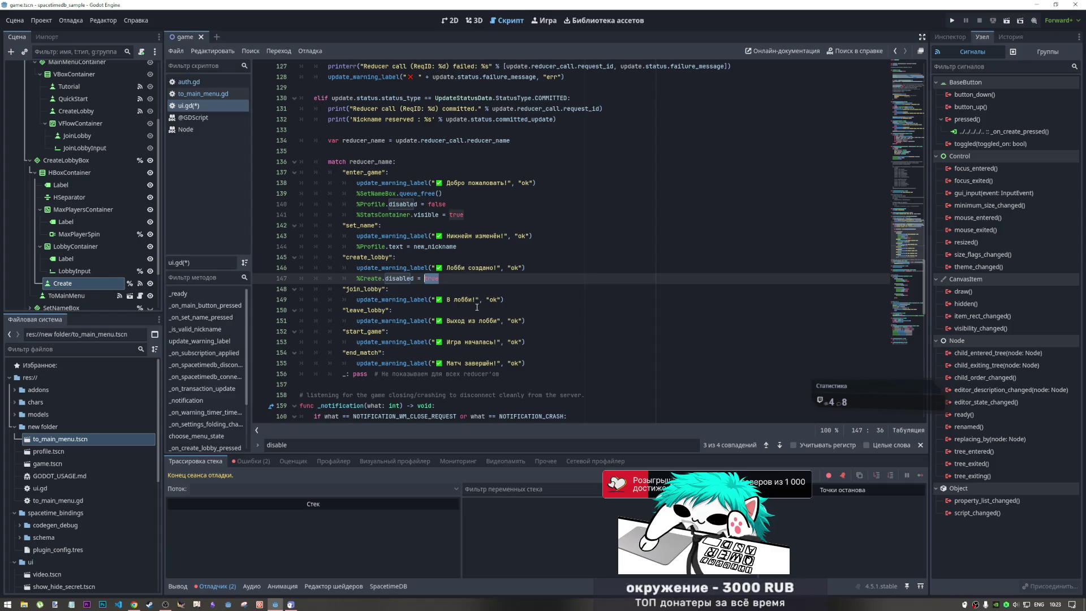
pyautogui.write('false')
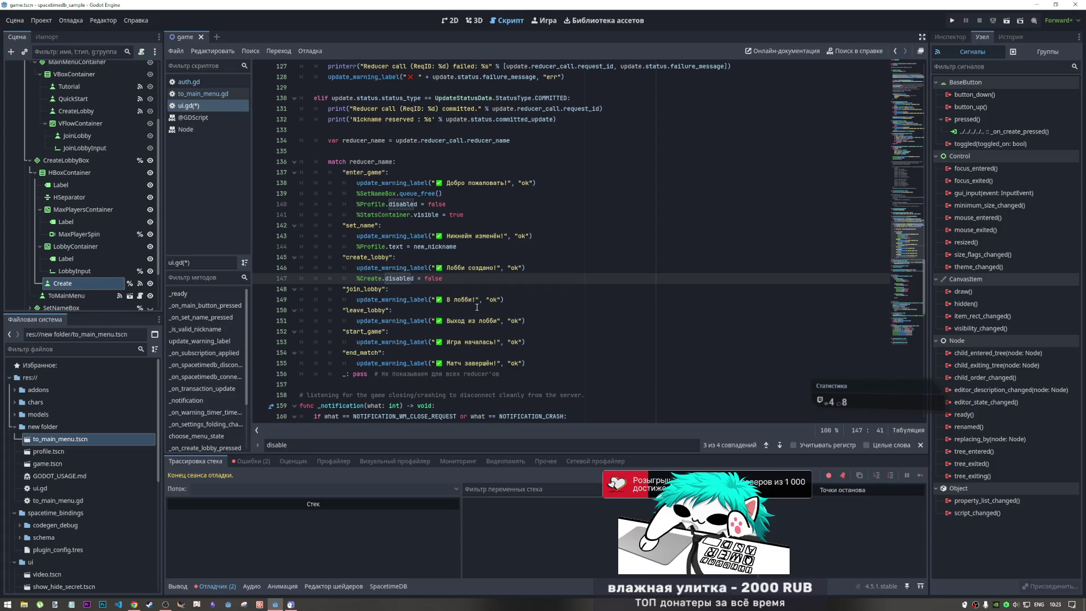
pyautogui.moveTo(905, 154); pyautogui.dragTo(907, 66)
pyautogui.click(443, 98)
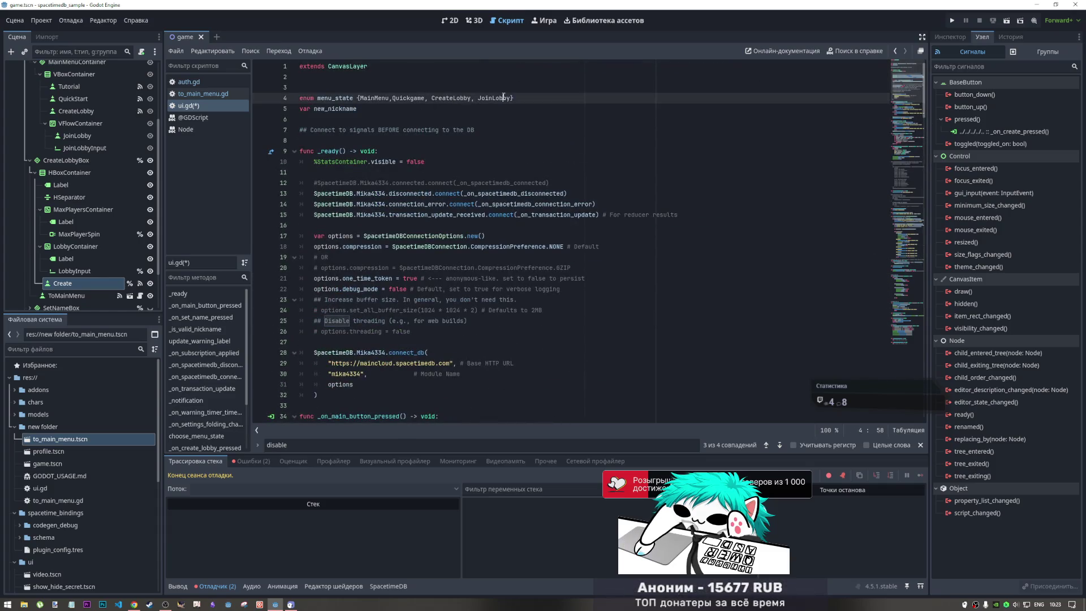
# - Add a comma after MainMenu in the menu_state enum and scroll down to the create_lobby case
pyautogui.click(393, 98)
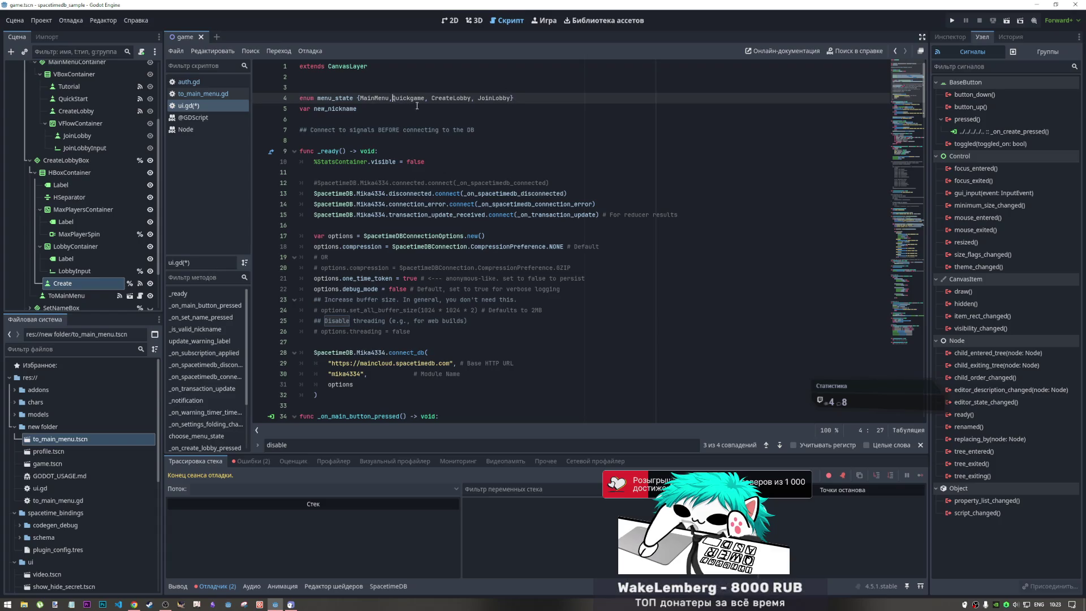
pyautogui.write(', Game')
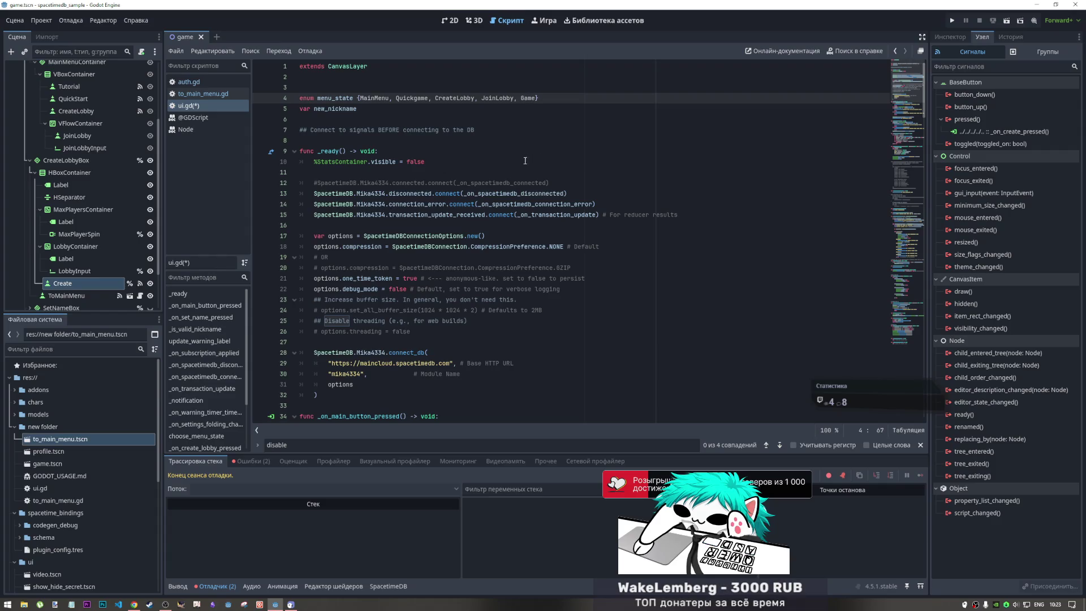
pyautogui.scroll(-20, 511, 266)
pyautogui.scroll(-17, 510, 266)
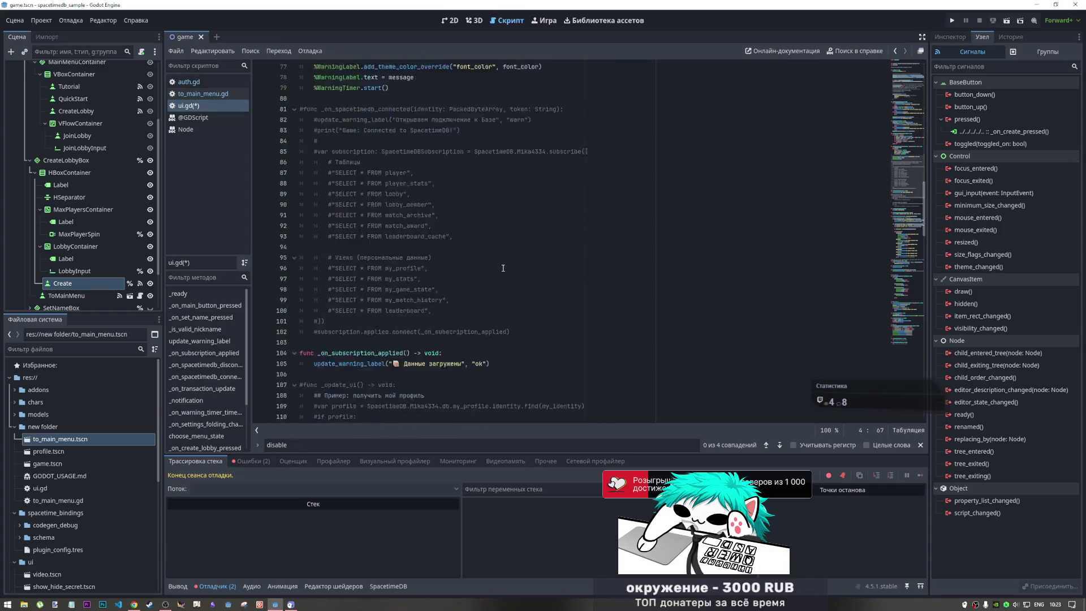
pyautogui.scroll(-5, 495, 272)
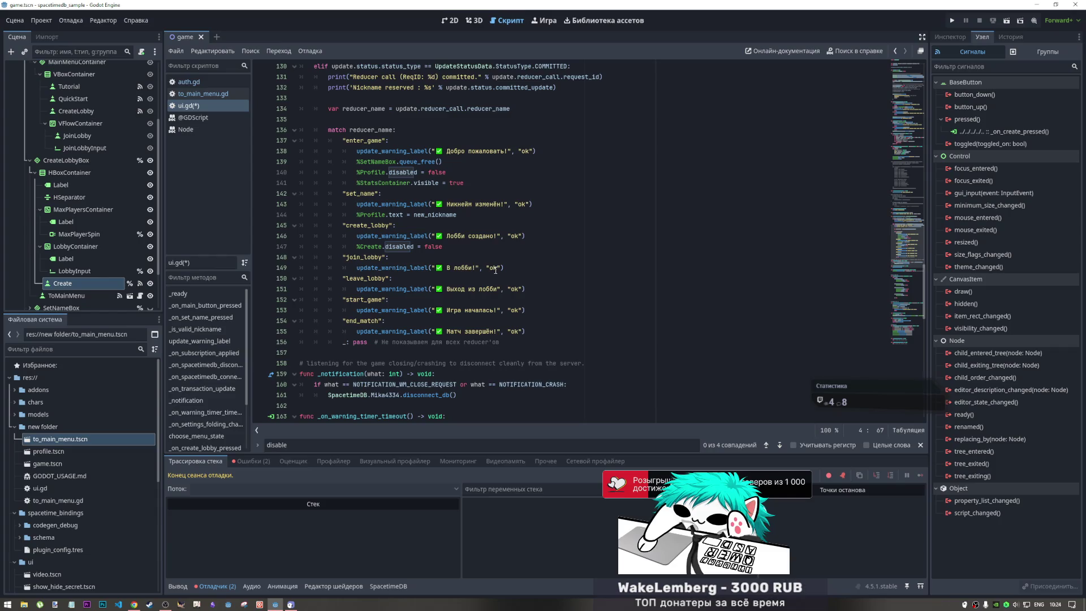
pyautogui.scroll(-1, 495, 270)
pyautogui.scroll(4, 484, 283)
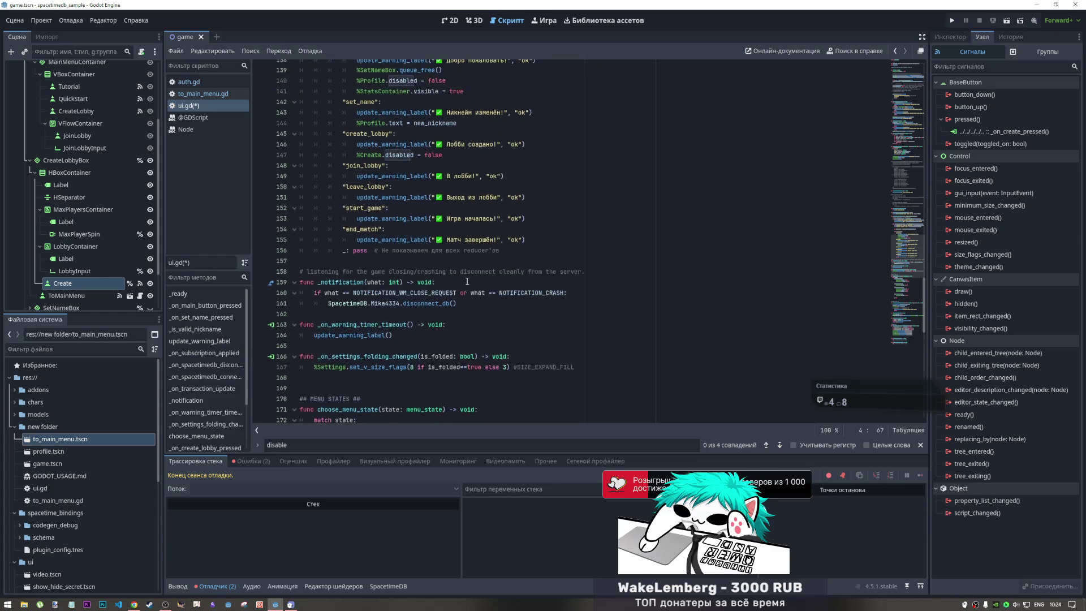
pyautogui.scroll(-1, 557, 271)
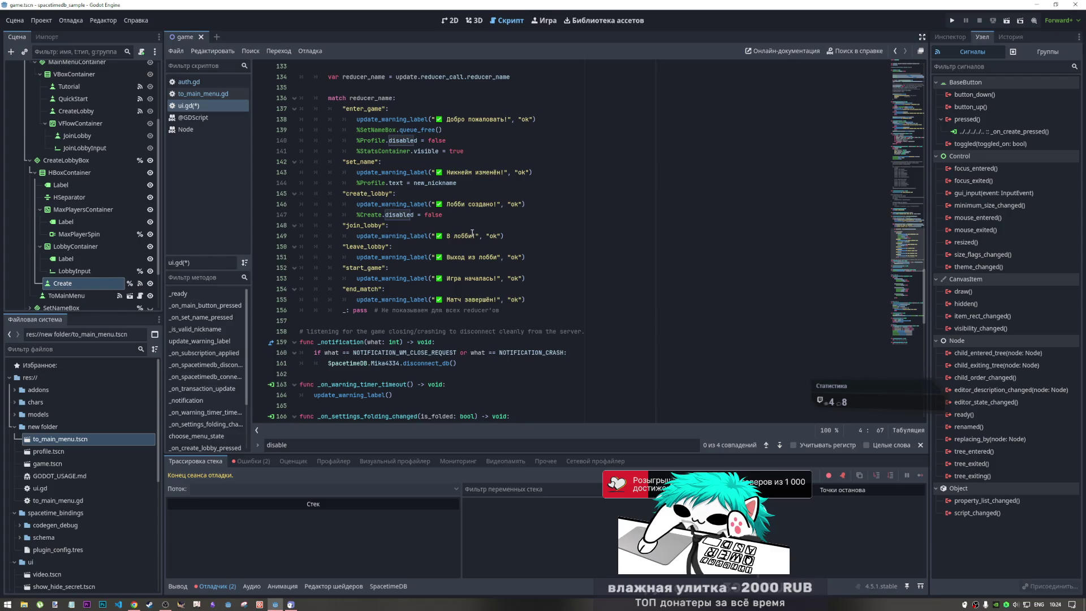
# - Delete the %Create.disabled = false statement from the create_lobby case
pyautogui.click(452, 215)
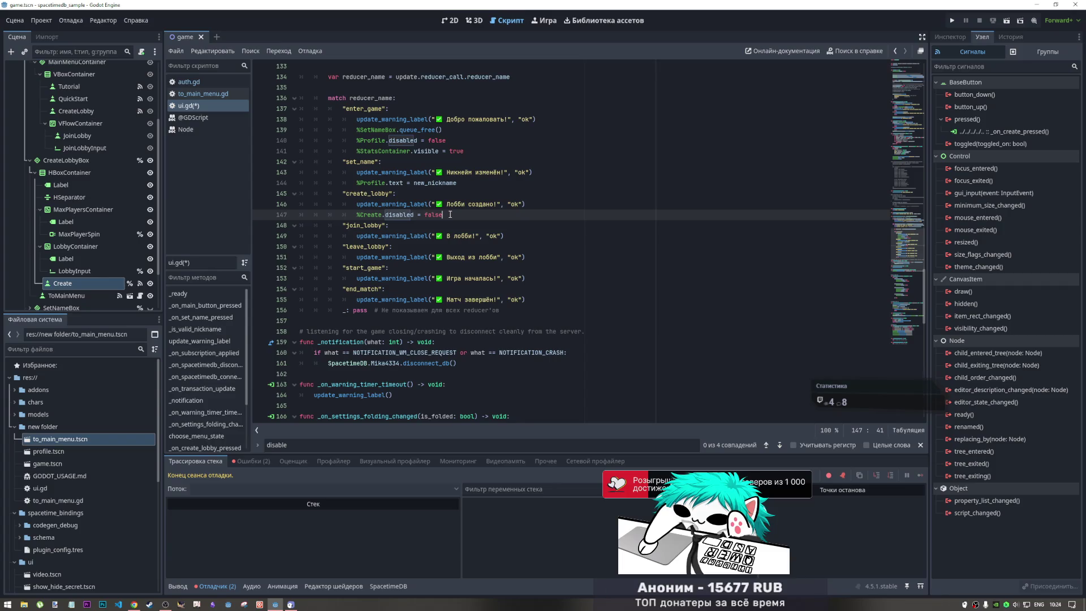
pyautogui.moveTo(451, 214); pyautogui.dragTo(358, 215)
pyautogui.press('BackSpace')
pyautogui.scroll(-10, 491, 250)
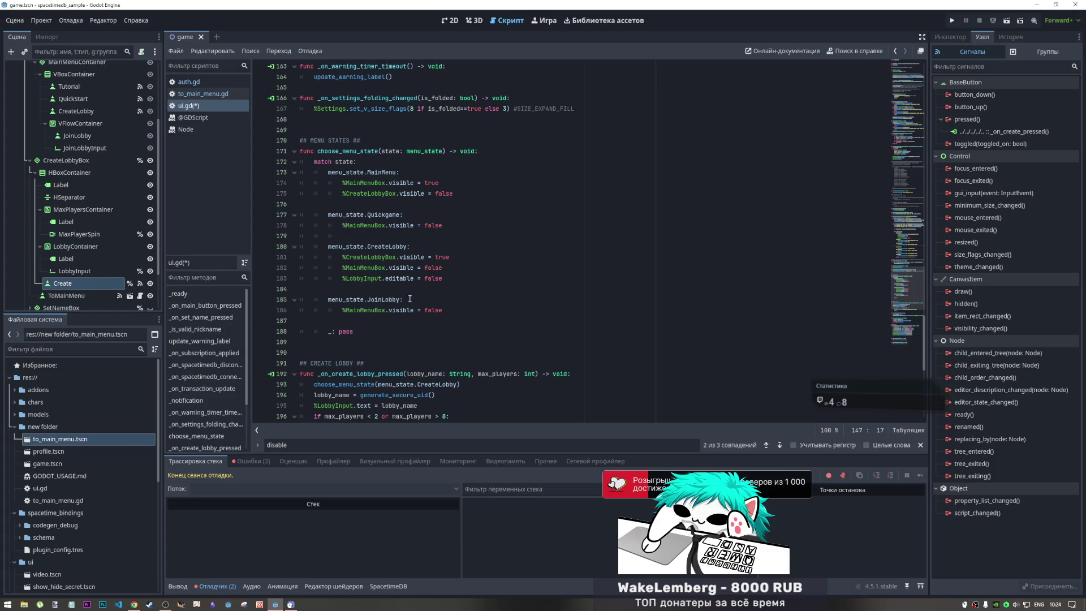
# - Start a new menu_state.Game case after the JoinLobby case in choose_menu_state
pyautogui.click(434, 325)
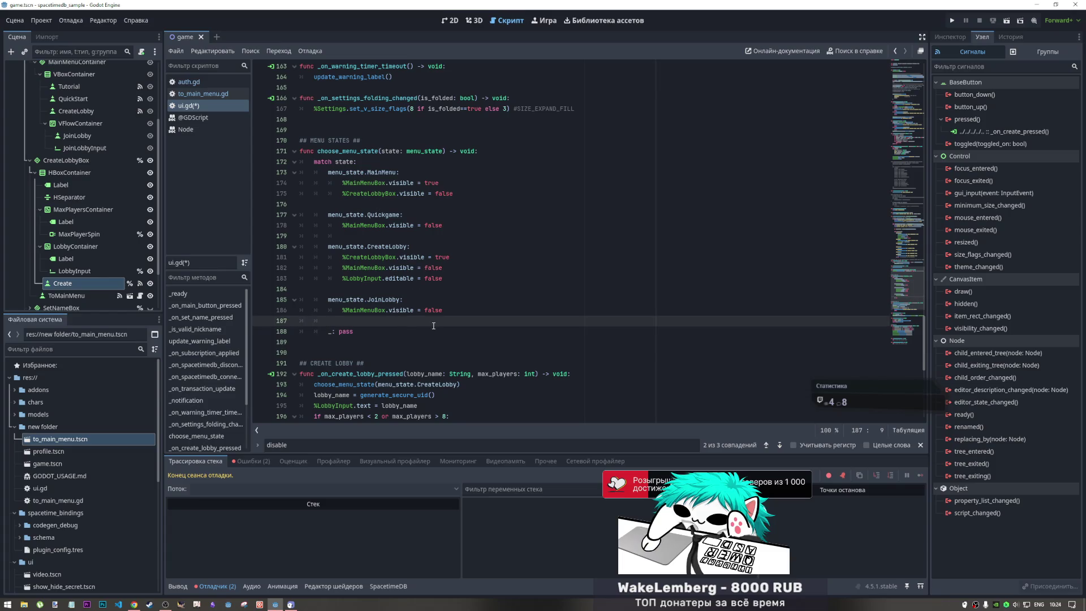
pyautogui.press('Return')
pyautogui.write('menu')
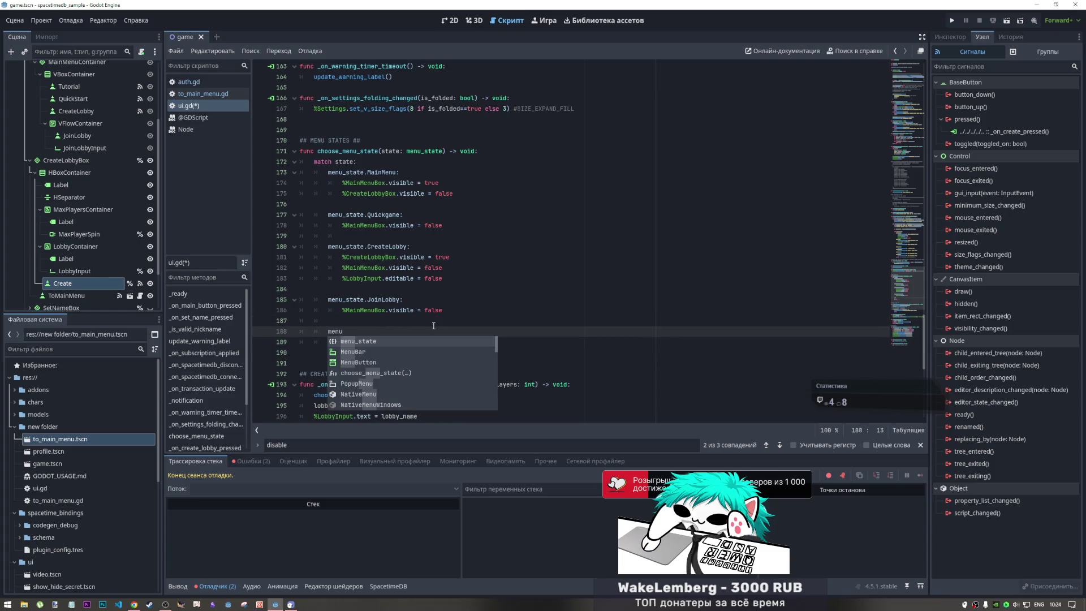
pyautogui.press('Return')
pyautogui.write('.Game')
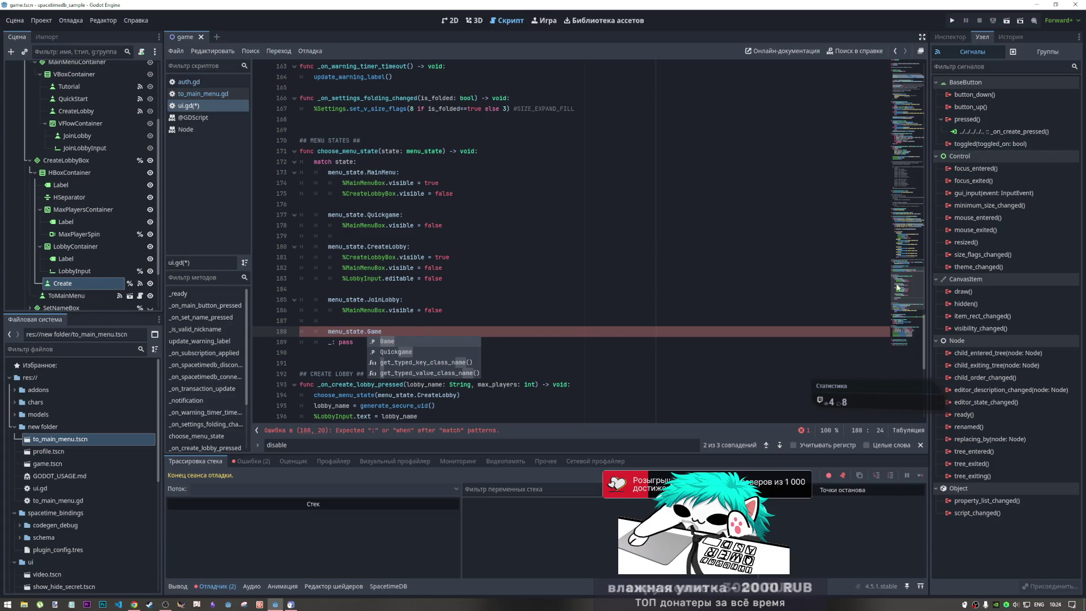
# - Rename the Game entry in the menu_state enum to GameState
pyautogui.scroll(20, 542, 95)
pyautogui.click(542, 95)
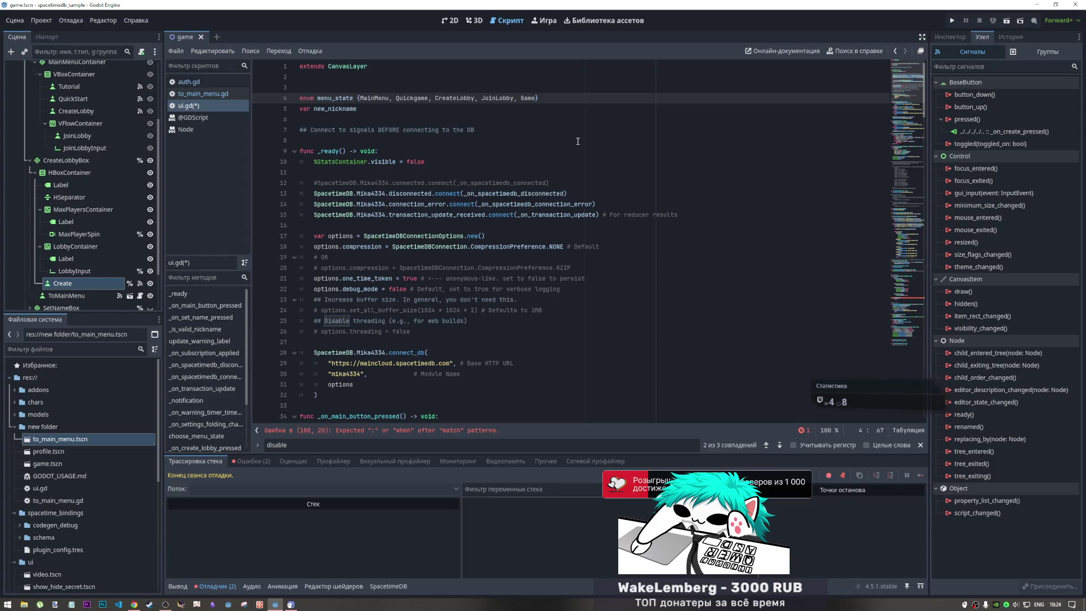
pyautogui.write('State')
# - Complete the menu_state.GameState case with the body %Create.disabled = false
pyautogui.click(895, 293)
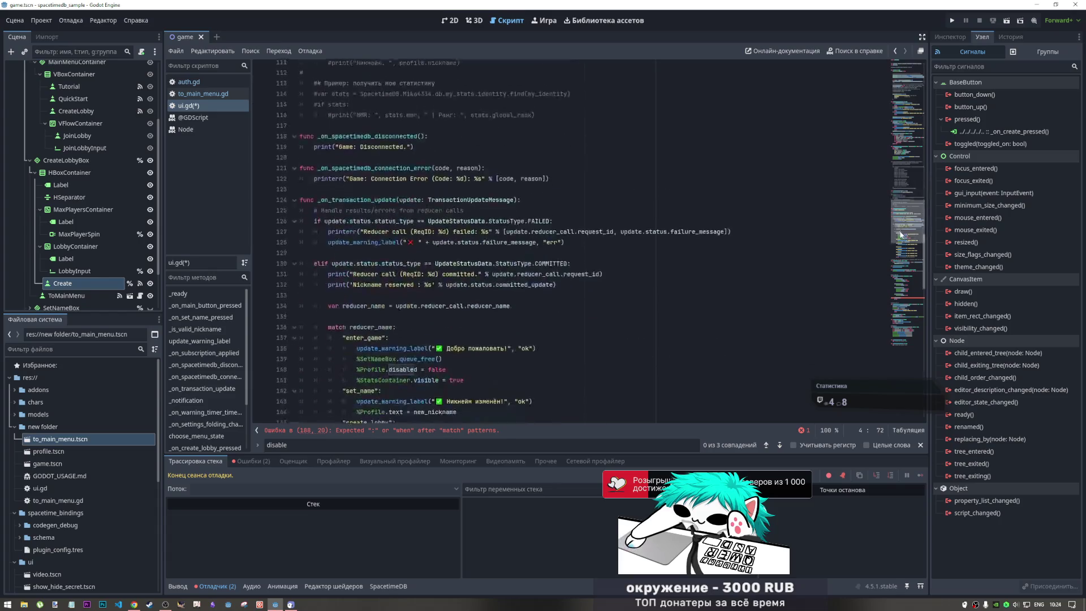
pyautogui.scroll(10, 893, 295)
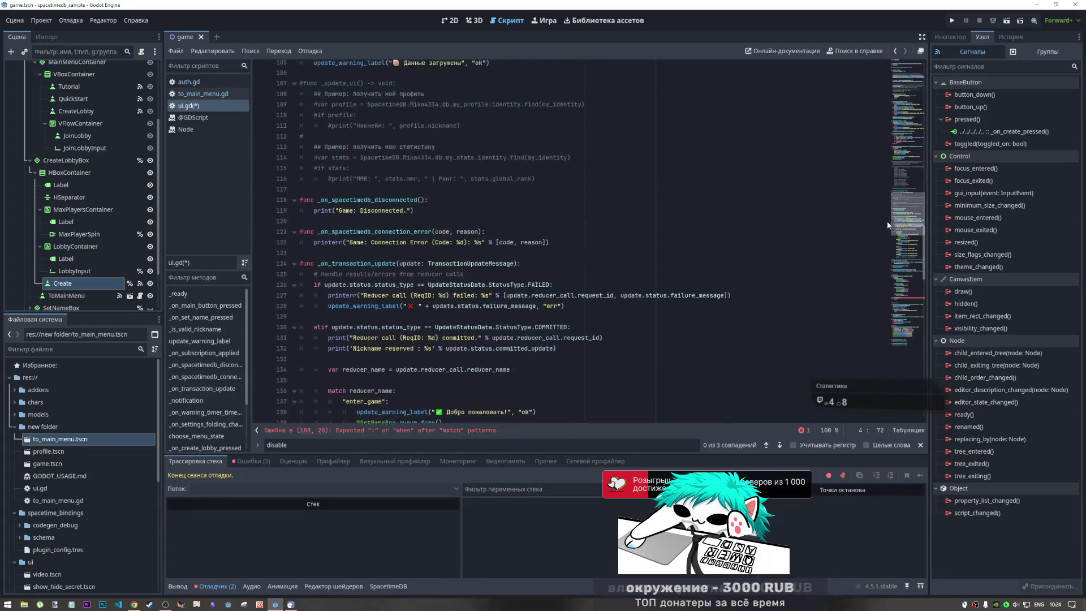
pyautogui.click(884, 297)
pyautogui.click(452, 311)
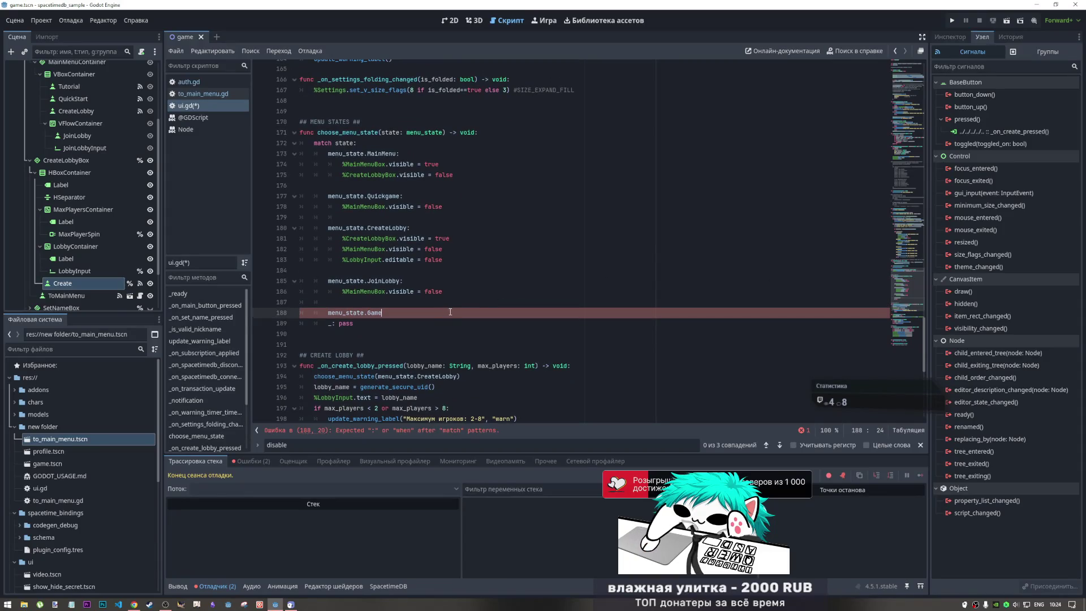
pyautogui.press('Return')
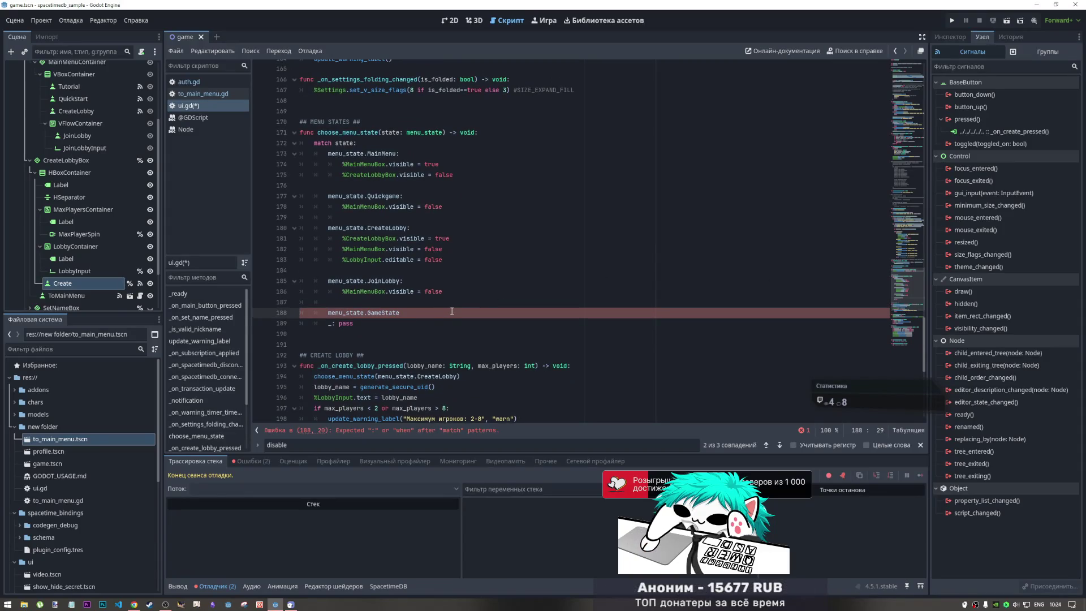
pyautogui.write(':')
pyautogui.press('Return')
pyautogui.write('%Create.disabled = false')
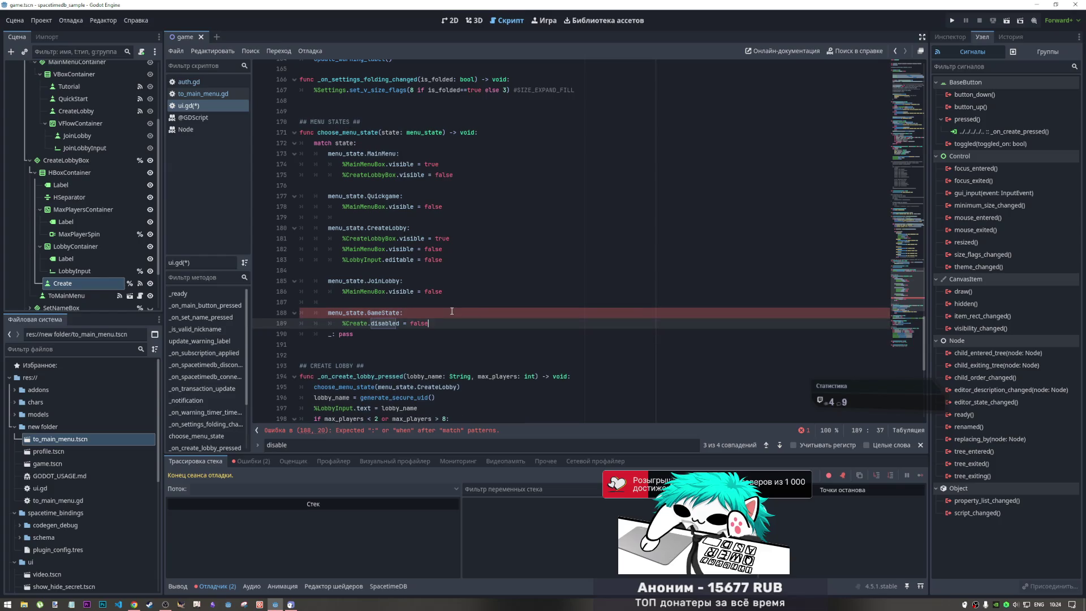
pyautogui.press('Return')
pyautogui.press('Up')
pyautogui.press('Up')
pyautogui.press('Up')
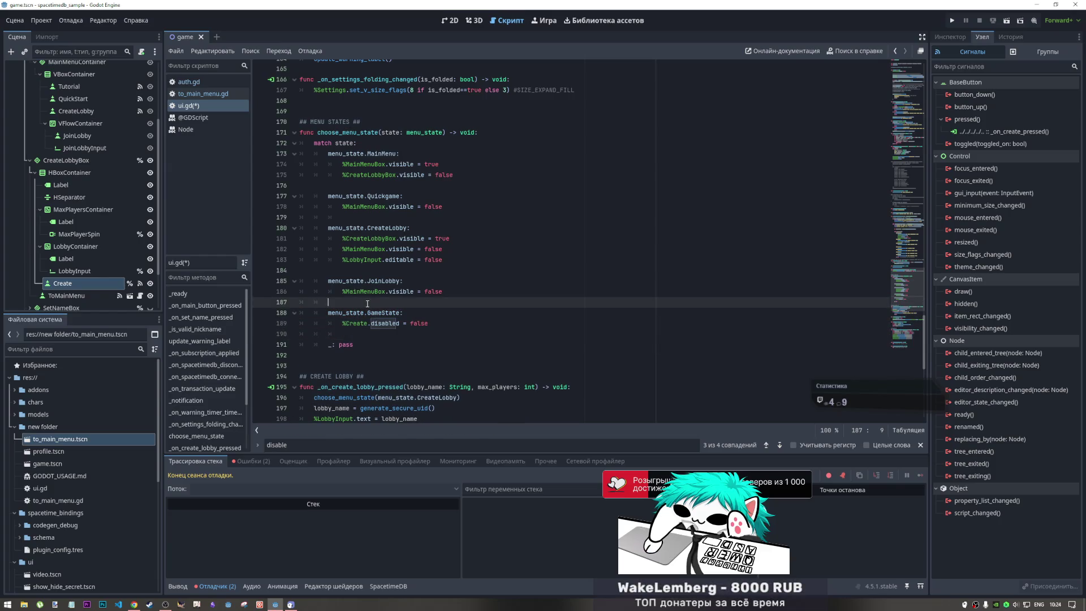
pyautogui.hotkey('ctrl', 'a')
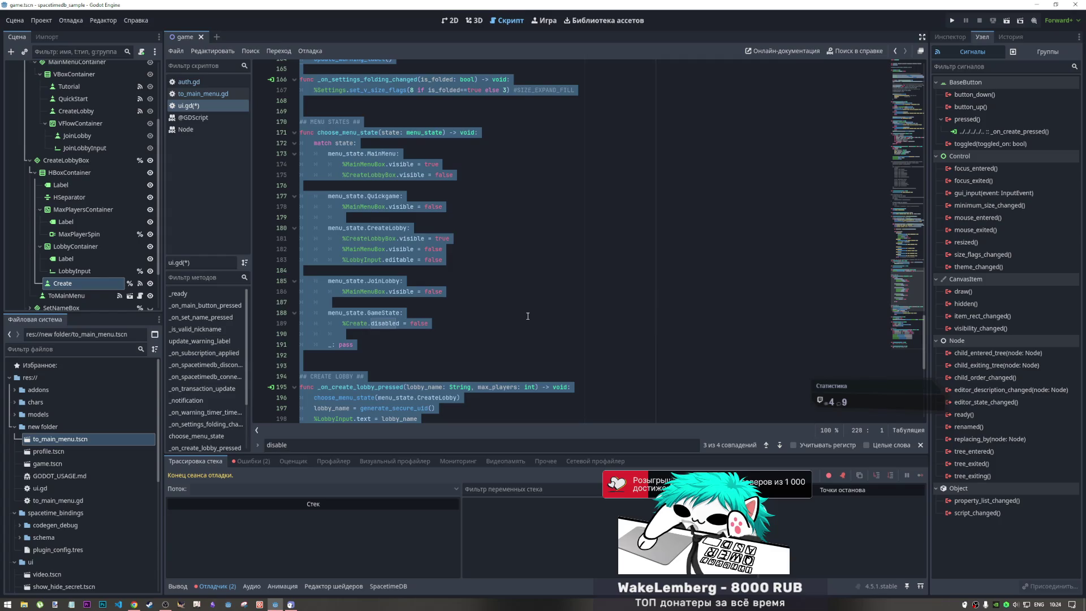
pyautogui.click(477, 323)
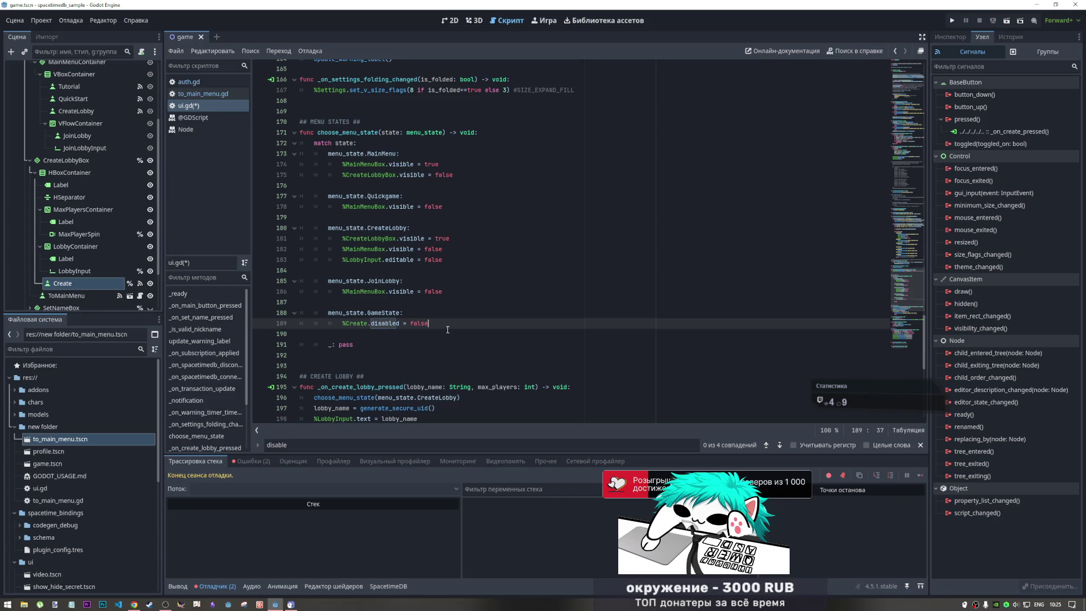
# - Move %MainMenuBox.visible = false to the top of the CreateLobby case
pyautogui.press('Return')
pyautogui.press('Return')
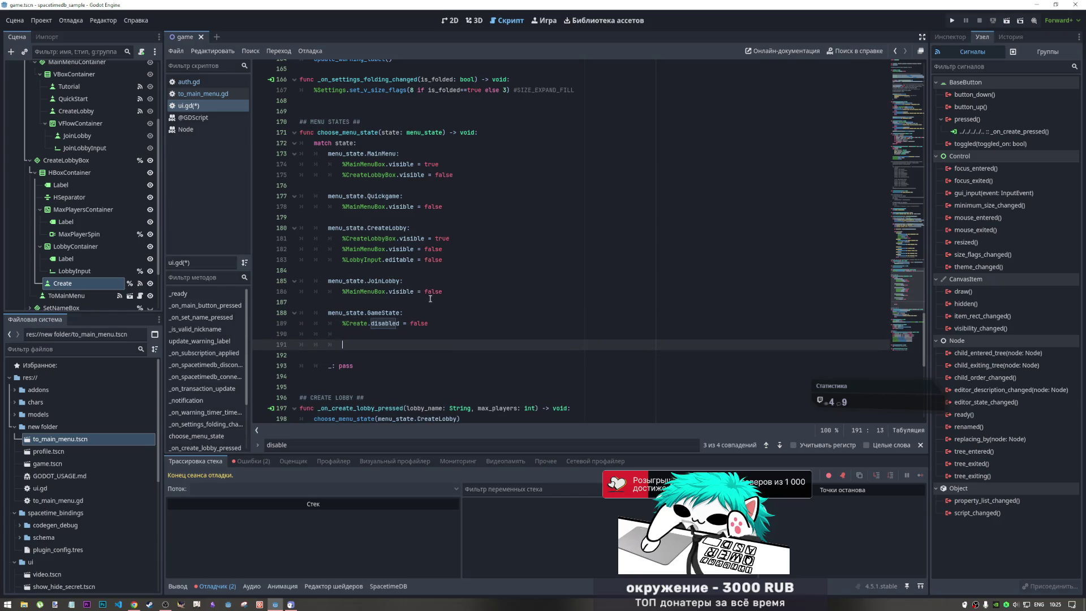
pyautogui.scroll(3, 124, 209)
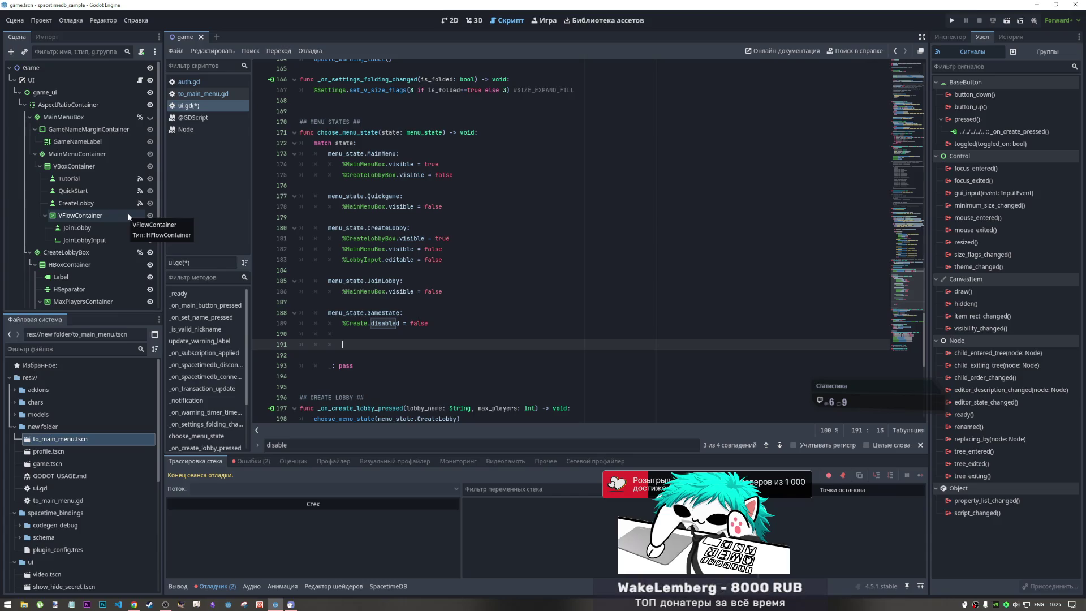
pyautogui.moveTo(444, 249); pyautogui.dragTo(343, 249)
pyautogui.press('Down')
pyautogui.press('Down')
pyautogui.press('Down')
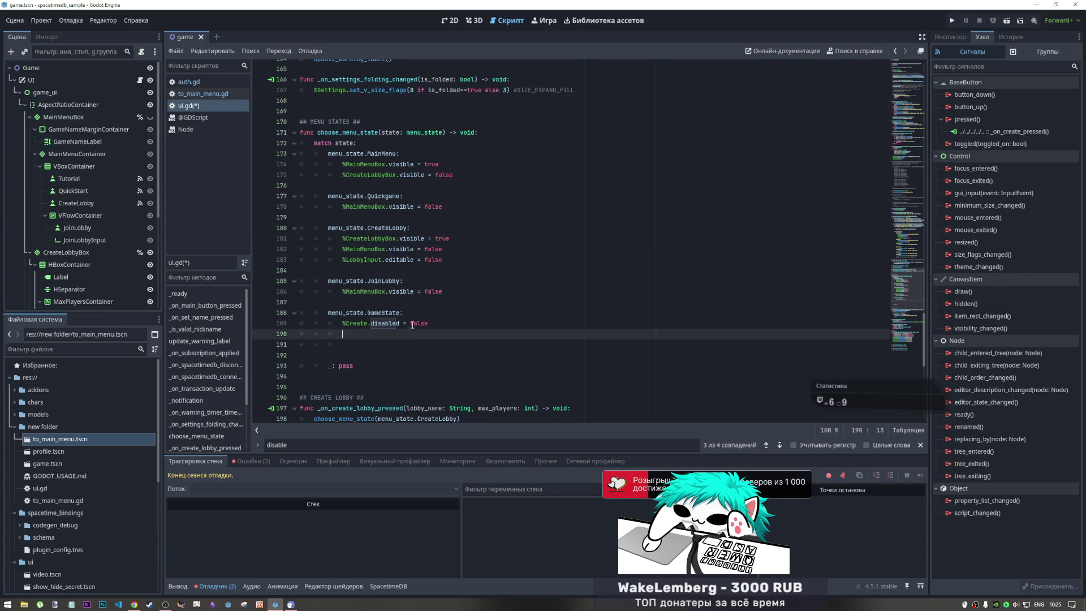
pyautogui.moveTo(443, 249)
pyautogui.mouseDown()
pyautogui.moveTo(343, 249)
pyautogui.moveTo(421, 232)
pyautogui.mouseUp()
pyautogui.press('Return')
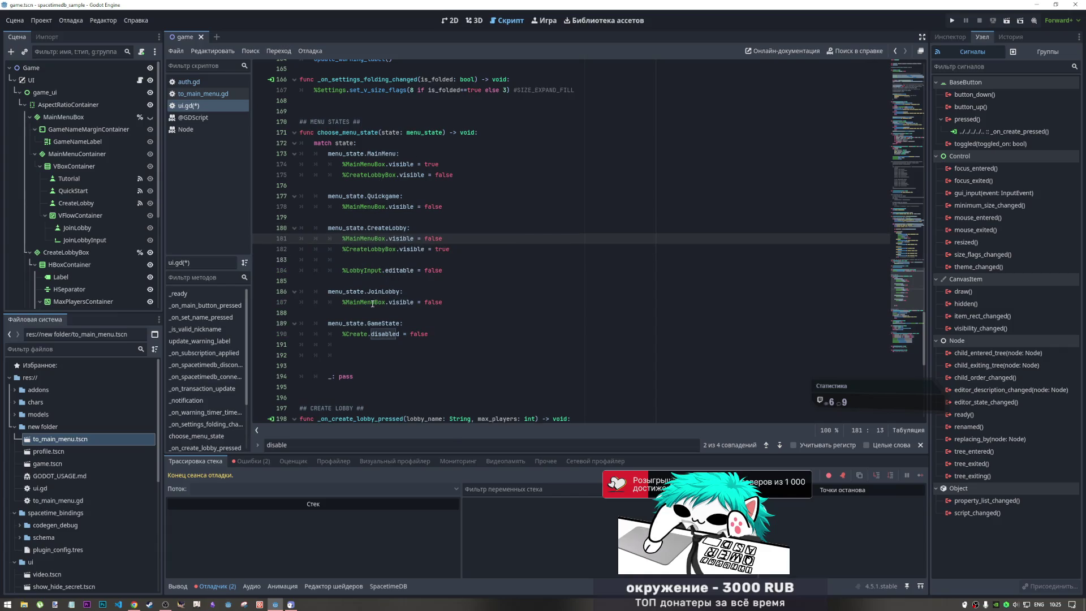
# - Copy %MainMenuBox.visible = false from JoinLobby and paste it into the GameState case
pyautogui.click(441, 291)
pyautogui.click(454, 302)
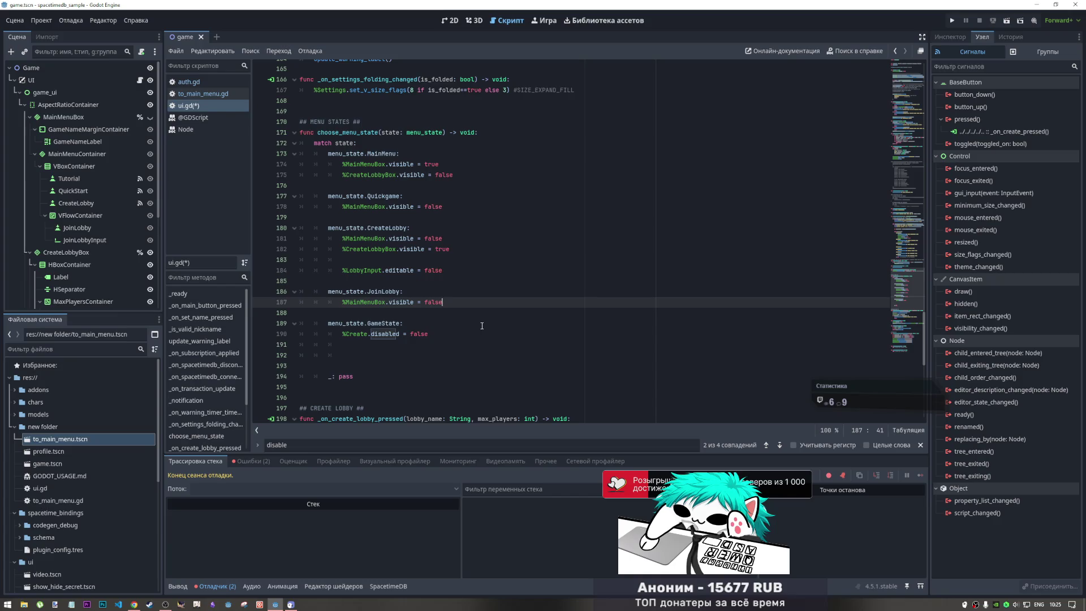
pyautogui.moveTo(442, 302); pyautogui.dragTo(345, 305)
pyautogui.hotkey('ctrl', 'c')
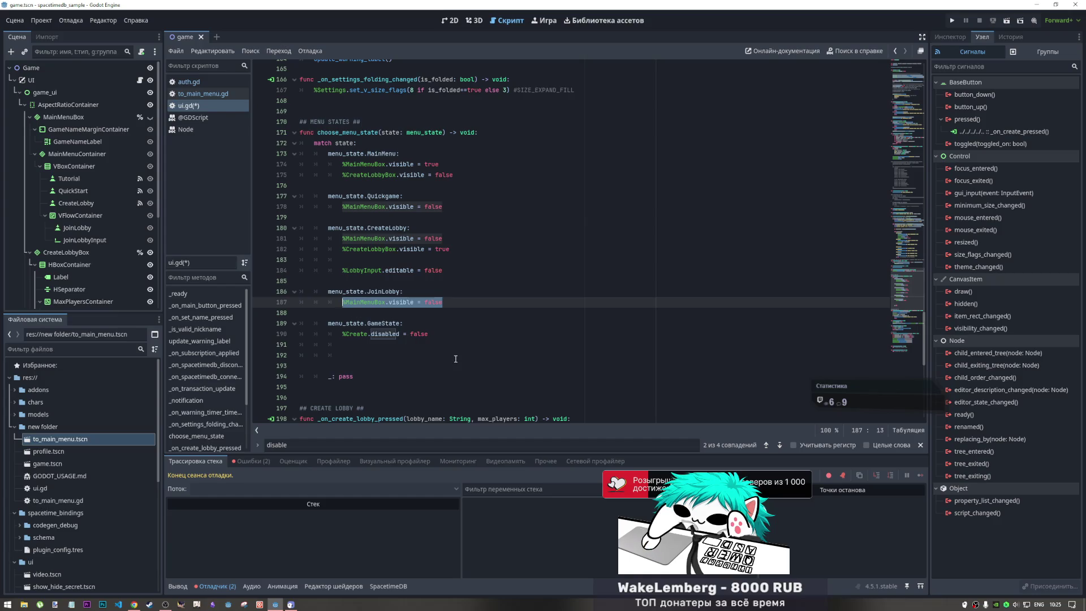
pyautogui.click(467, 323)
pyautogui.press('Return')
pyautogui.hotkey('ctrl', 'v')
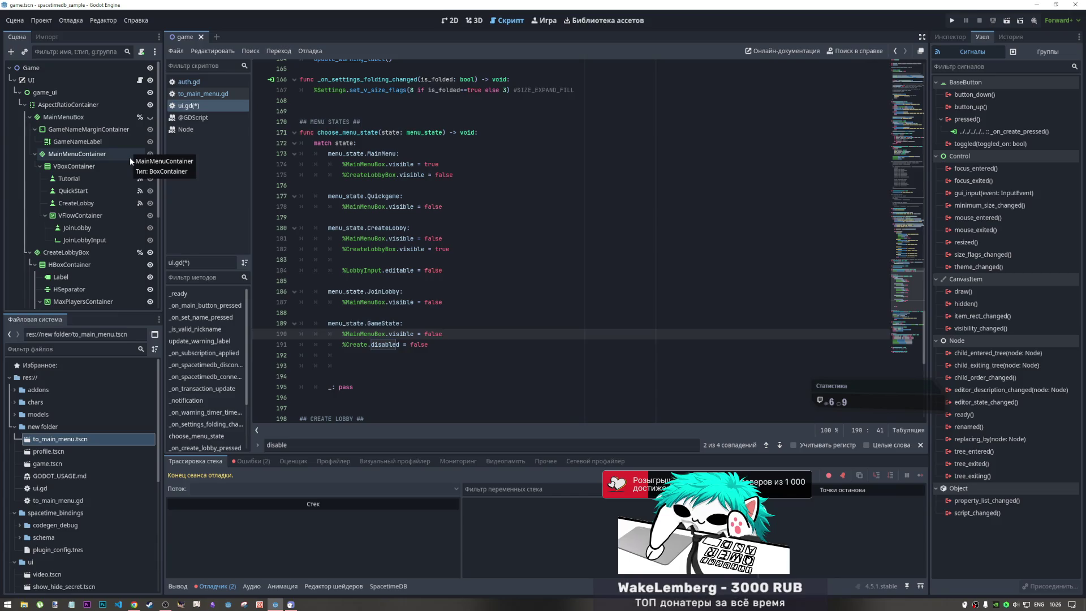
pyautogui.click(29, 252)
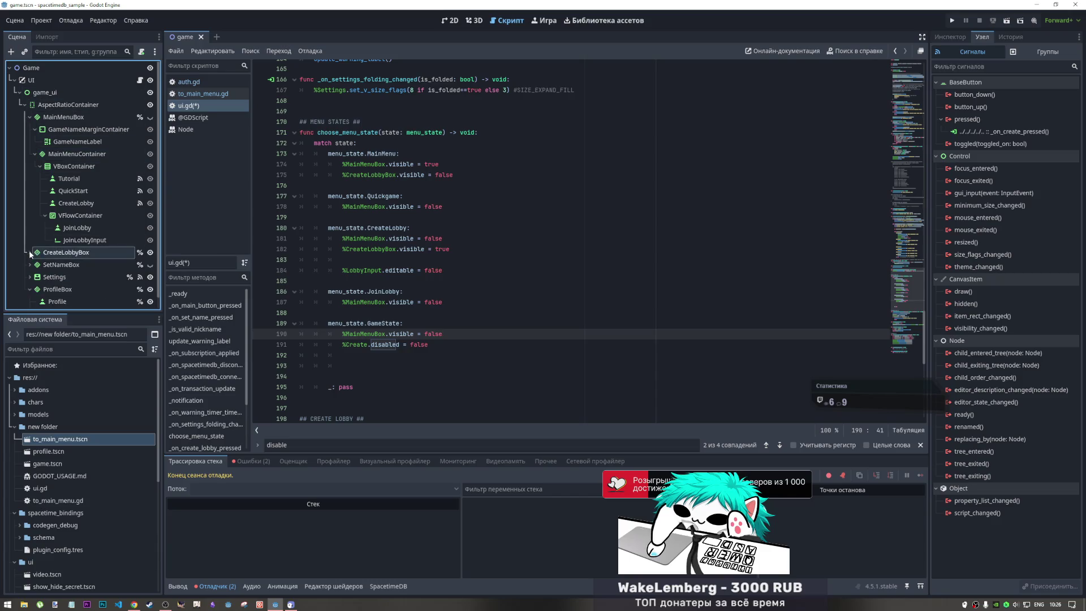
# - Add a BoxContainer under AspectRatioContainer and rename it GameMenuBox
pyautogui.rightClick(83, 104)
pyautogui.click(126, 110)
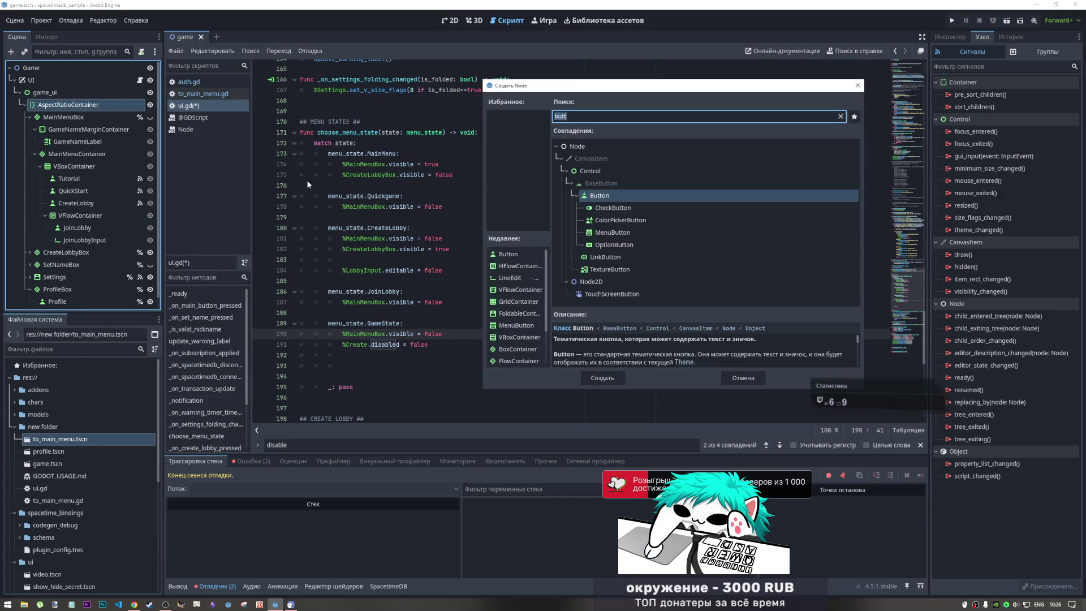
pyautogui.write('box')
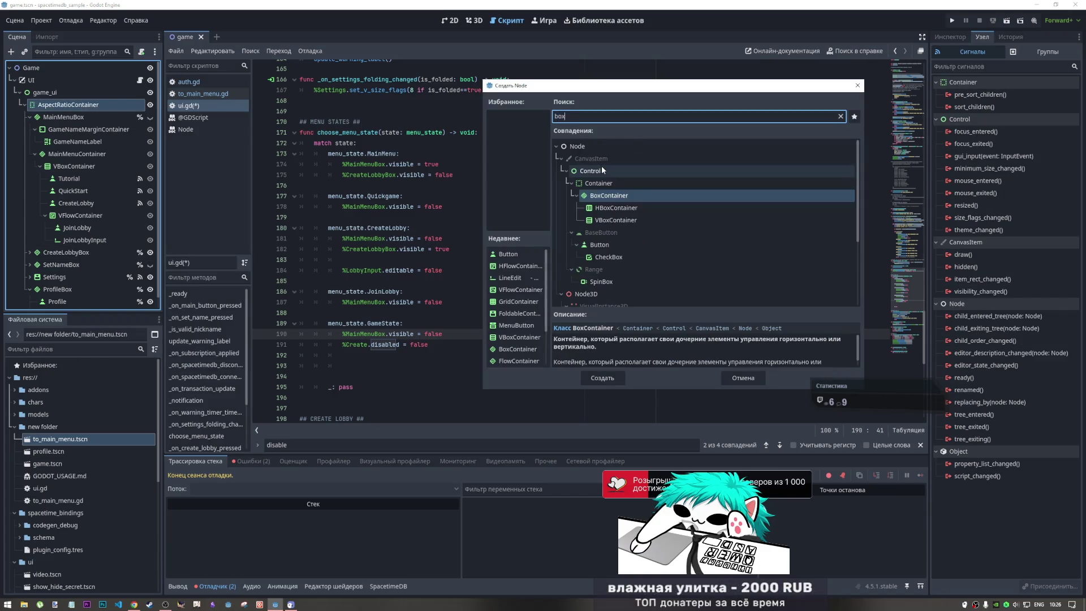
pyautogui.click(582, 378)
pyautogui.doubleClick(65, 303)
pyautogui.write('GameMen')
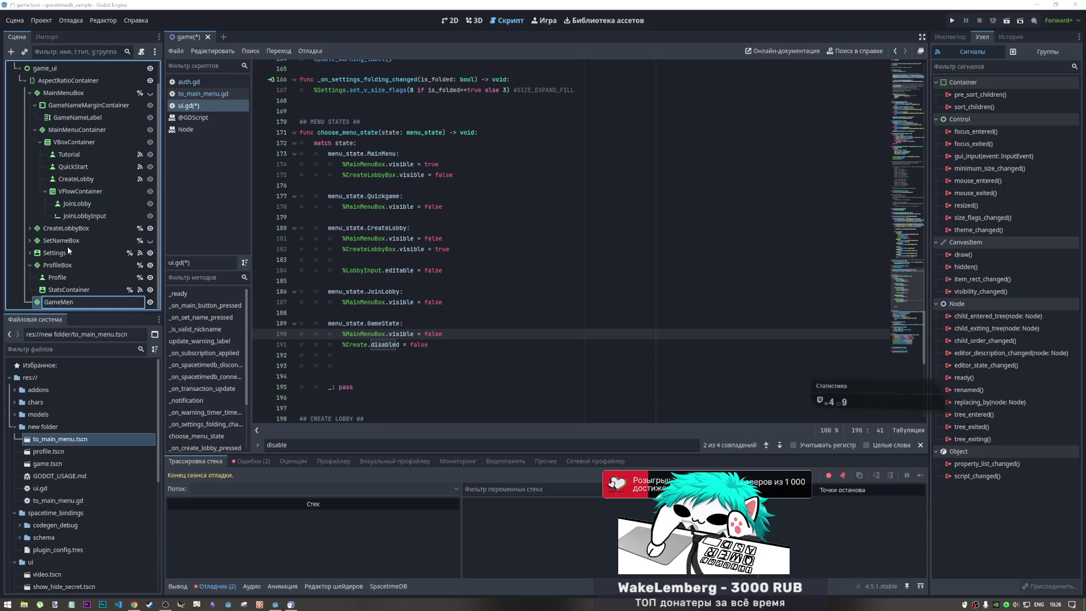
pyautogui.write('uBox')
pyautogui.doubleClick(80, 303)
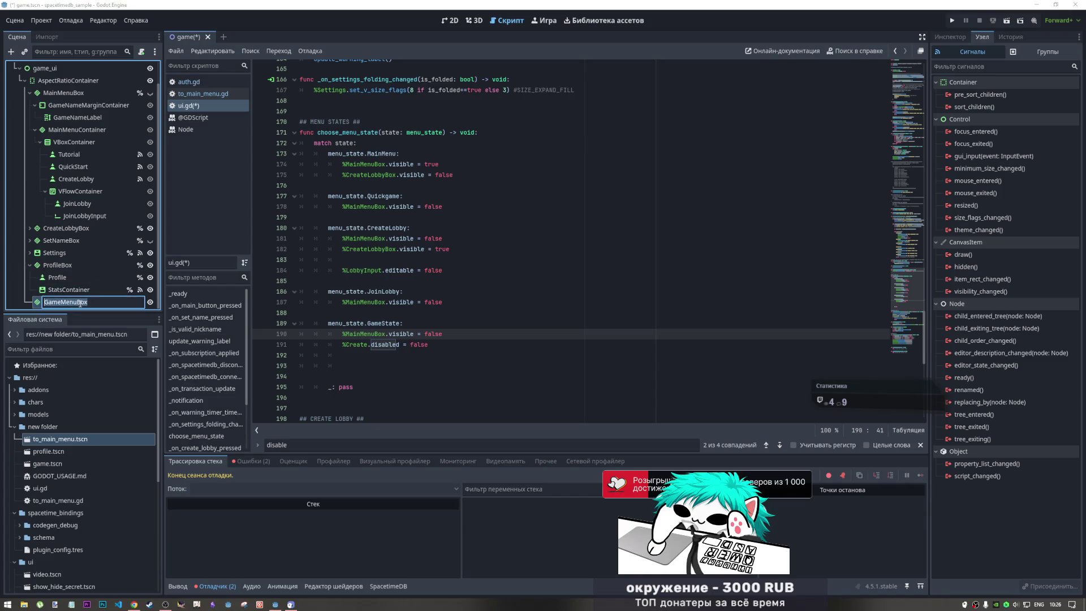
pyautogui.press('Return')
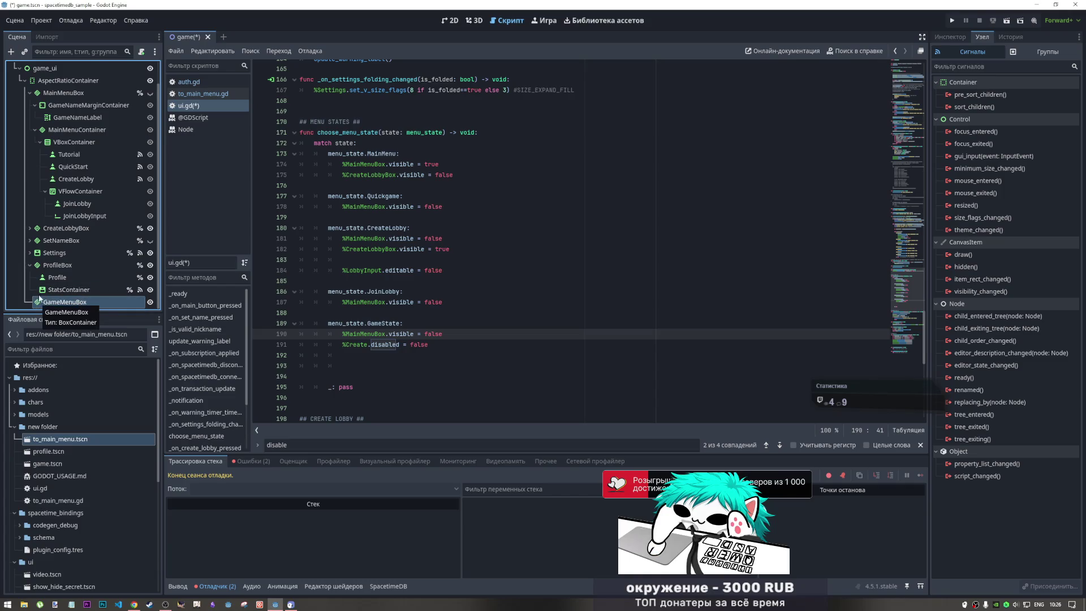
# - Add a VBoxContainer child to GameMenuBox and view the 2D canvas
pyautogui.rightClick(68, 302)
pyautogui.click(89, 307)
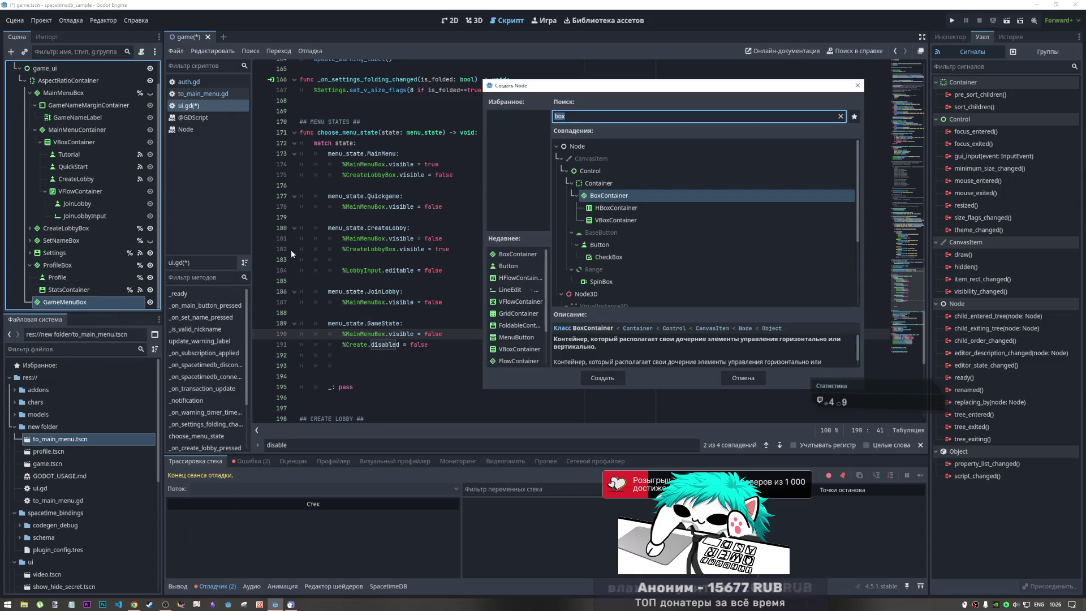
pyautogui.click(599, 221)
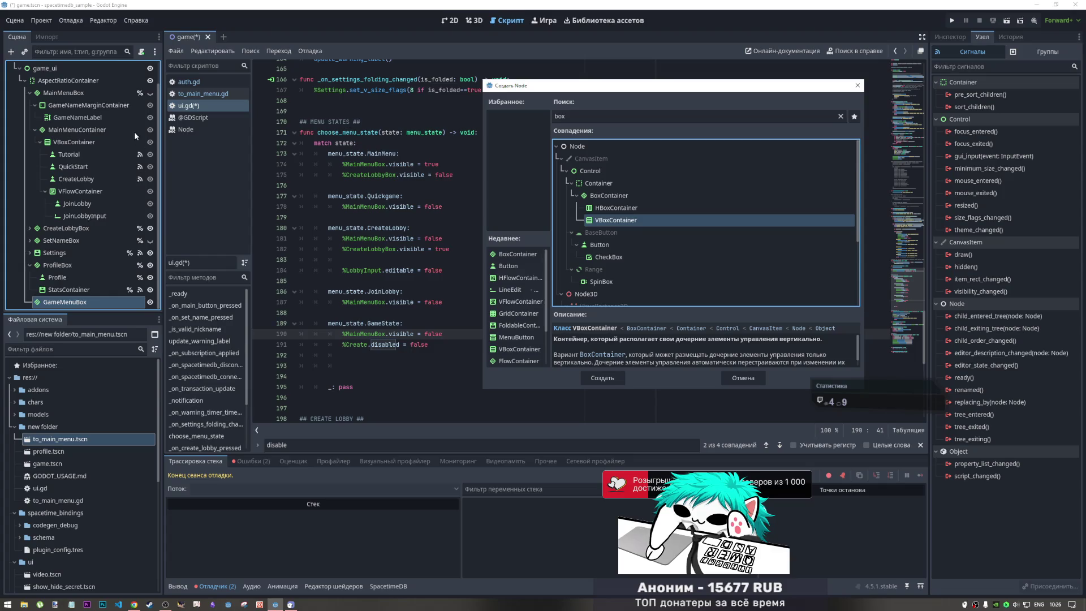
pyautogui.click(606, 379)
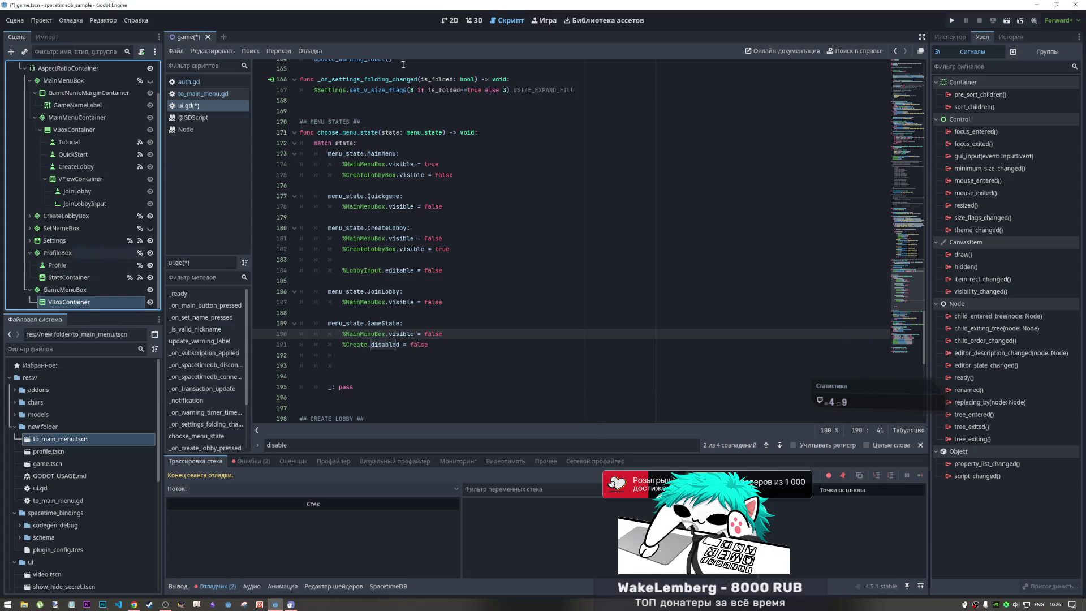
pyautogui.click(451, 20)
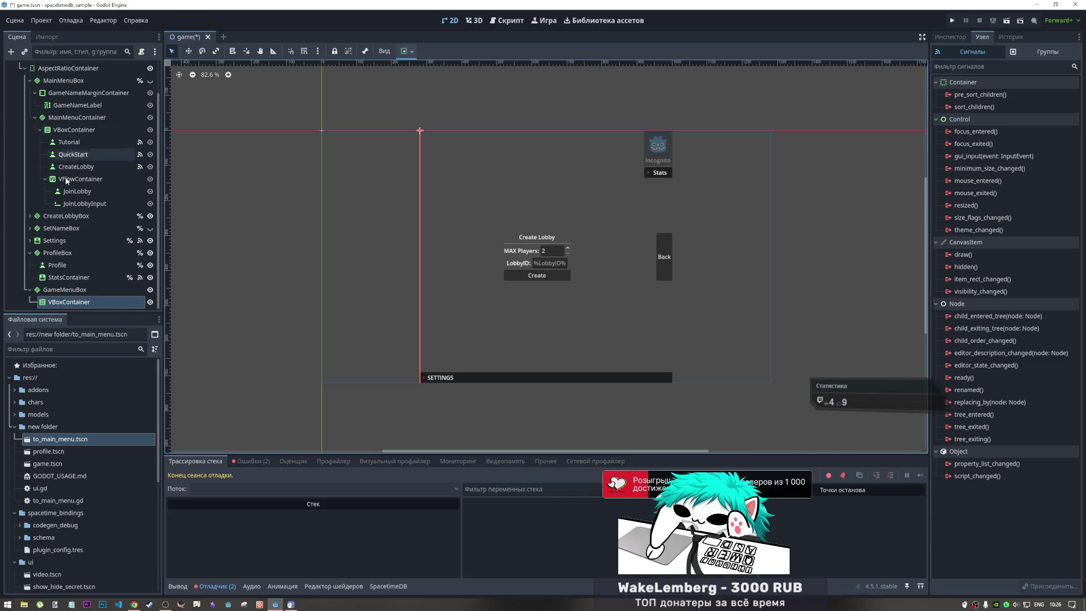
# - Turn on horizontal Expand for the new VBoxContainer, then hide CreateLobbyBox via its eye icon
pyautogui.click(89, 302)
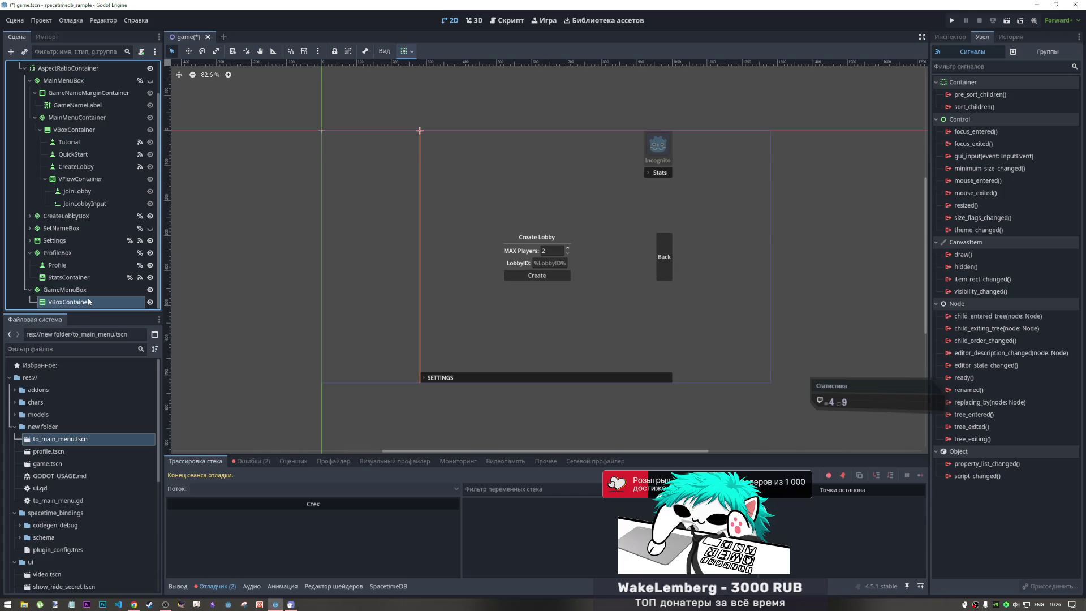
pyautogui.click(406, 51)
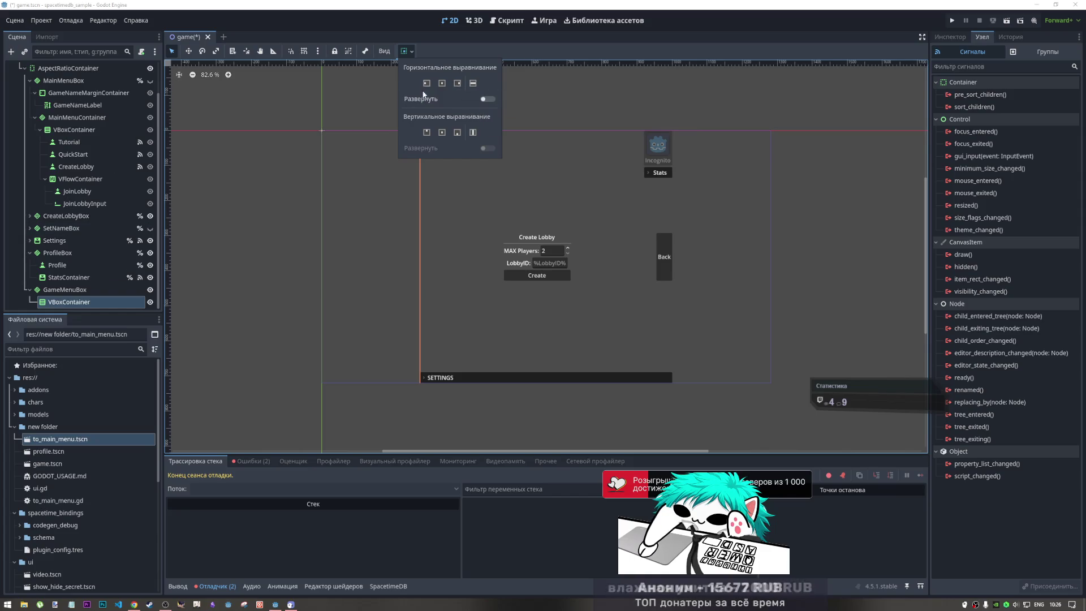
pyautogui.click(487, 99)
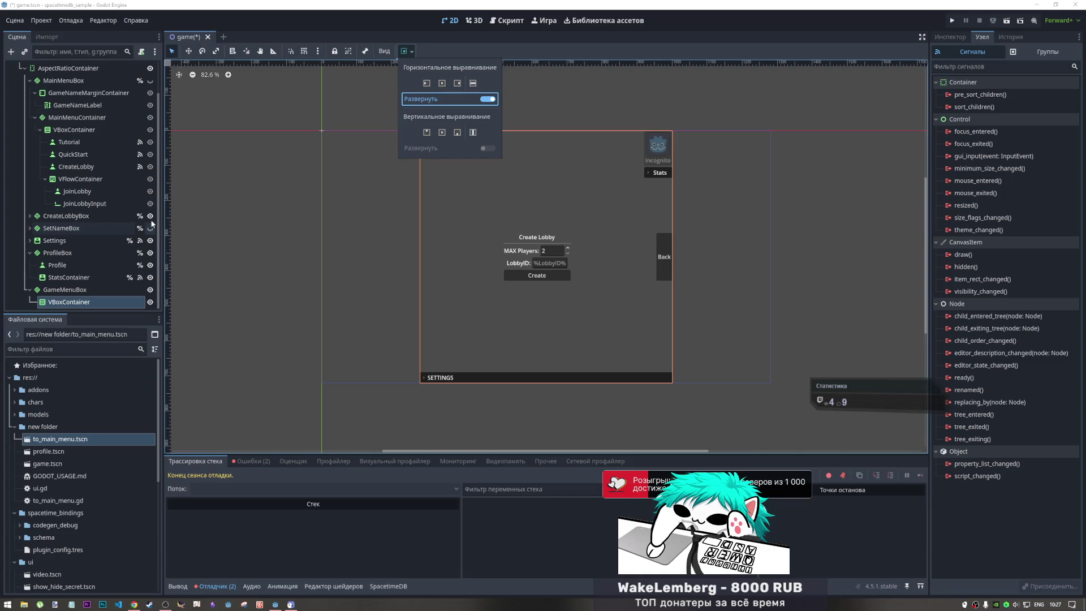
pyautogui.click(151, 221)
pyautogui.click(149, 216)
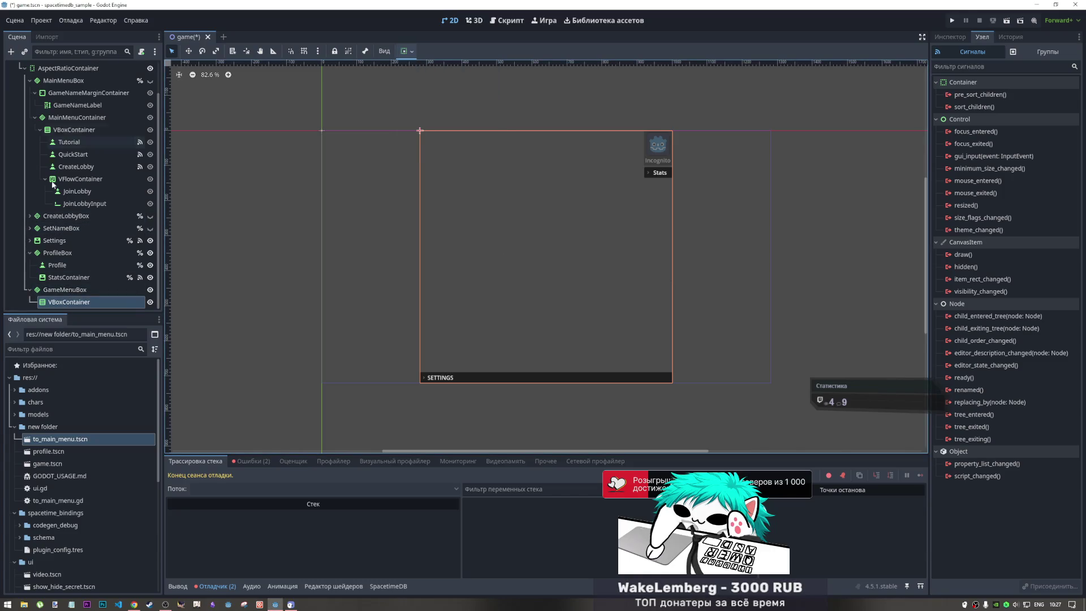
# - Move GameMenuBox above SetNameBox and add a Button to its VBoxContainer
pyautogui.moveTo(73, 289); pyautogui.dragTo(67, 227)
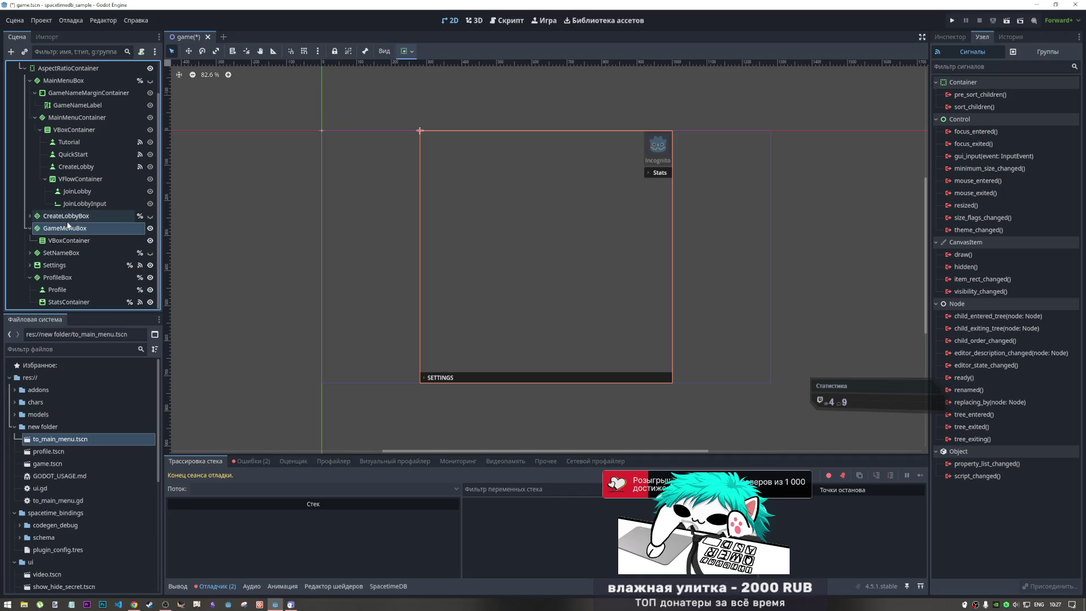
pyautogui.click(95, 243)
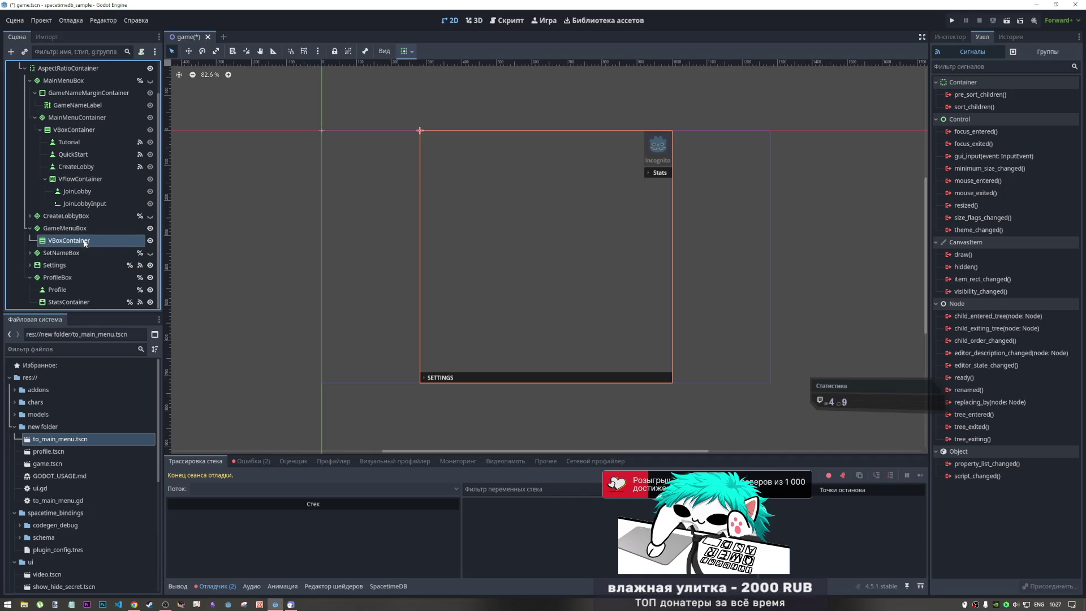
pyautogui.rightClick(86, 240)
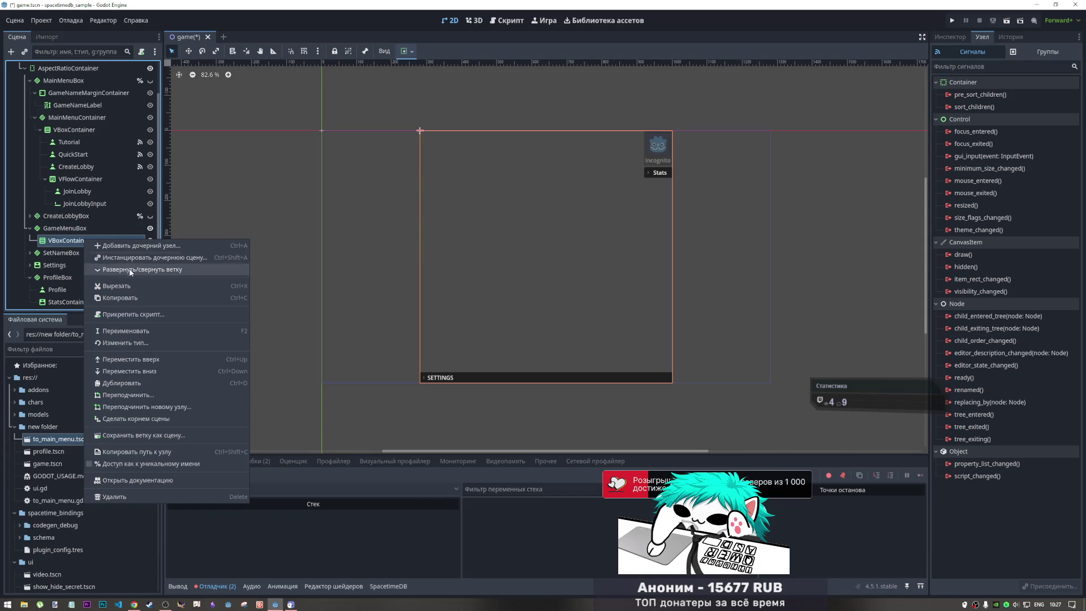
pyautogui.click(140, 246)
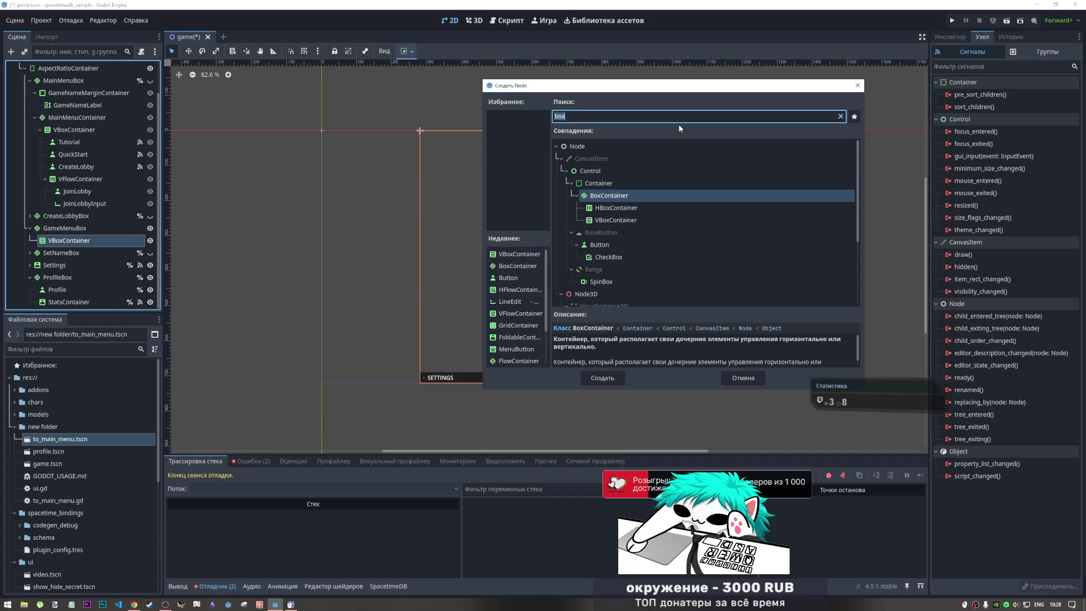
pyautogui.write('butt')
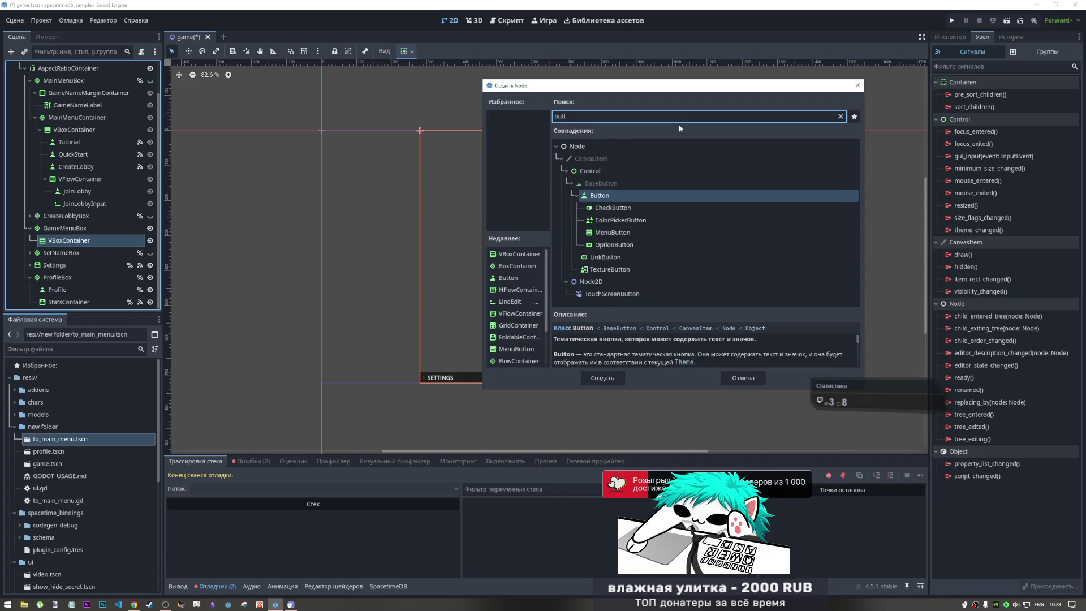
pyautogui.press('Return')
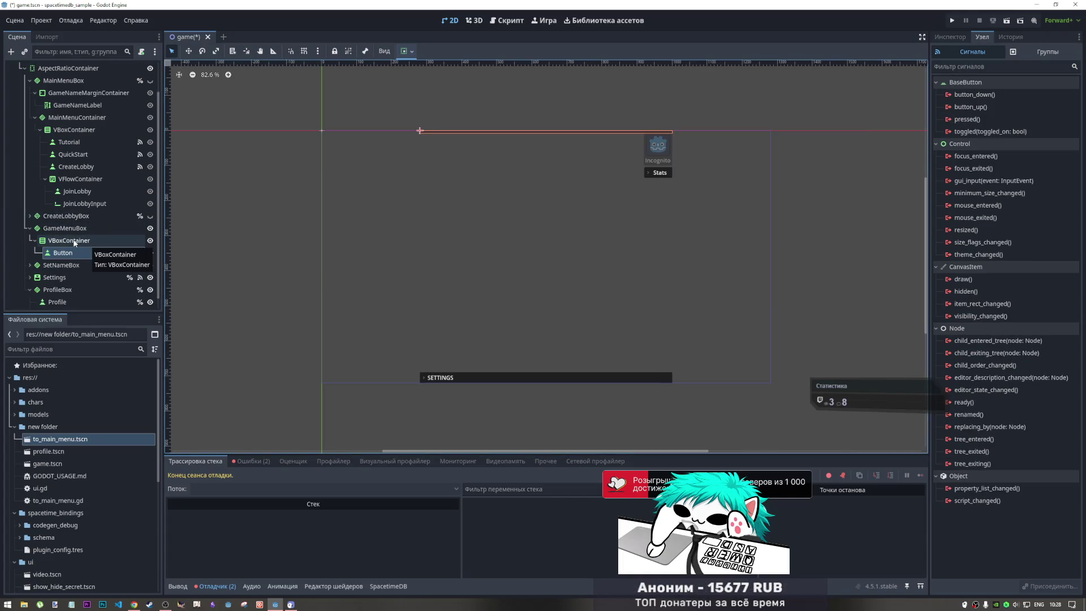
# - Add a second button, Button2, to the same VBoxContainer
pyautogui.rightClick(74, 241)
pyautogui.click(113, 249)
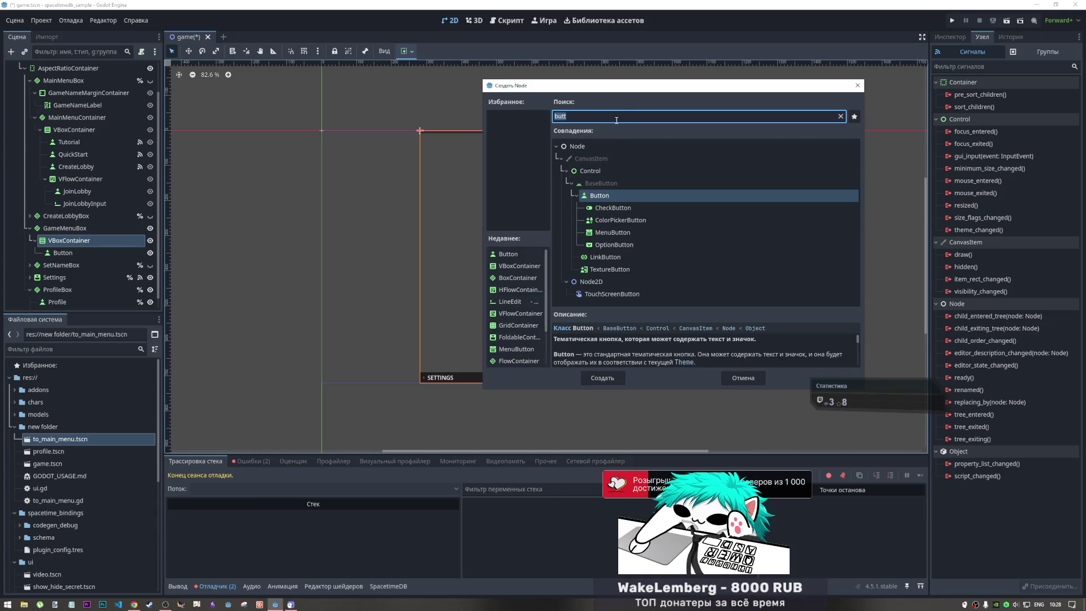
pyautogui.doubleClick(600, 195)
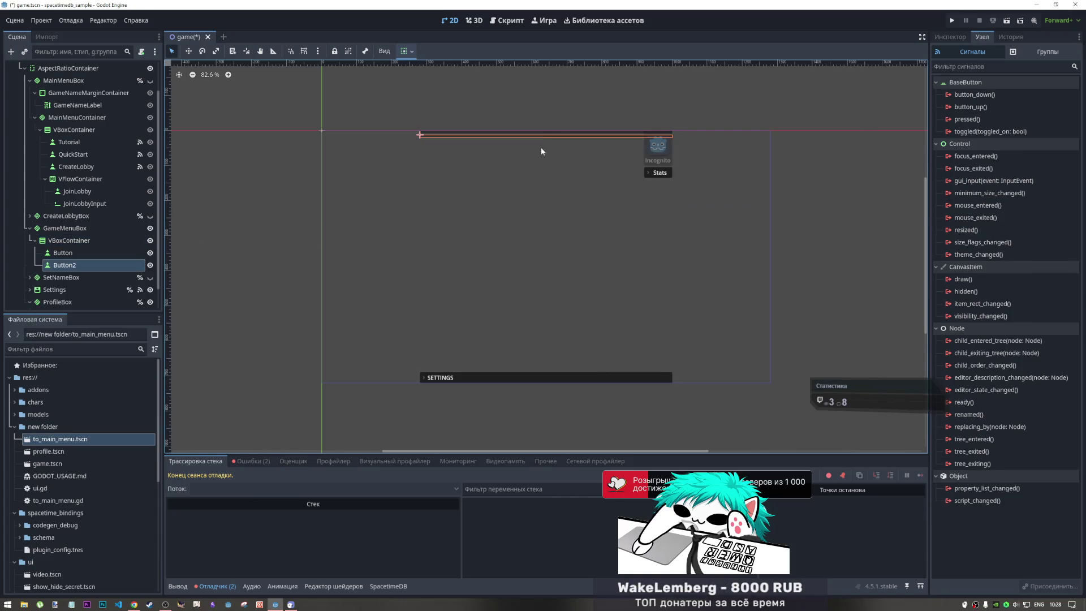
pyautogui.click(72, 265)
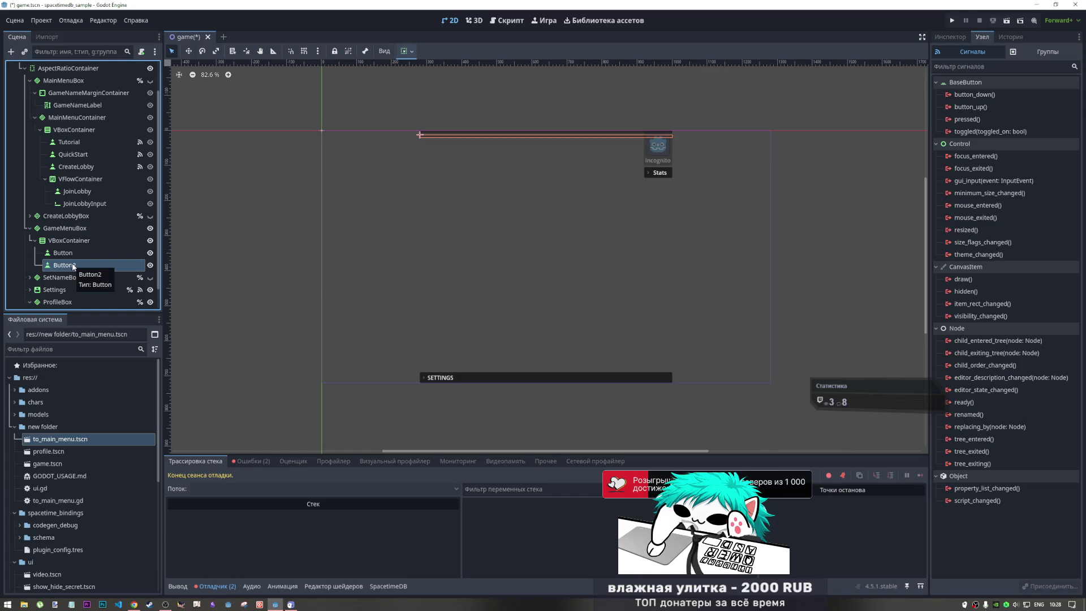
# - Hide GameMenuBox, show MainMenuBox, and start saving CloseButton as close_button.tscn
pyautogui.click(74, 130)
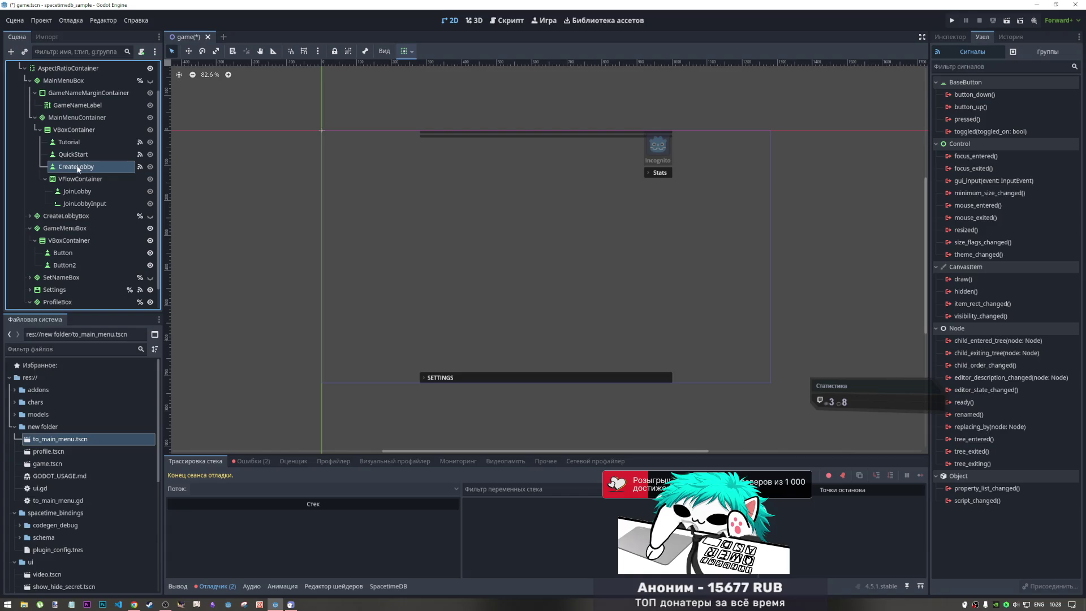
pyautogui.click(88, 167)
pyautogui.click(73, 129)
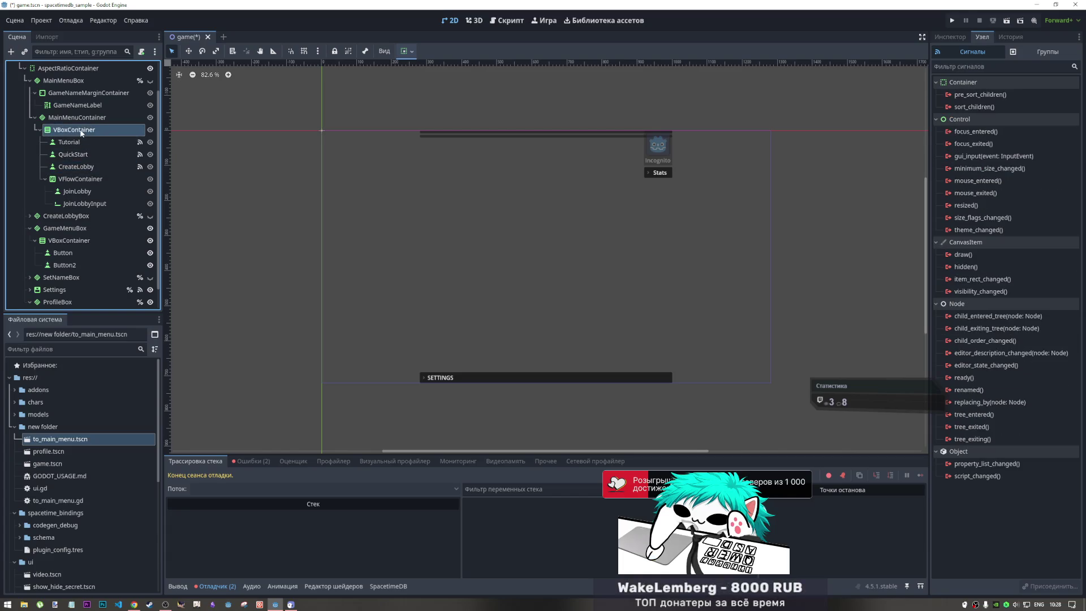
pyautogui.click(150, 228)
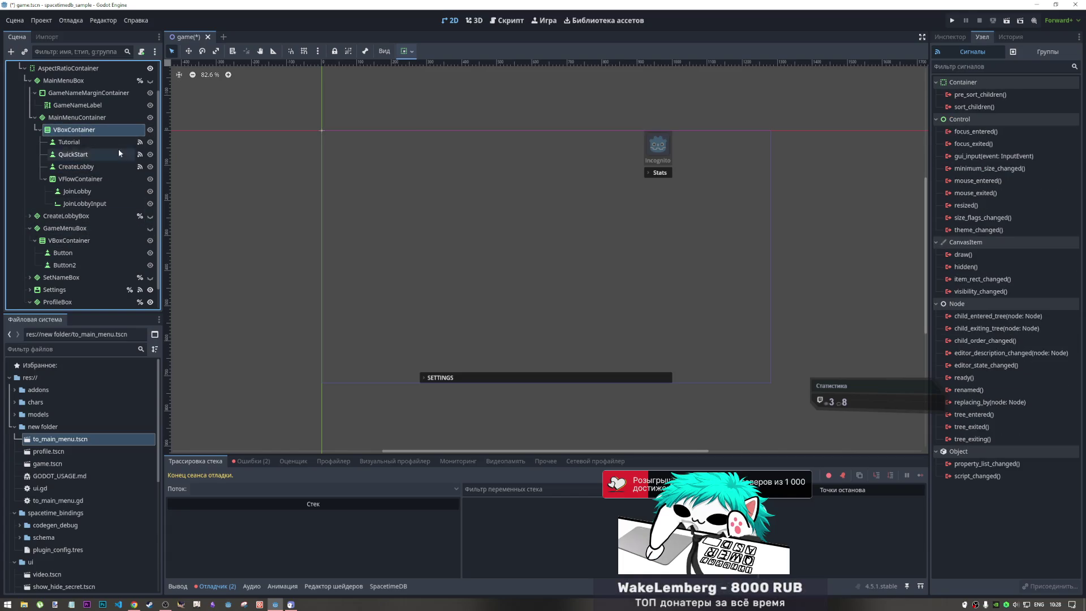
pyautogui.click(150, 80)
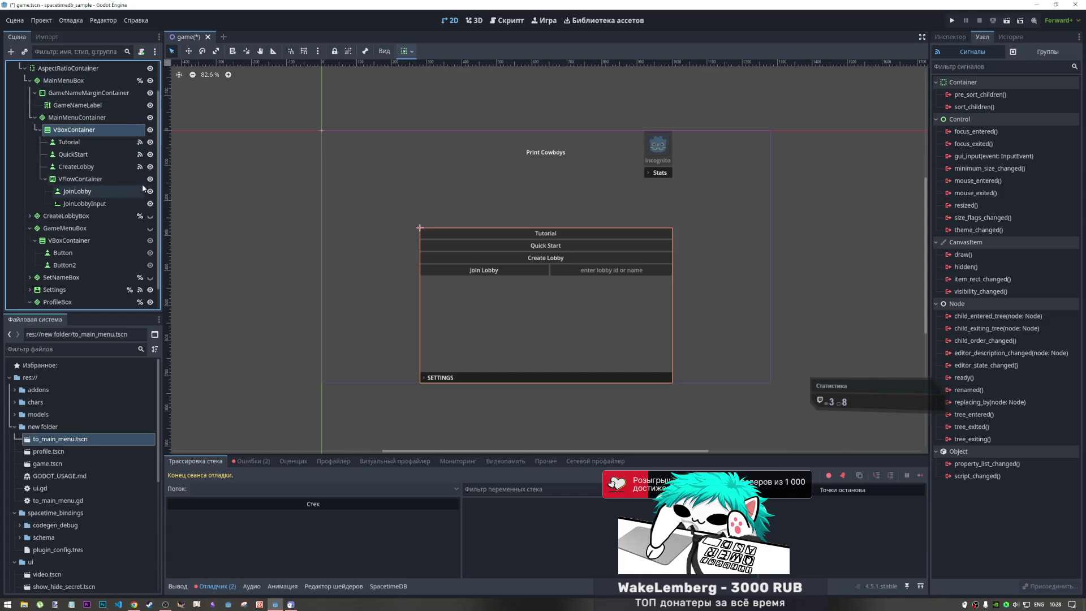
pyautogui.hotkey('ctrl', 'shift', 'a')
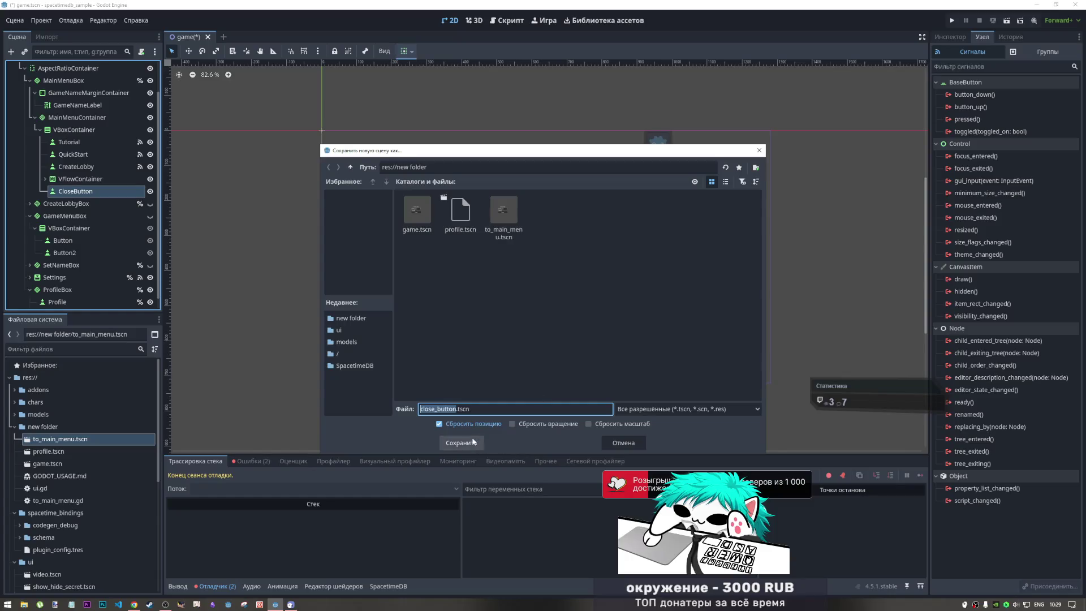
# - Save close_button.tscn, set the CloseButton root's text to 'Close', and save the scene
pyautogui.click(463, 447)
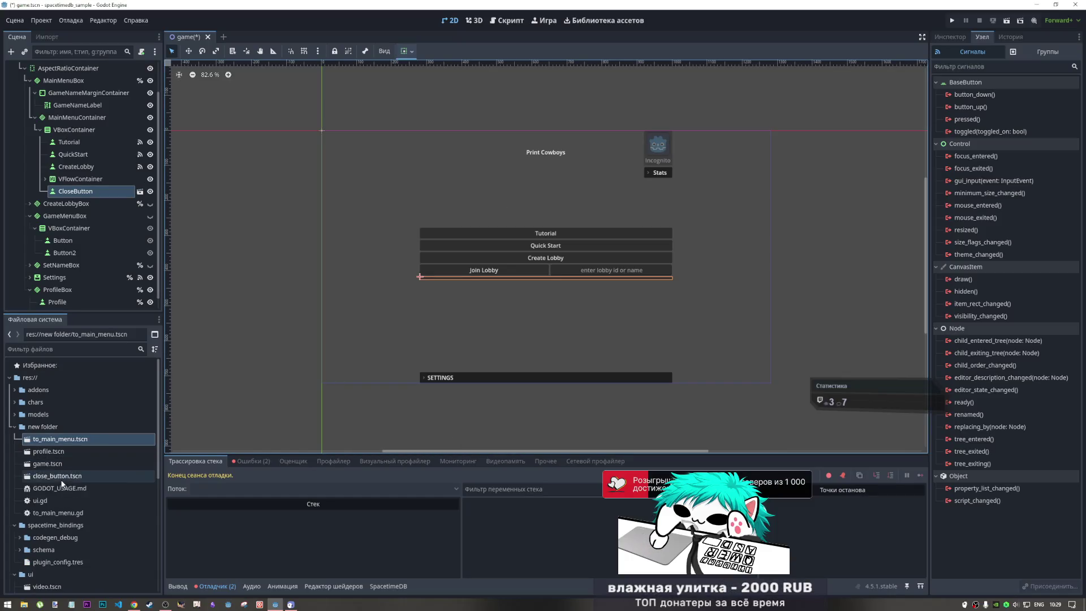
pyautogui.doubleClick(56, 476)
pyautogui.click(106, 69)
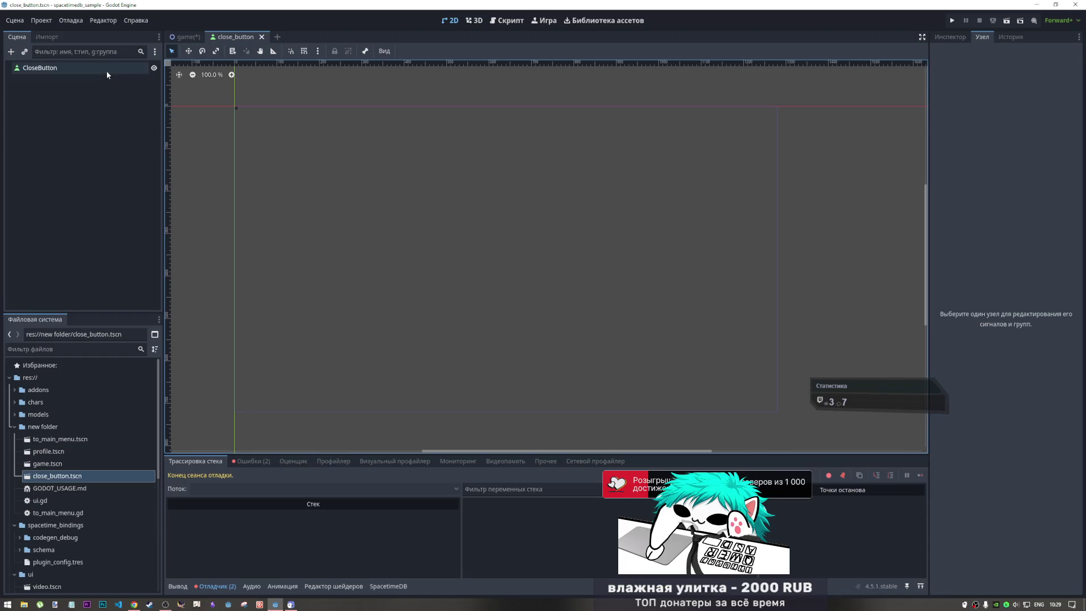
pyautogui.click(950, 37)
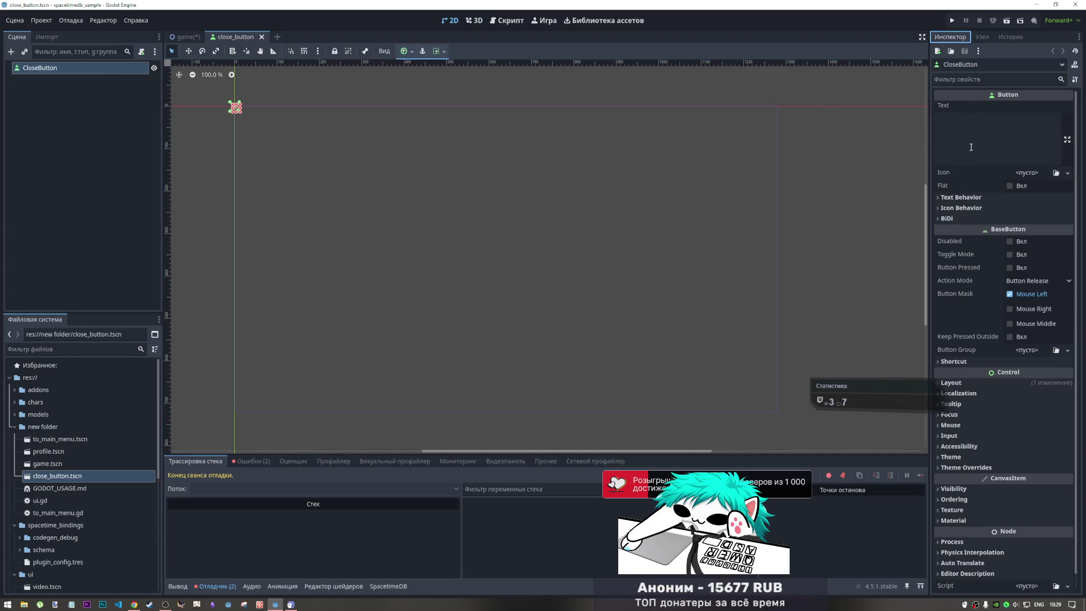
pyautogui.click(982, 158)
pyautogui.write('Close')
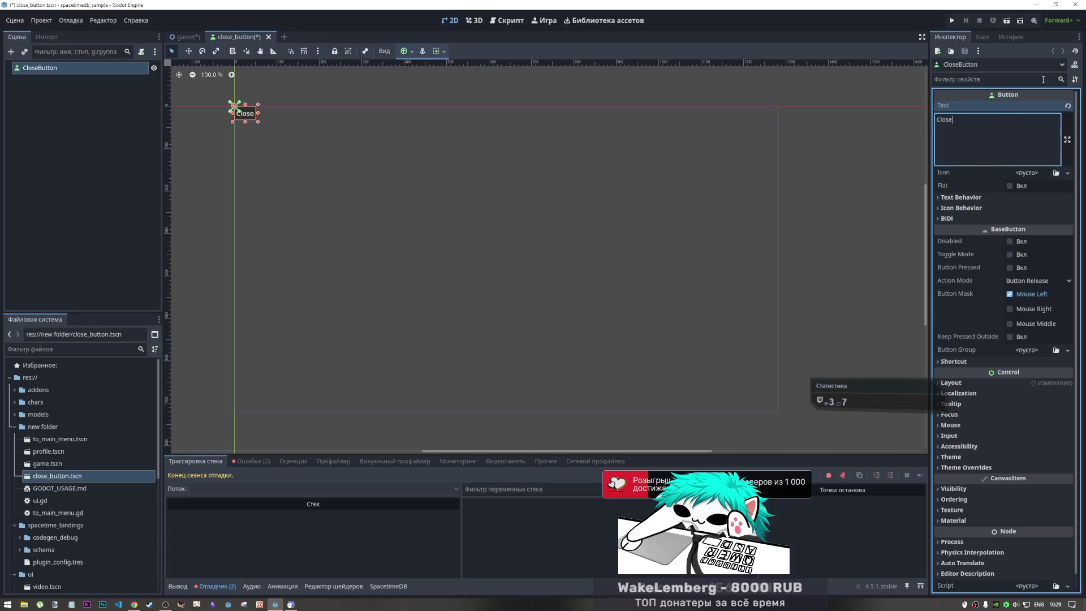
pyautogui.hotkey('ctrl', 's')
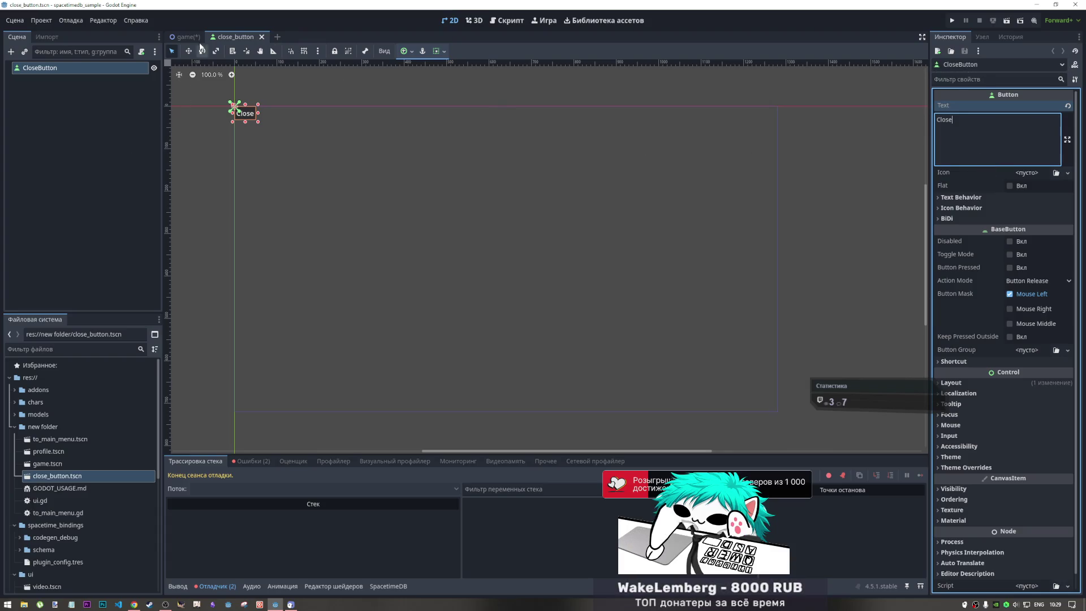
# - Switch between the game scene and close_button scene tabs, ending on close_button
pyautogui.click(185, 37)
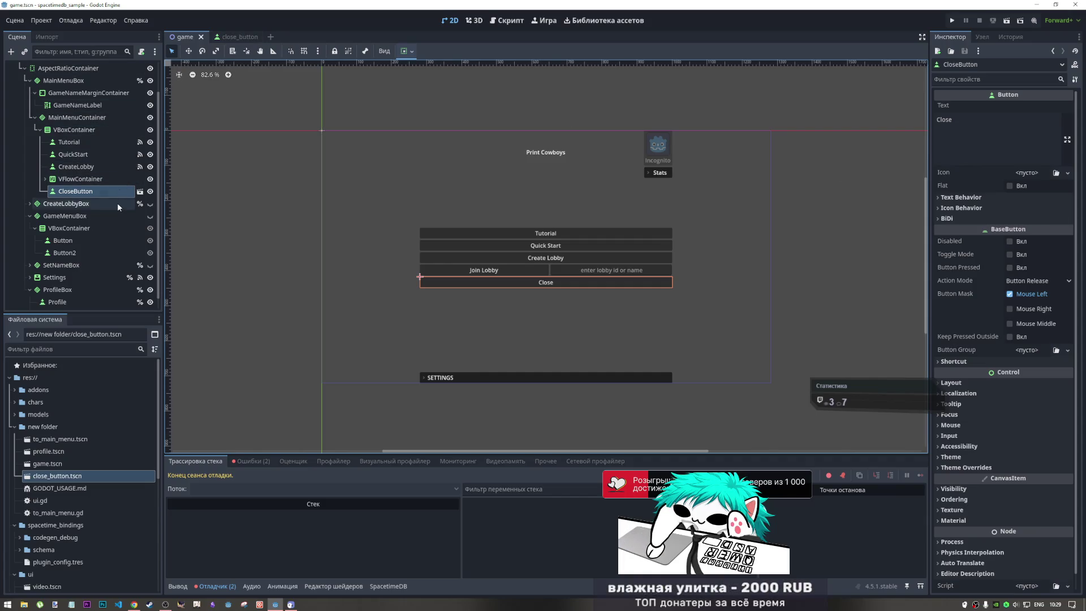
pyautogui.click(237, 36)
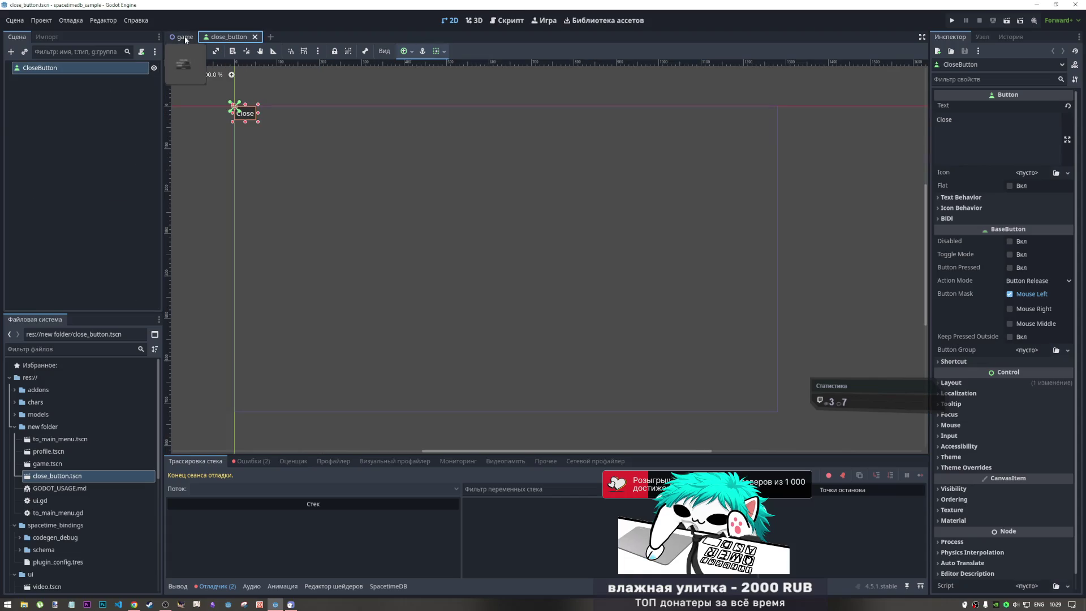
pyautogui.click(185, 36)
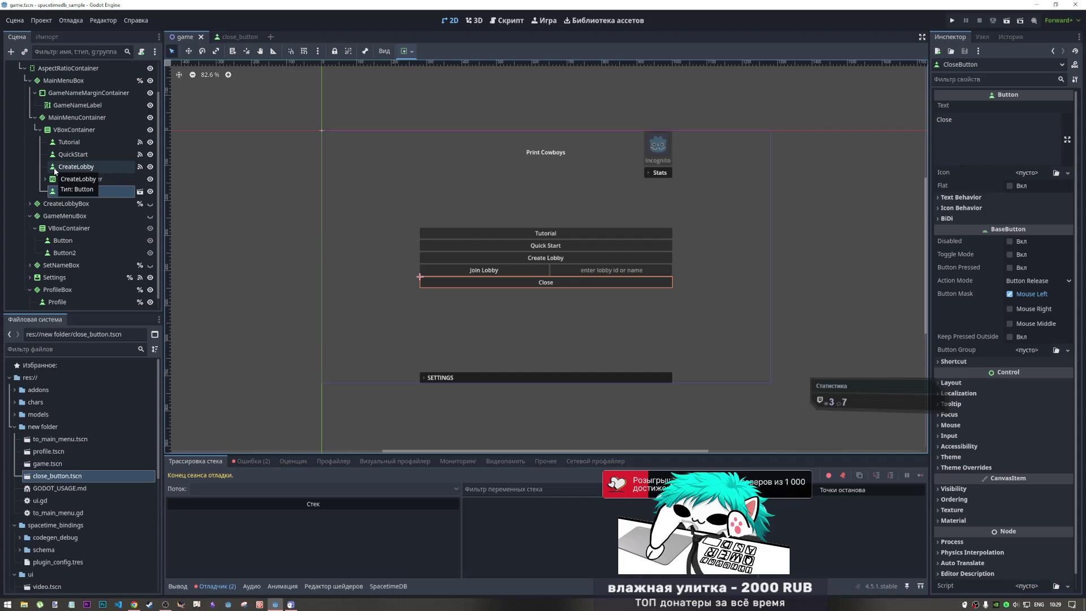
pyautogui.click(236, 35)
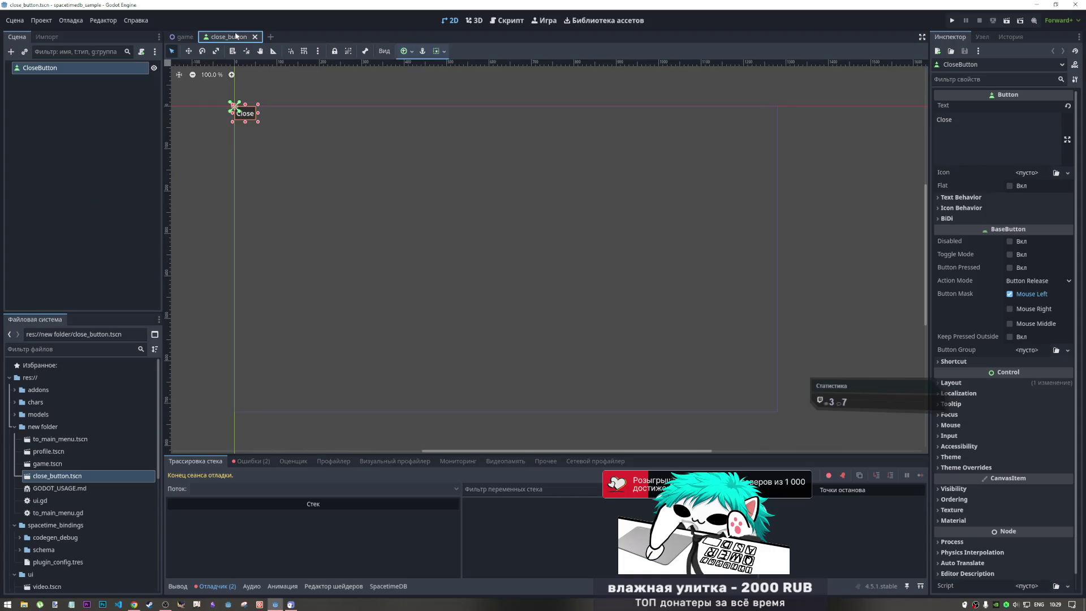
# - Open the CloseButton's pressed signal connection twice, cancelling both times
pyautogui.click(983, 37)
pyautogui.doubleClick(973, 120)
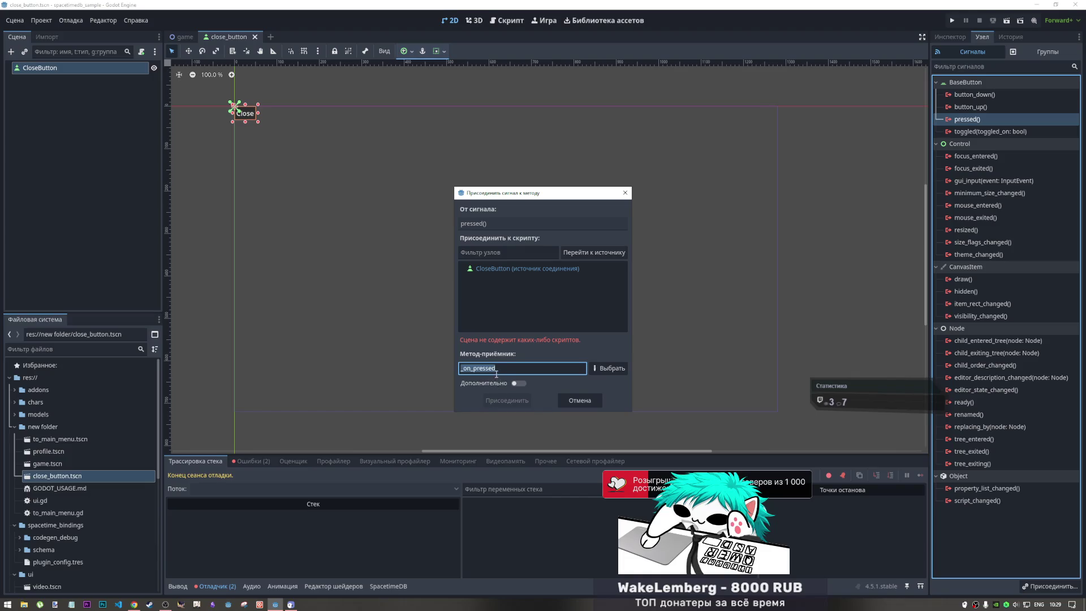
pyautogui.click(625, 193)
pyautogui.click(100, 107)
pyautogui.click(96, 69)
pyautogui.doubleClick(969, 120)
pyautogui.click(574, 402)
# - Attach a new close_button.gd script, delete its _ready/_process template code, and save
pyautogui.rightClick(112, 67)
pyautogui.click(141, 51)
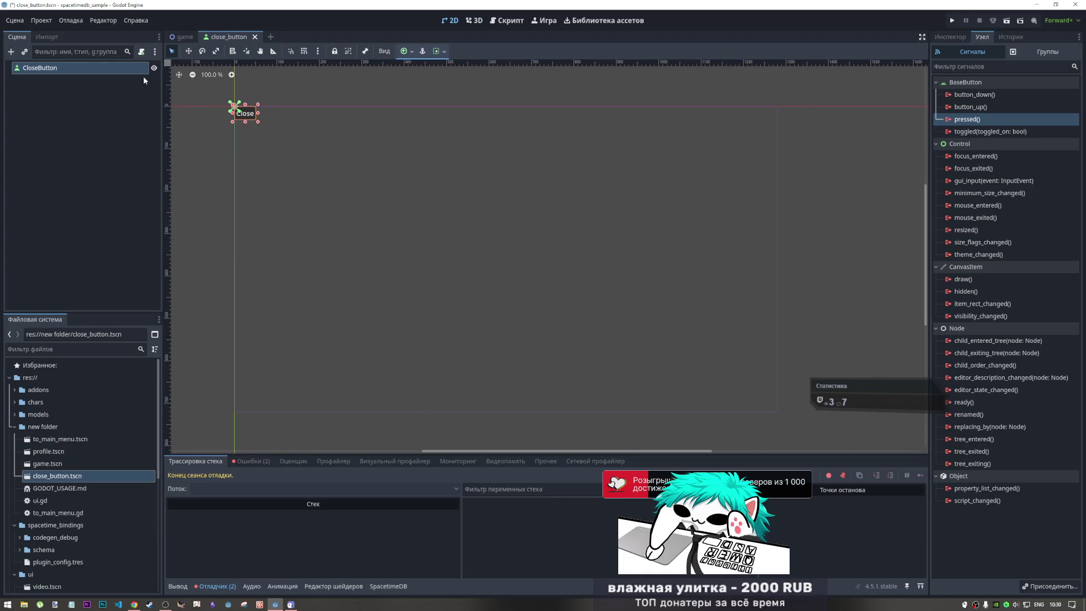
pyautogui.click(500, 404)
pyautogui.moveTo(329, 173); pyautogui.dragTo(293, 98)
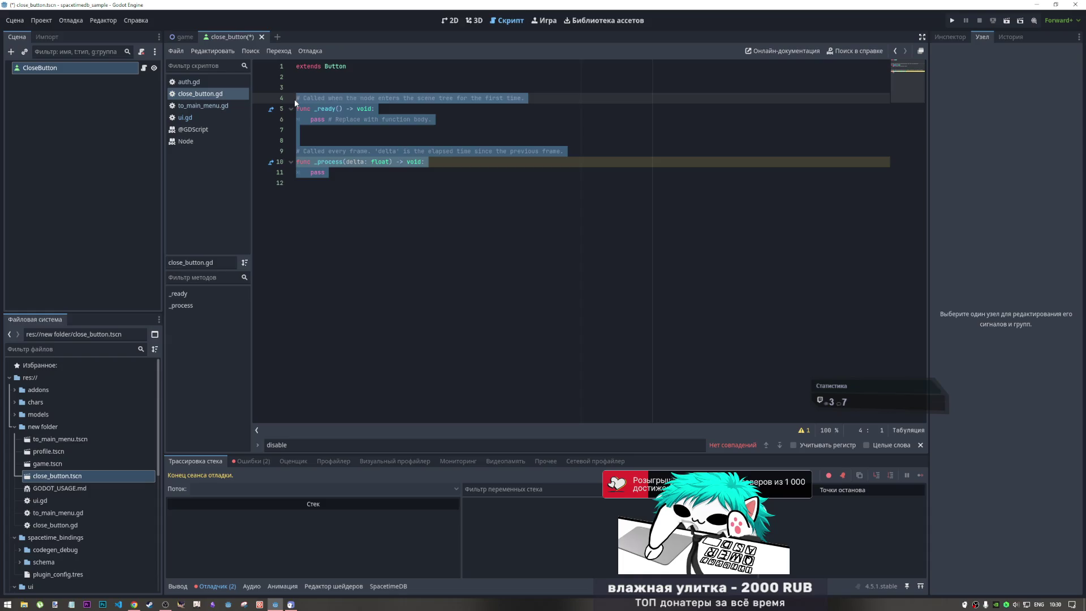
pyautogui.press('BackSpace')
pyautogui.press('BackSpace')
pyautogui.click(104, 69)
pyautogui.hotkey('ctrl', 's')
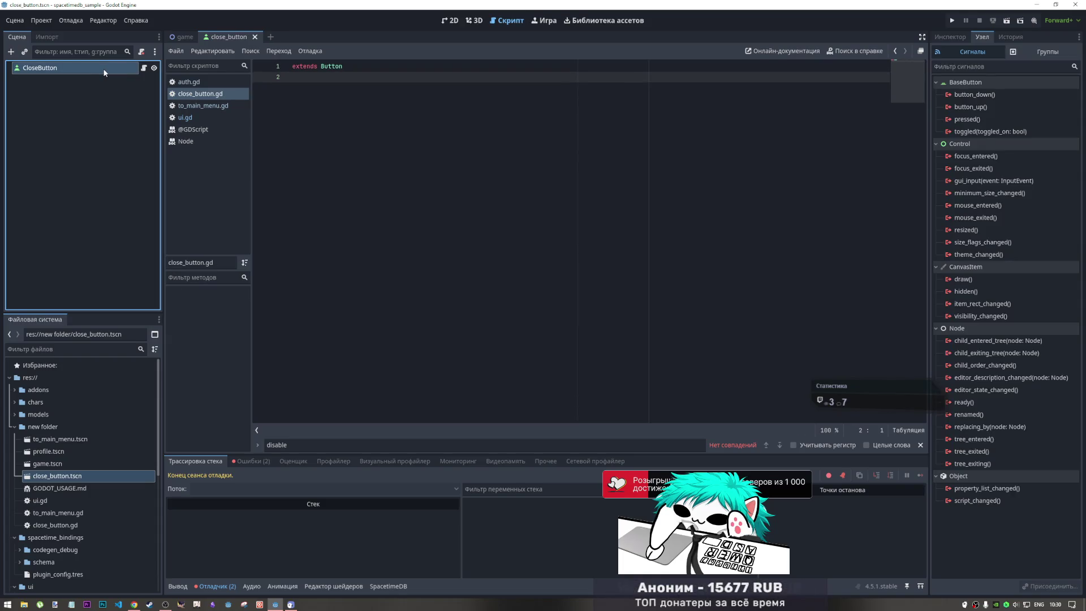
# - Open the pressed signal's Connect dialog several times, cancelling each without connecting
pyautogui.doubleClick(958, 120)
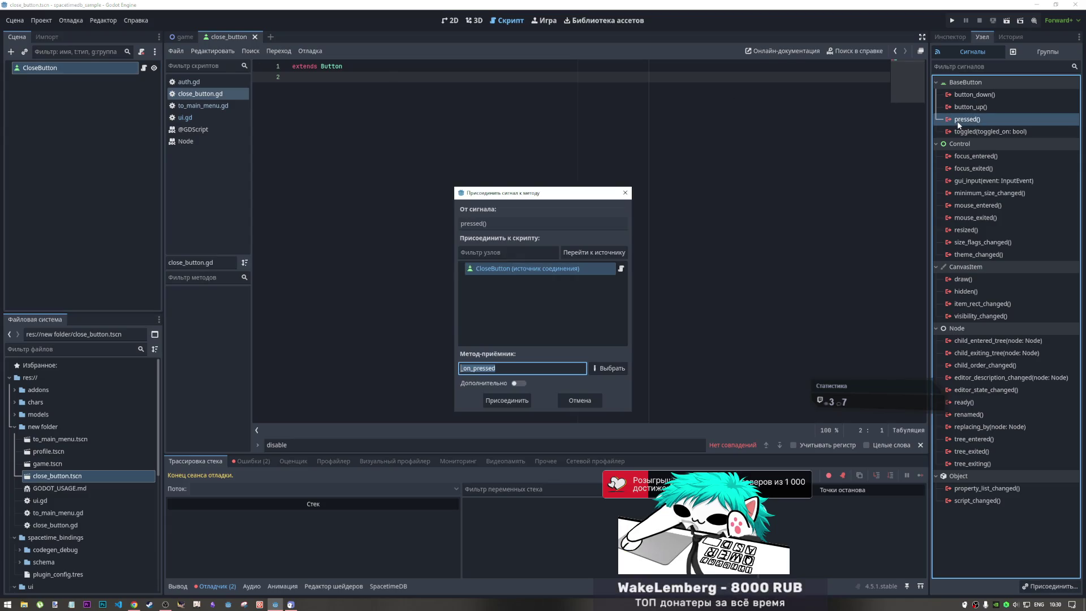
pyautogui.click(575, 401)
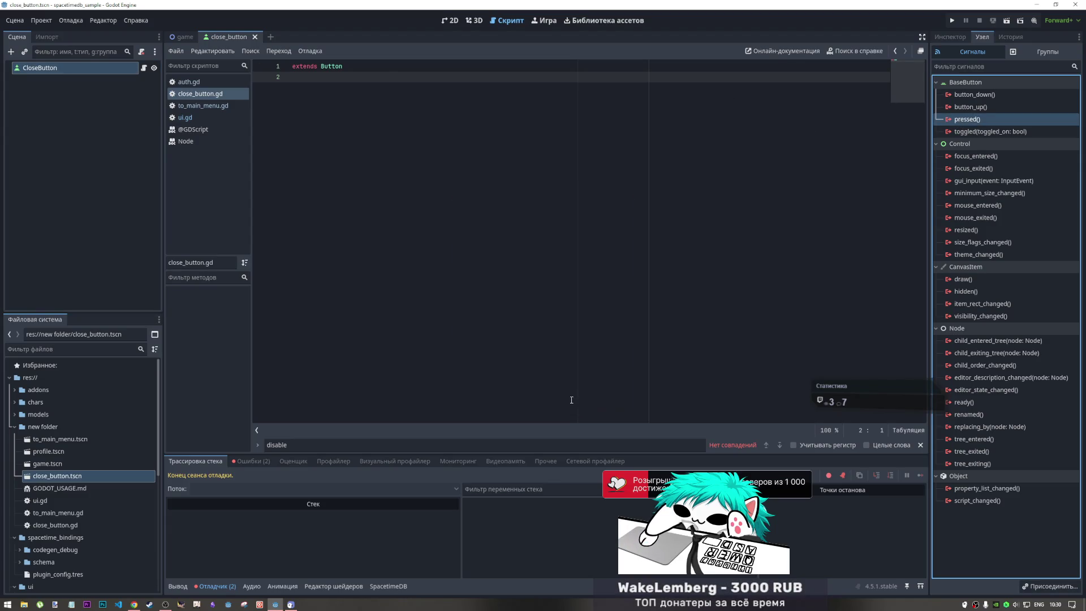
pyautogui.click(78, 77)
pyautogui.click(63, 69)
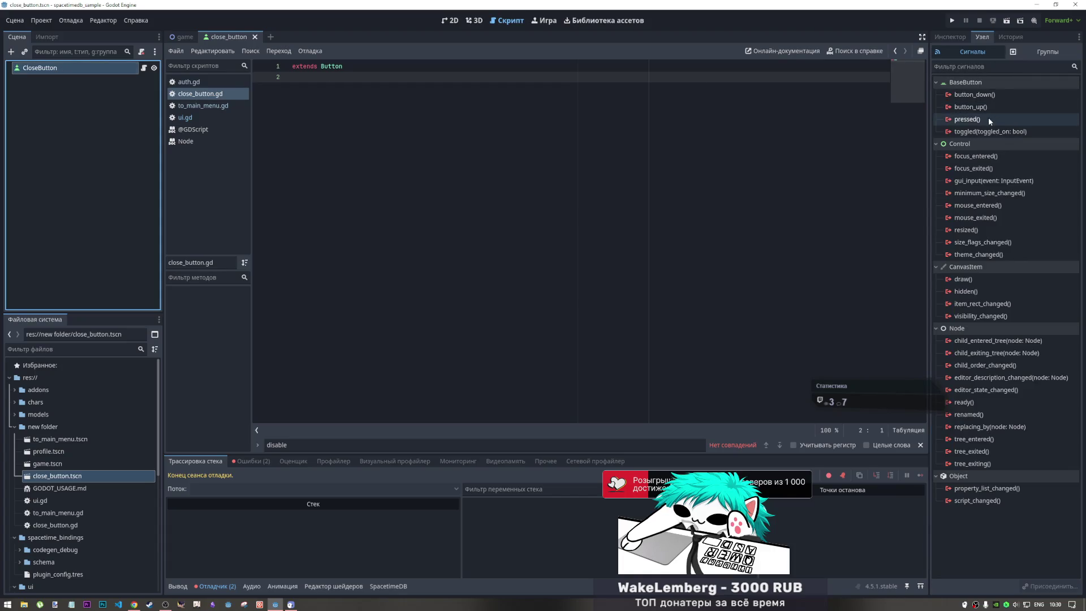
pyautogui.doubleClick(967, 119)
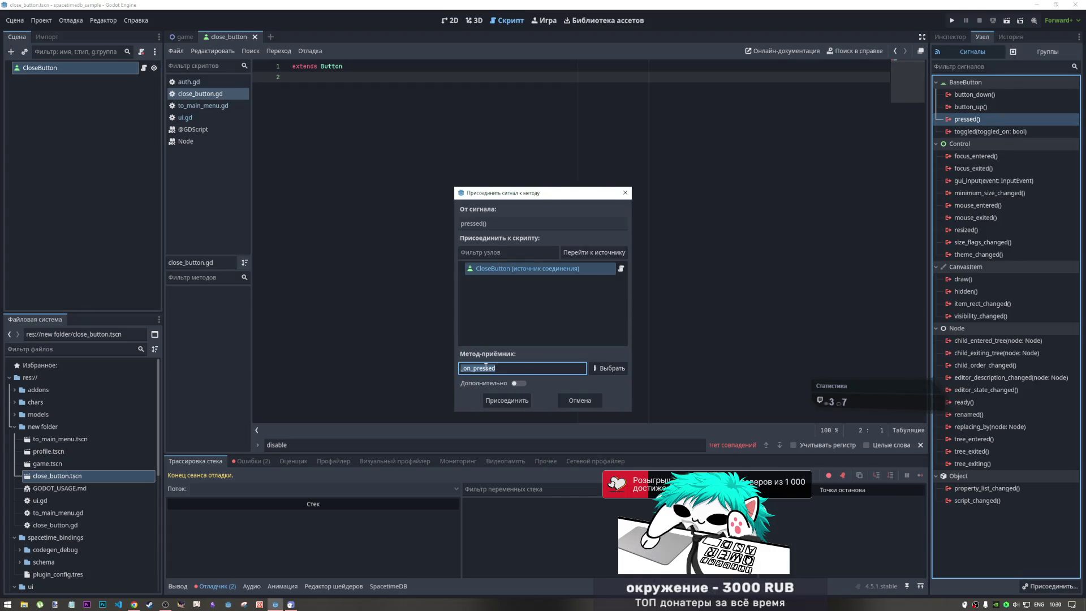
pyautogui.click(580, 401)
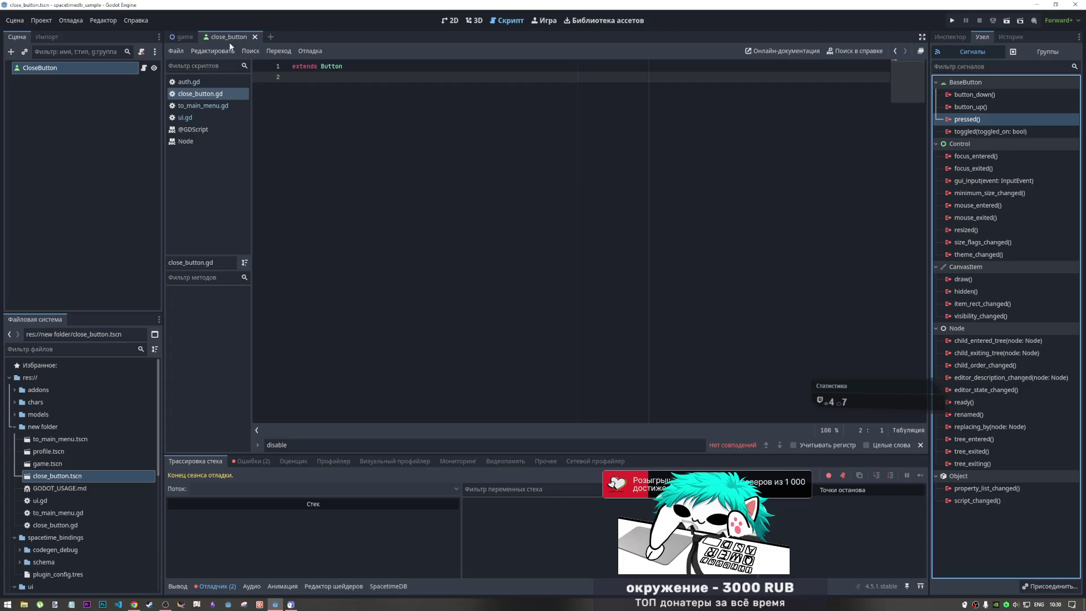
pyautogui.click(182, 37)
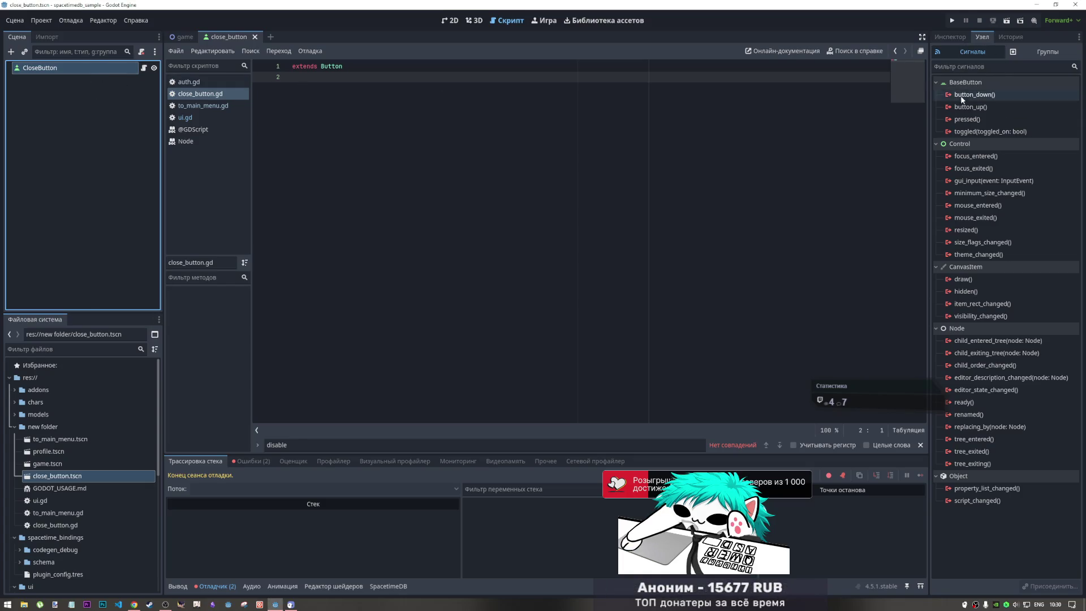
pyautogui.doubleClick(968, 120)
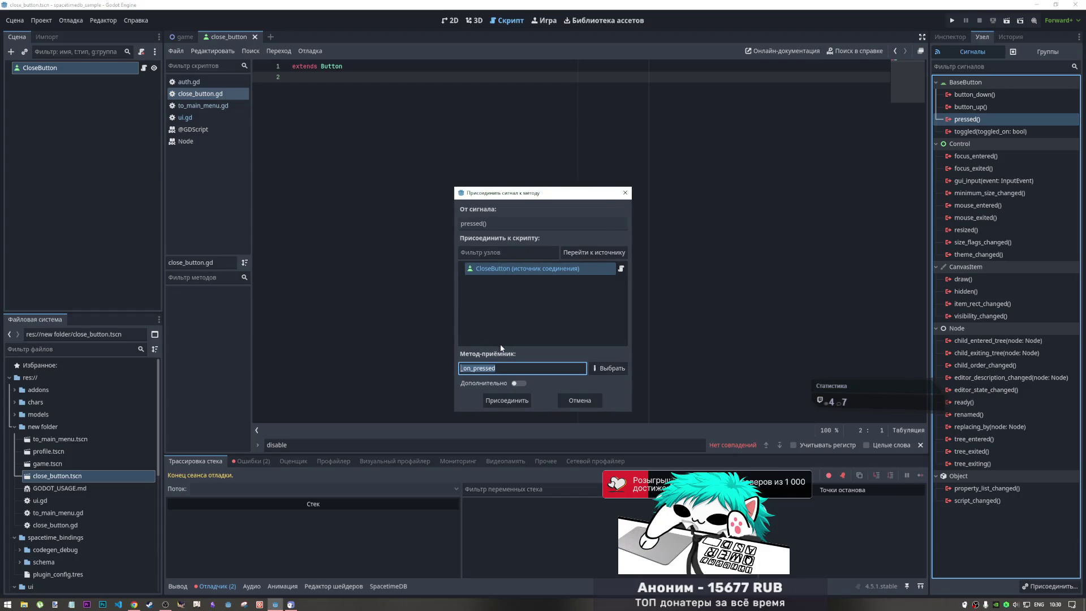
pyautogui.click(561, 402)
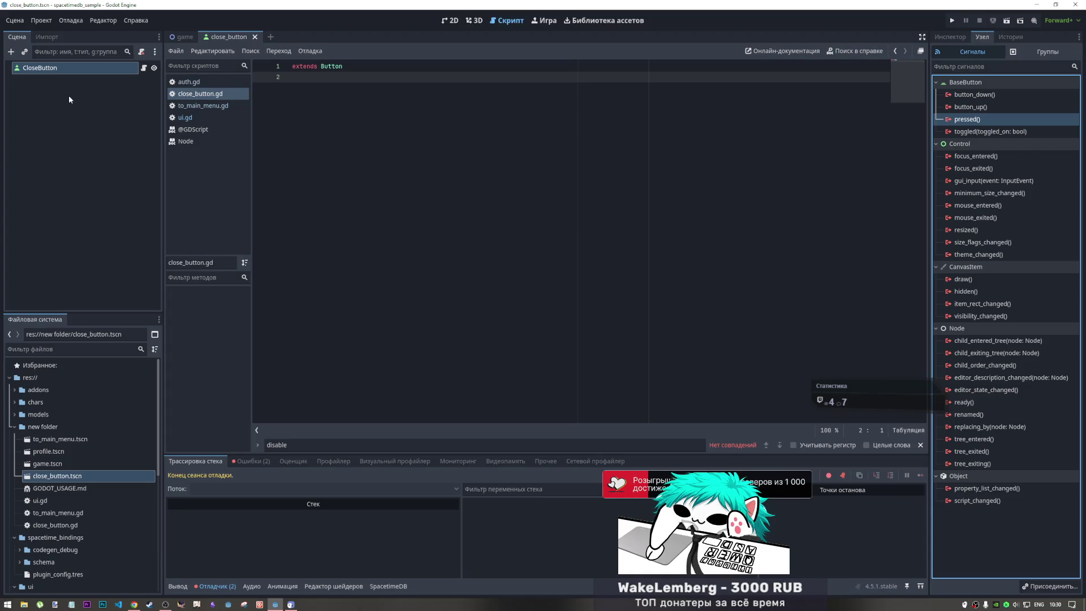
# - Rename the root node to CloseGameButton and save the scene
pyautogui.click(63, 74)
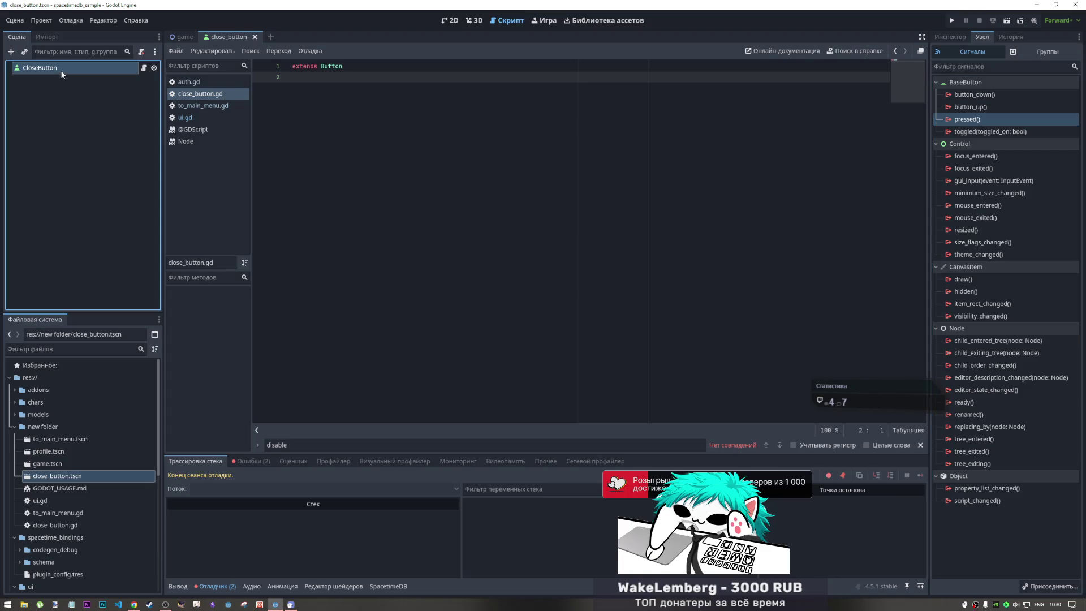
pyautogui.doubleClick(41, 69)
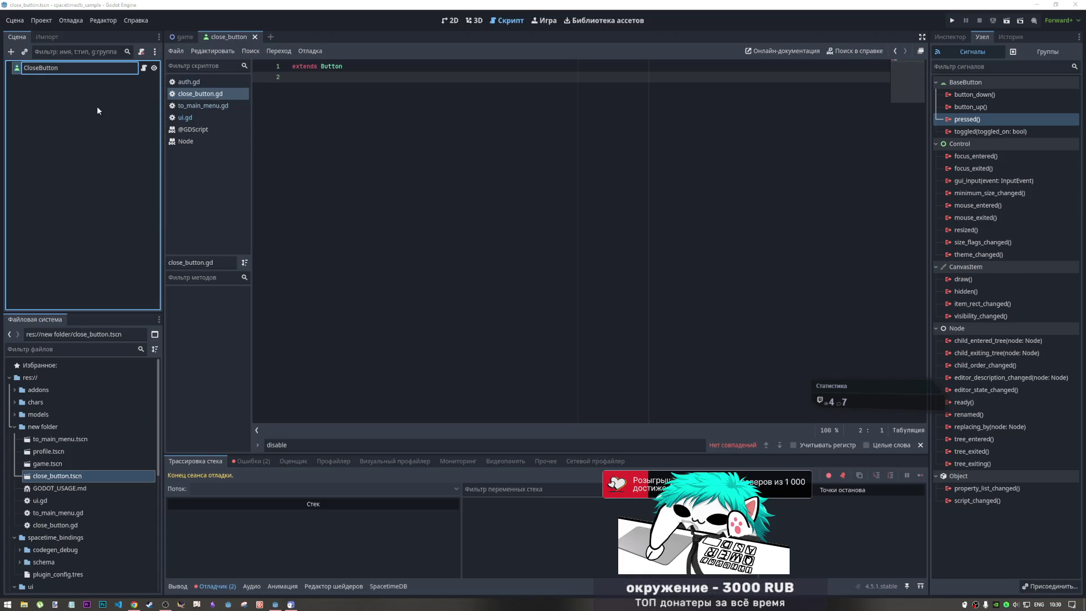
pyautogui.write('Game')
pyautogui.press('Return')
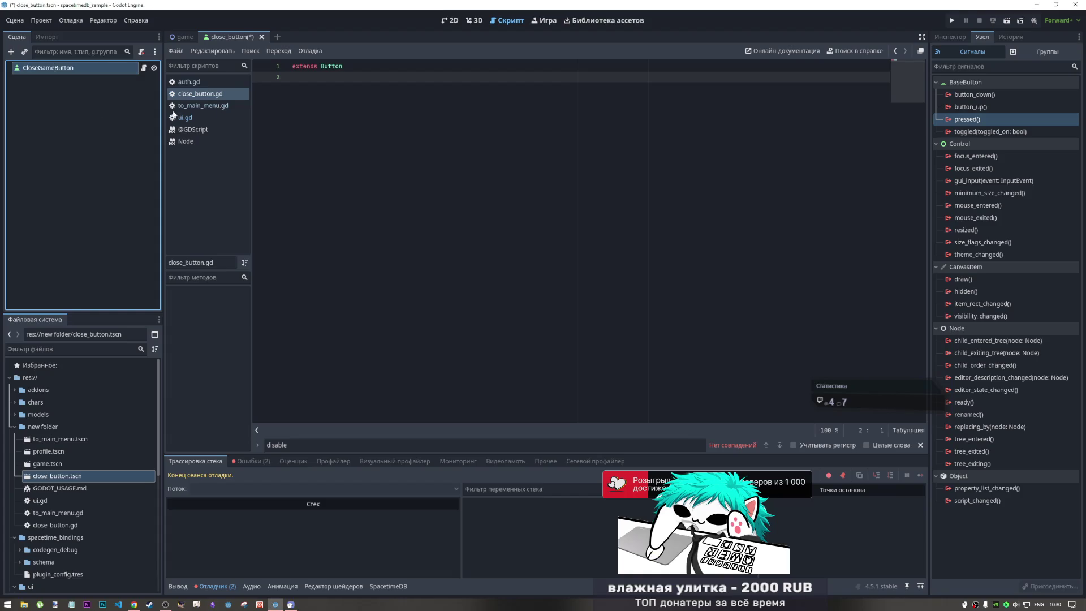
pyautogui.hotkey('ctrl', 's')
# - Review the pressed connection options with CloseGameButton as target, then cancel
pyautogui.doubleClick(986, 120)
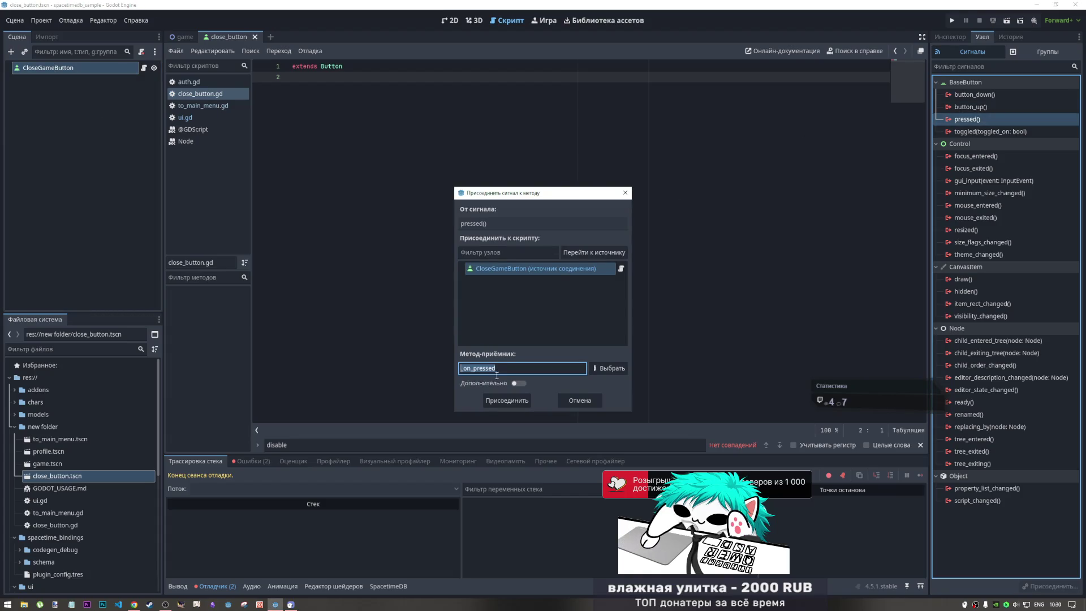
pyautogui.click(515, 383)
pyautogui.click(444, 383)
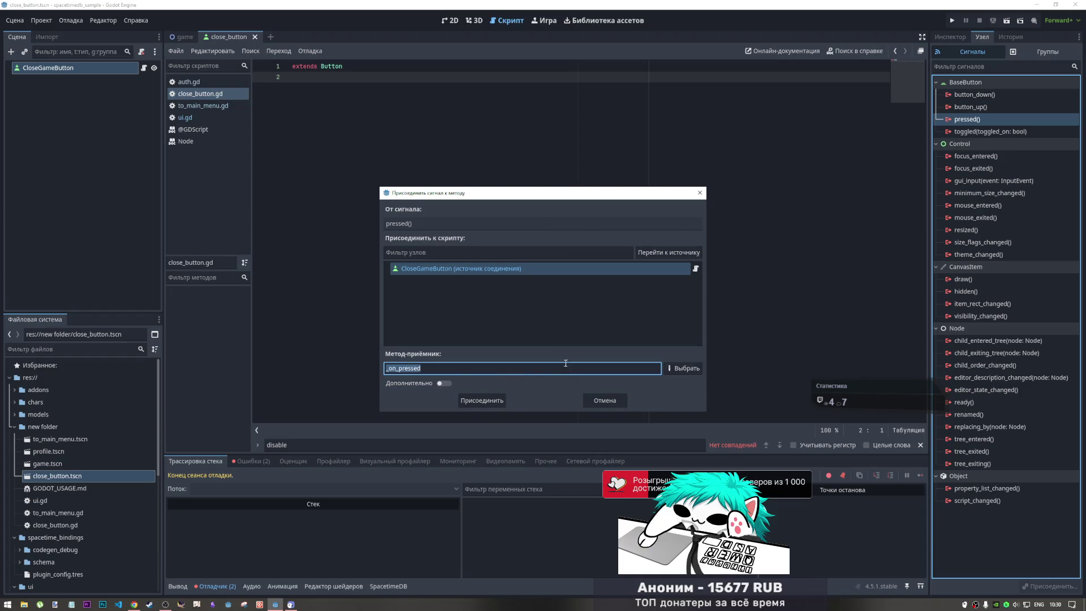
pyautogui.click(463, 269)
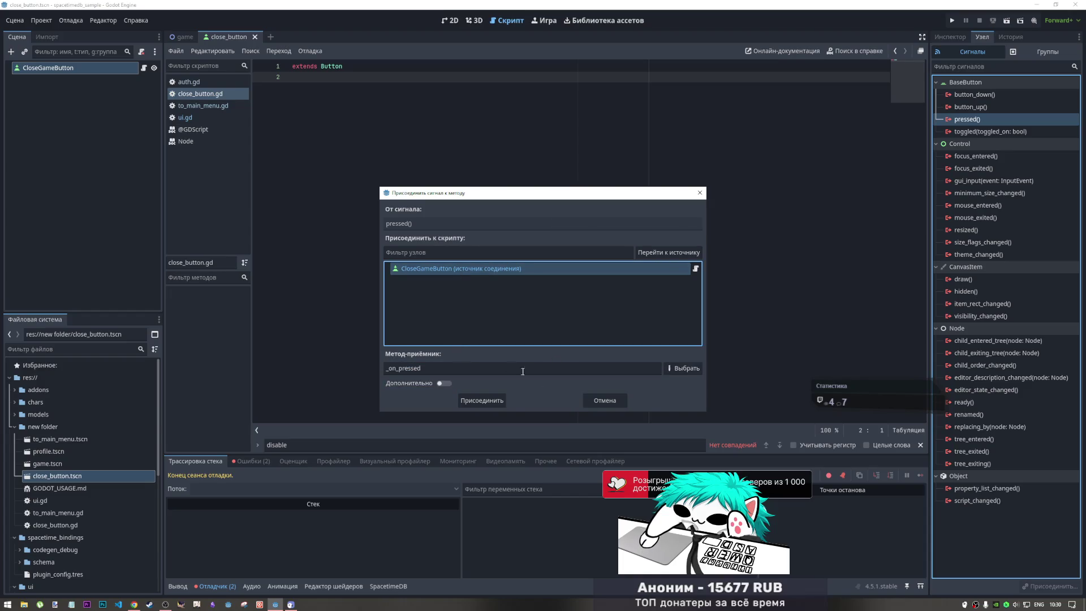
pyautogui.click(606, 401)
pyautogui.click(255, 36)
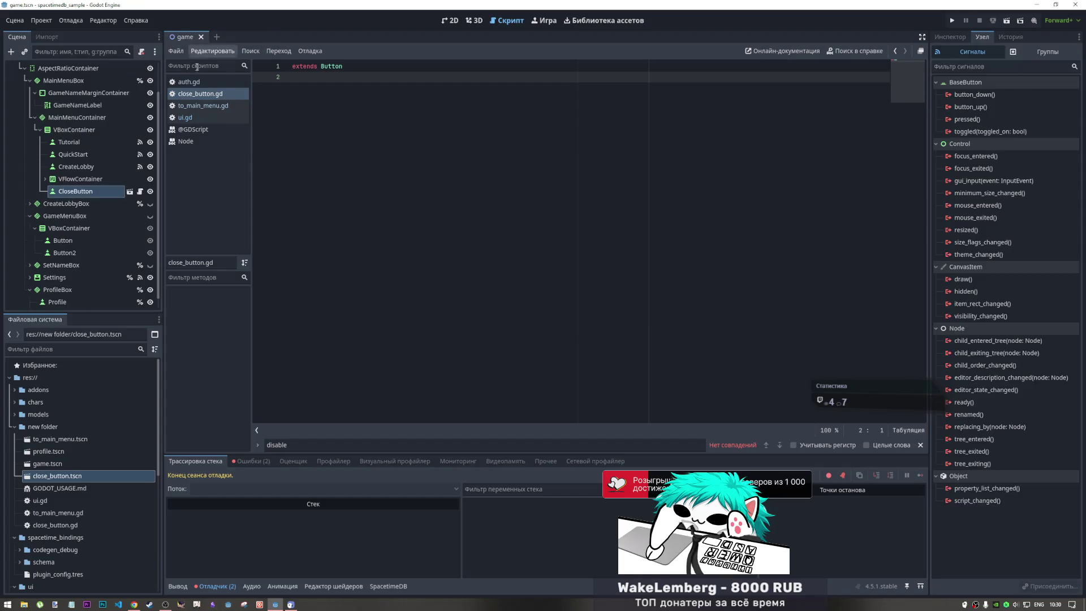
# - Close the close_button scene and rename its file to close_game_button.tscn
pyautogui.middleClick(217, 95)
pyautogui.click(85, 193)
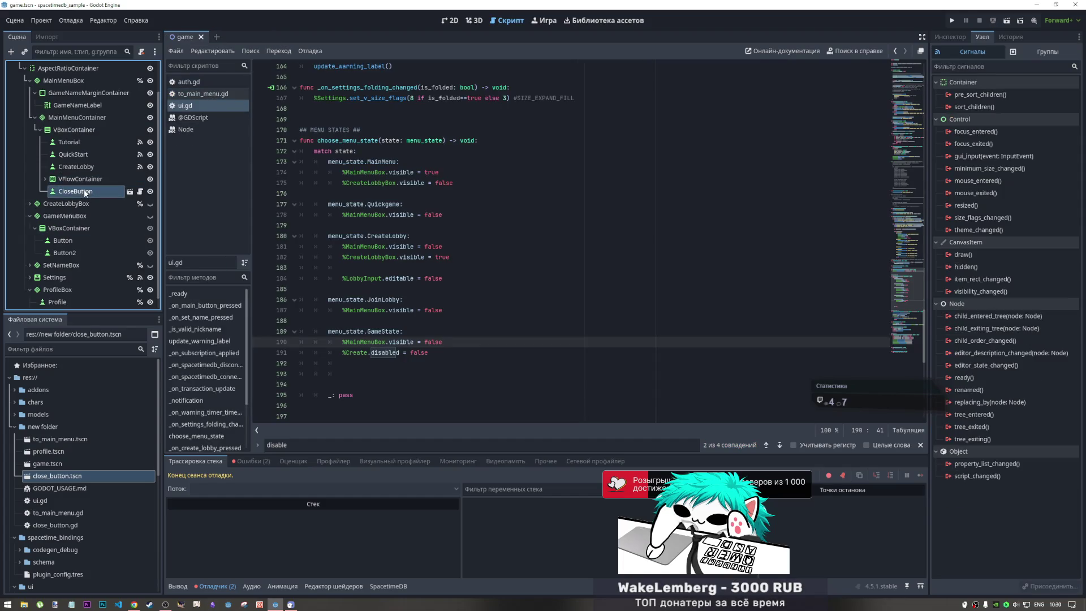
pyautogui.rightClick(46, 476)
pyautogui.click(91, 498)
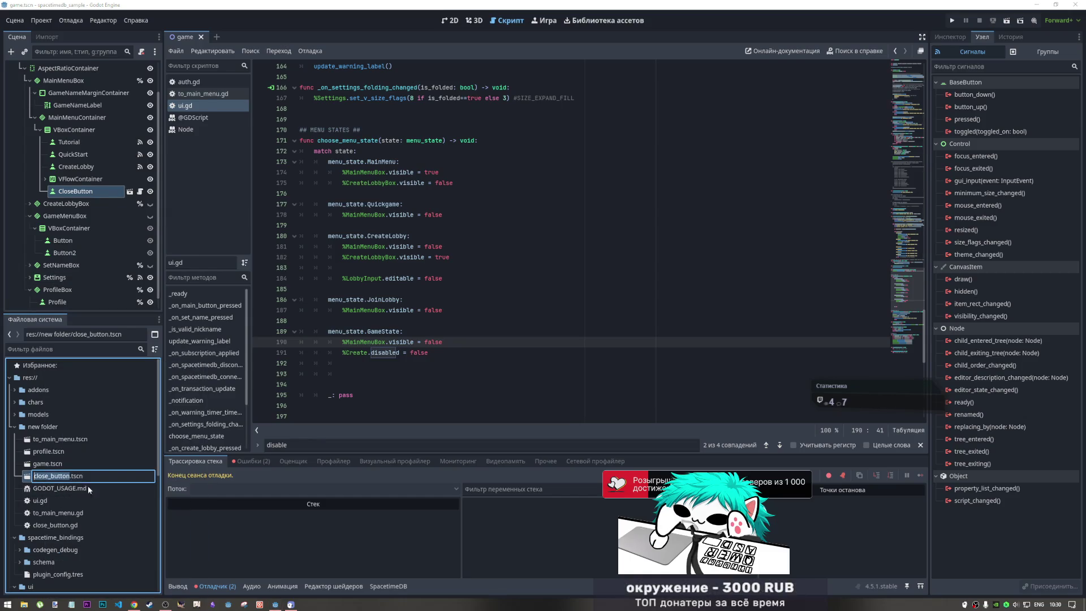
pyautogui.write('_game')
pyautogui.press('Return')
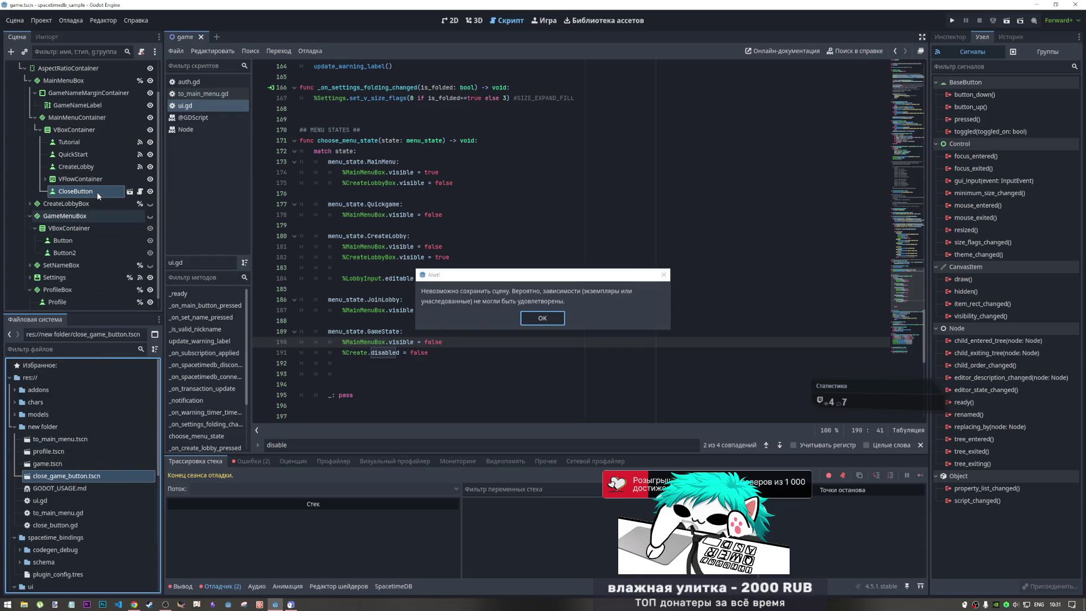
# - Dismiss the cannot-save-scene alerts and return to the 2D layout
pyautogui.click(541, 319)
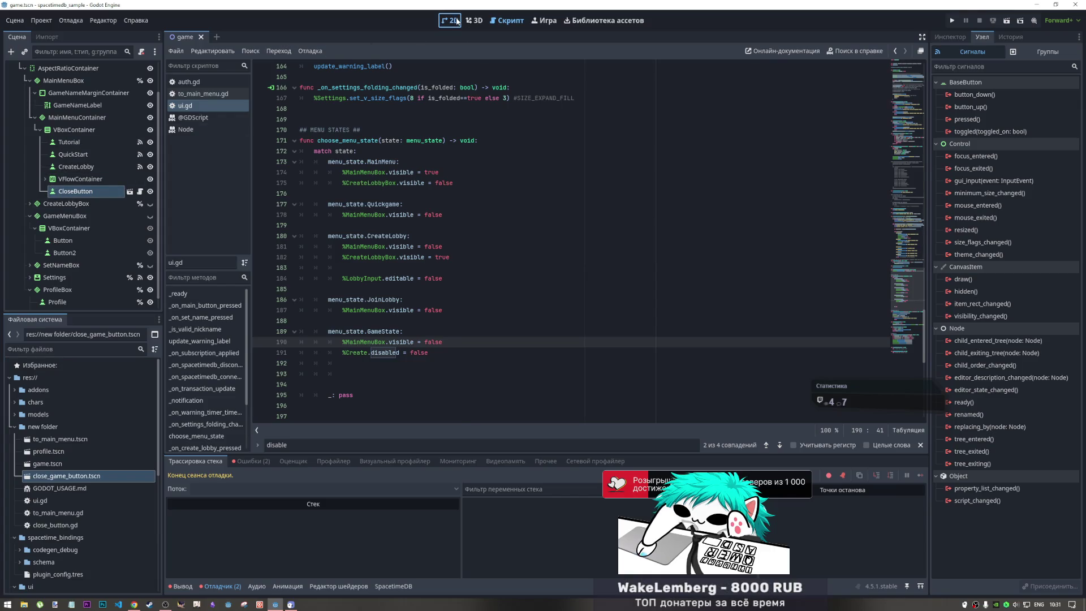
pyautogui.click(450, 21)
pyautogui.press('Return')
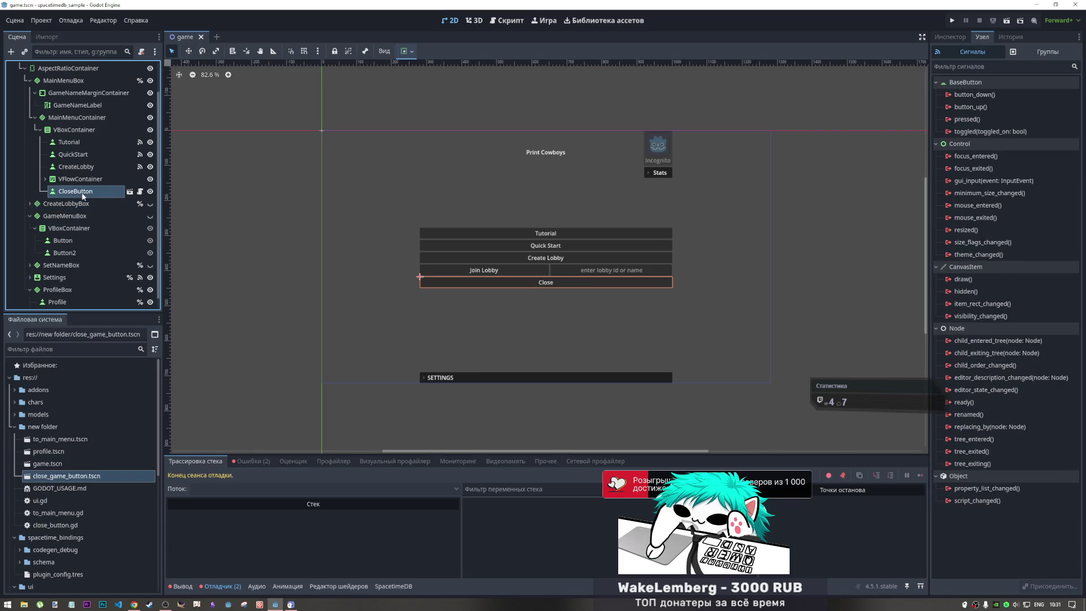
# - Delete the CloseButton node from the game scene, save, and review the resulting errors
pyautogui.press('Delete')
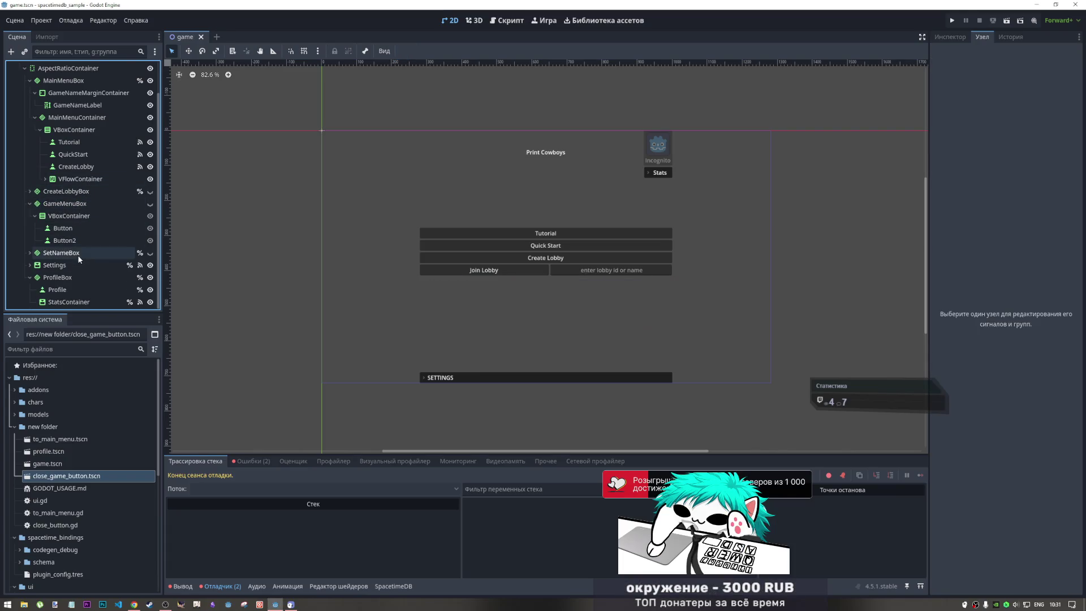
pyautogui.hotkey('ctrl', 's')
pyautogui.click(245, 462)
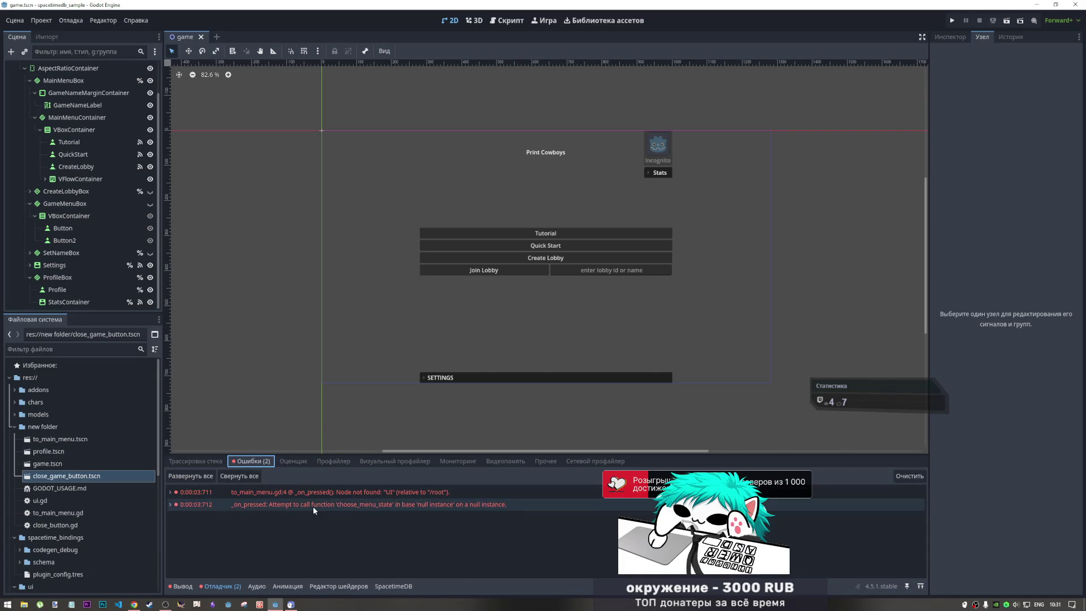
pyautogui.doubleClick(313, 492)
pyautogui.doubleClick(311, 497)
pyautogui.click(307, 503)
pyautogui.click(312, 491)
# - Inspect the failing _on_pressed handler in to_main_menu.gd, then open the to_main_menu scene
pyautogui.click(325, 242)
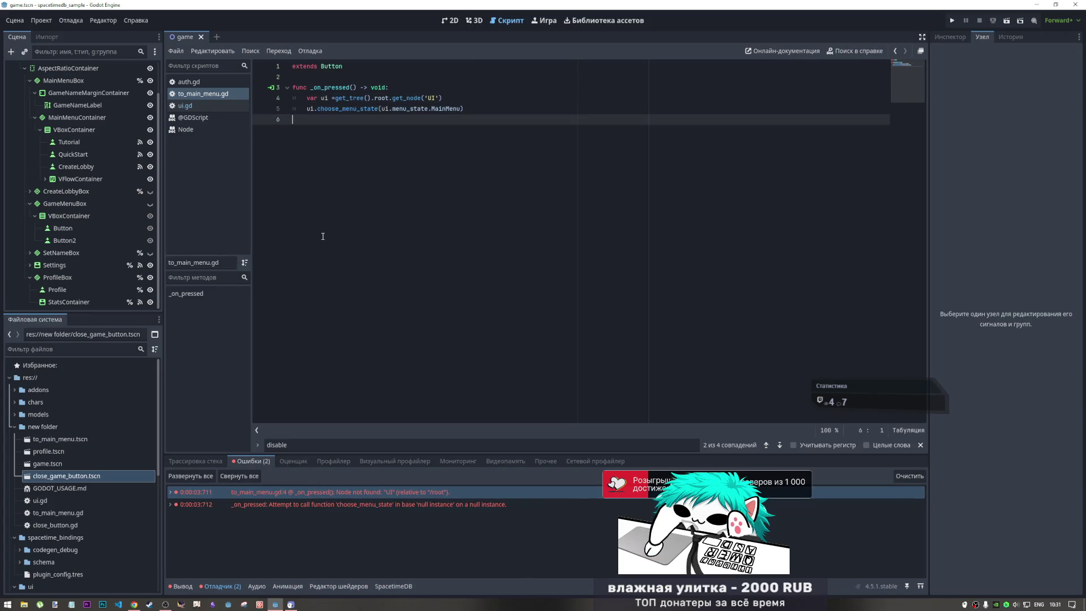
pyautogui.click(229, 95)
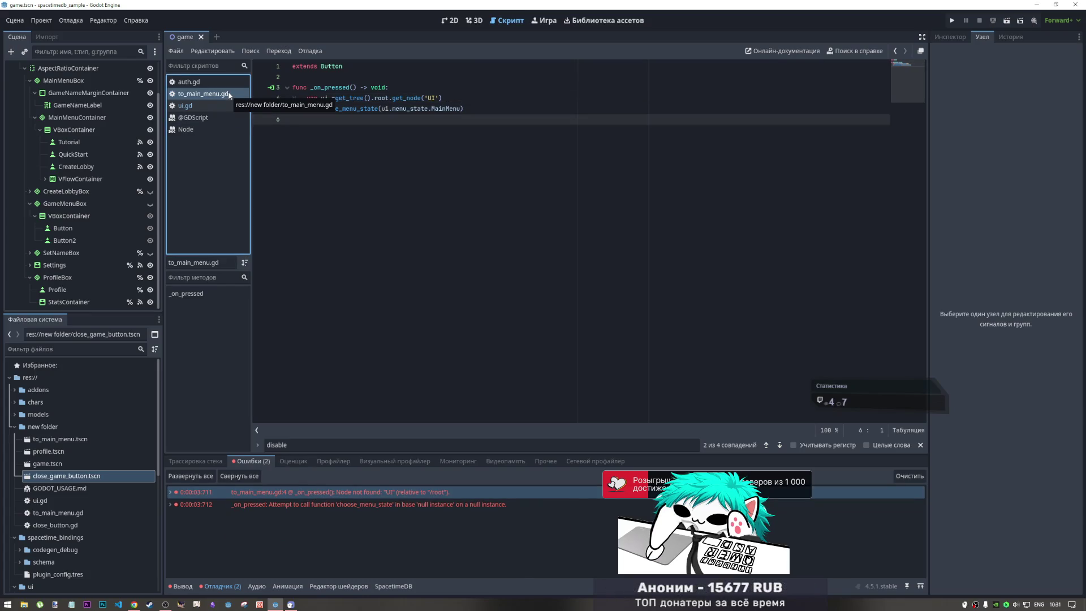
pyautogui.click(323, 87)
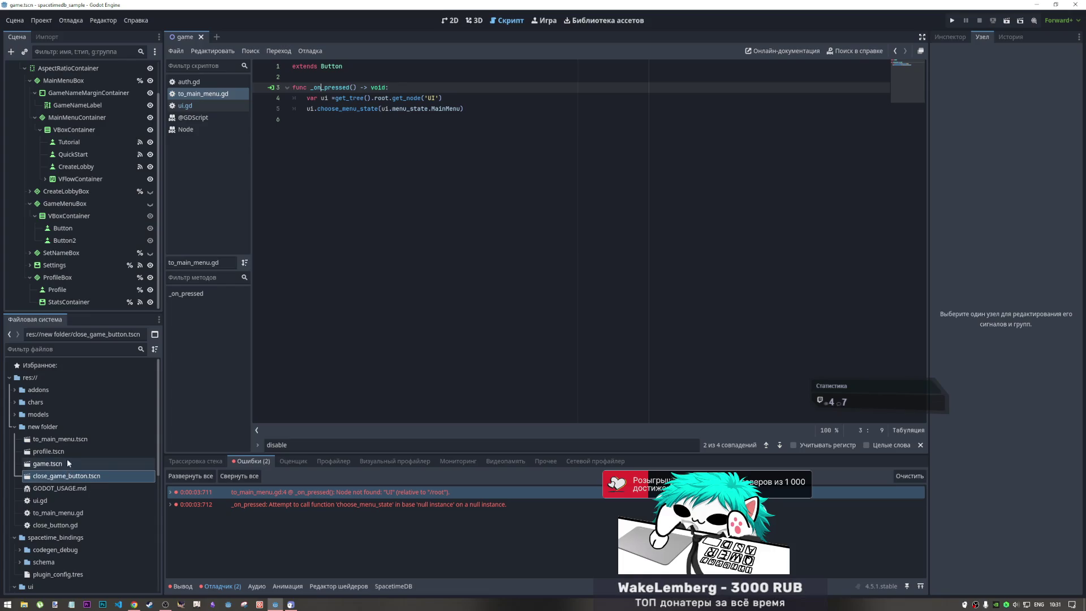
pyautogui.doubleClick(62, 439)
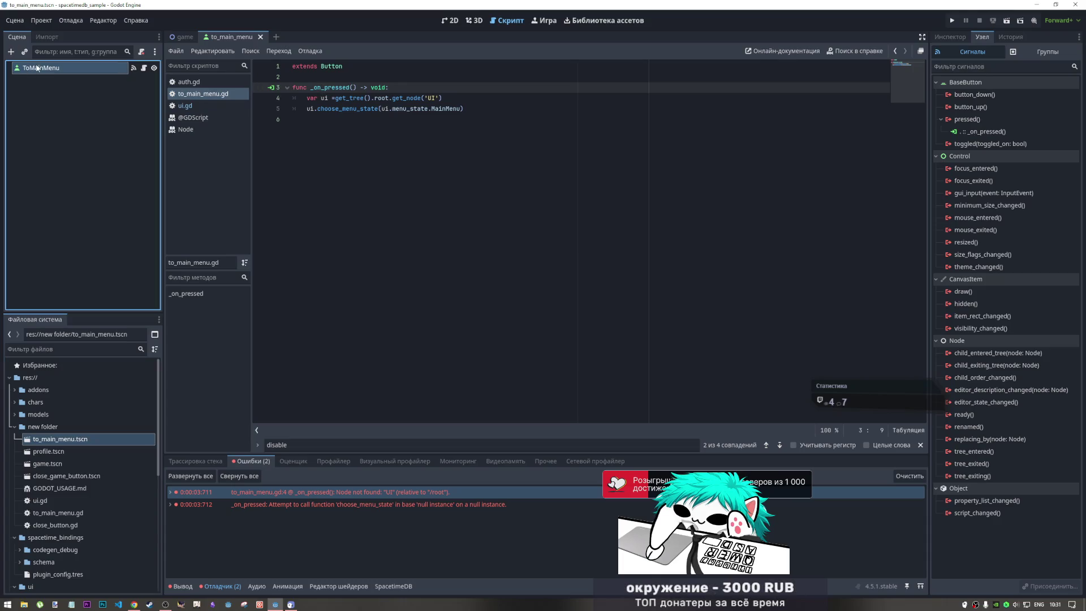
# - Disconnect pressed from _on_pressed and reconnect it to a new _on_to_main_menu_pressed method
pyautogui.rightClick(987, 135)
pyautogui.click(1004, 164)
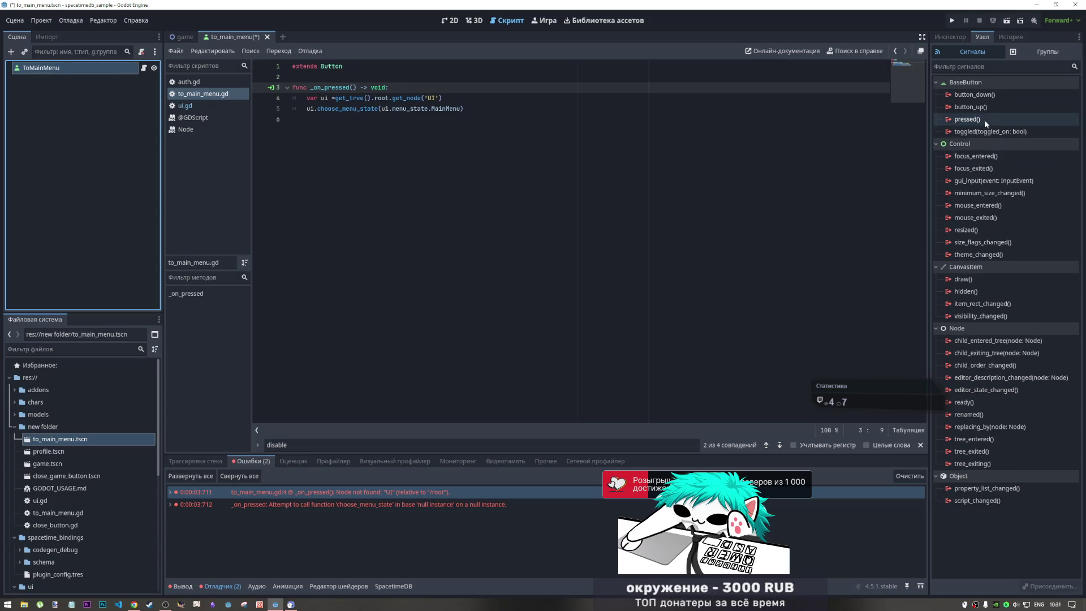
pyautogui.doubleClick(985, 119)
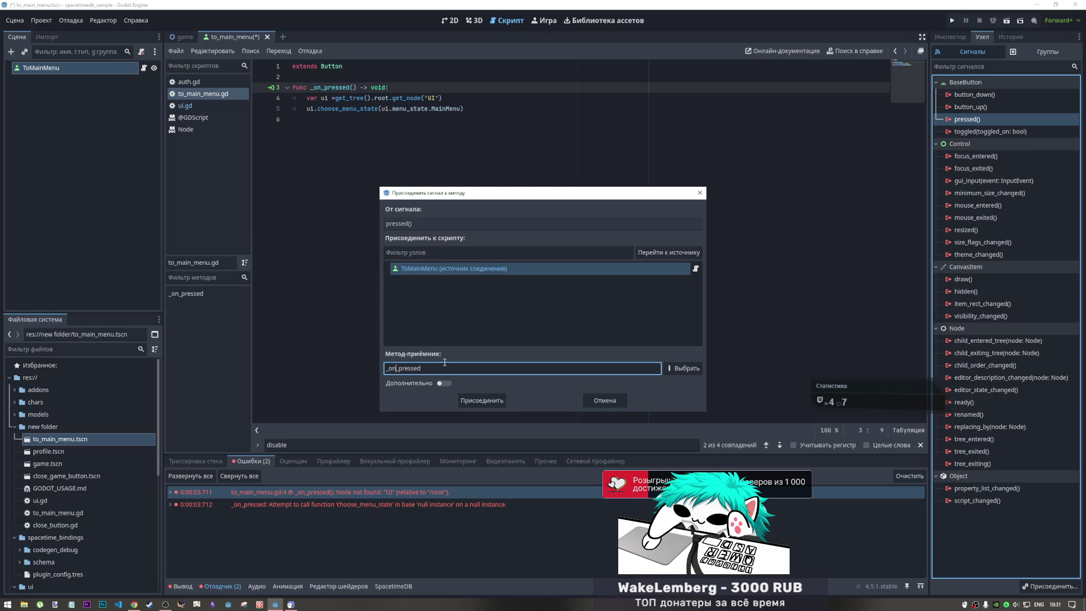
pyautogui.write('_to_mai')
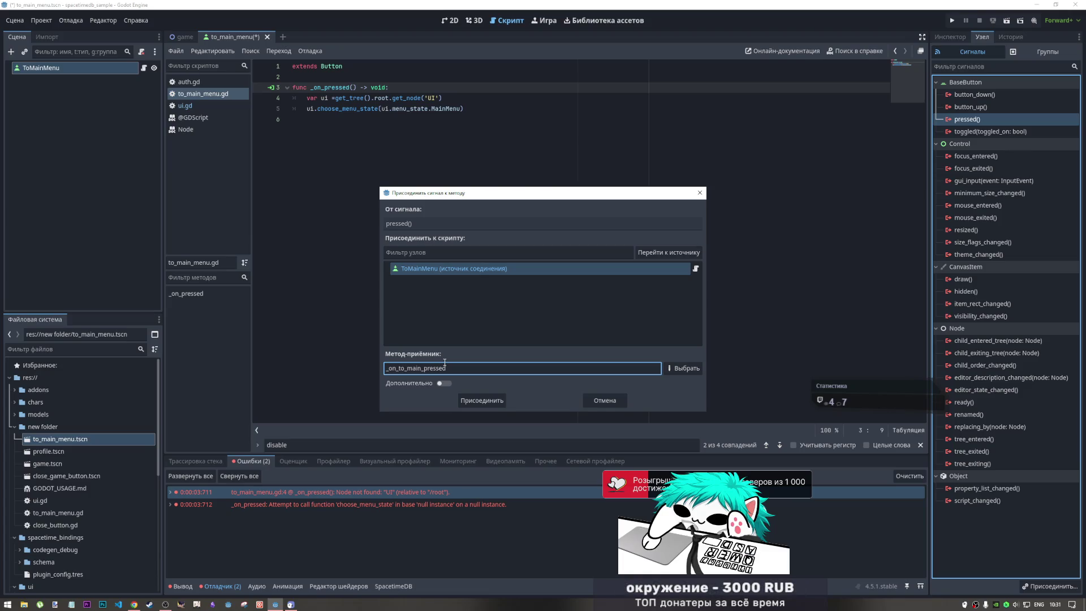
pyautogui.click(594, 401)
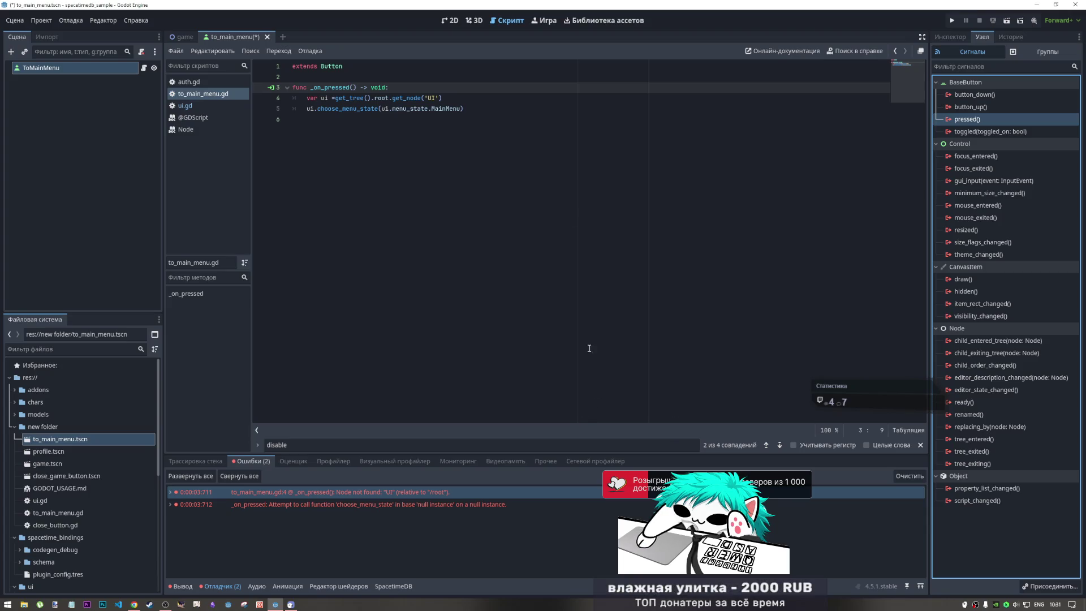
pyautogui.doubleClick(962, 119)
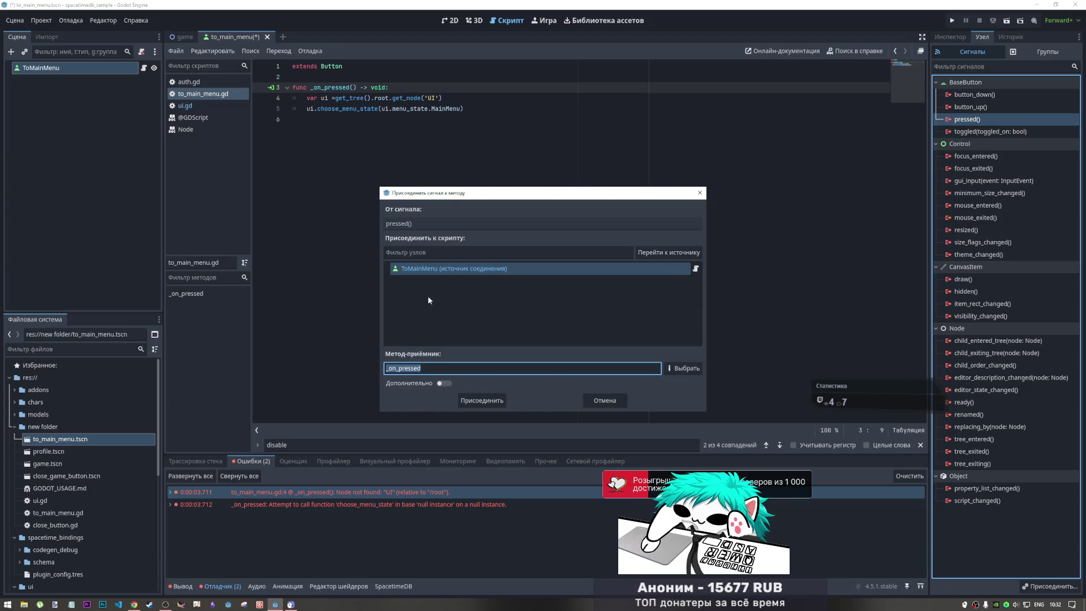
pyautogui.click(403, 369)
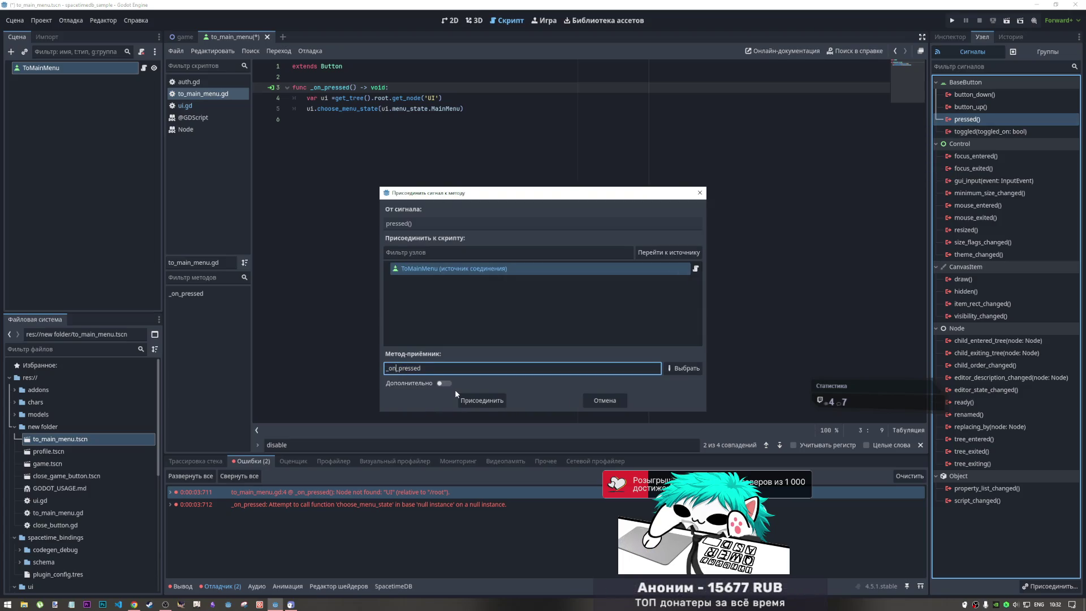
pyautogui.write('_to_main_')
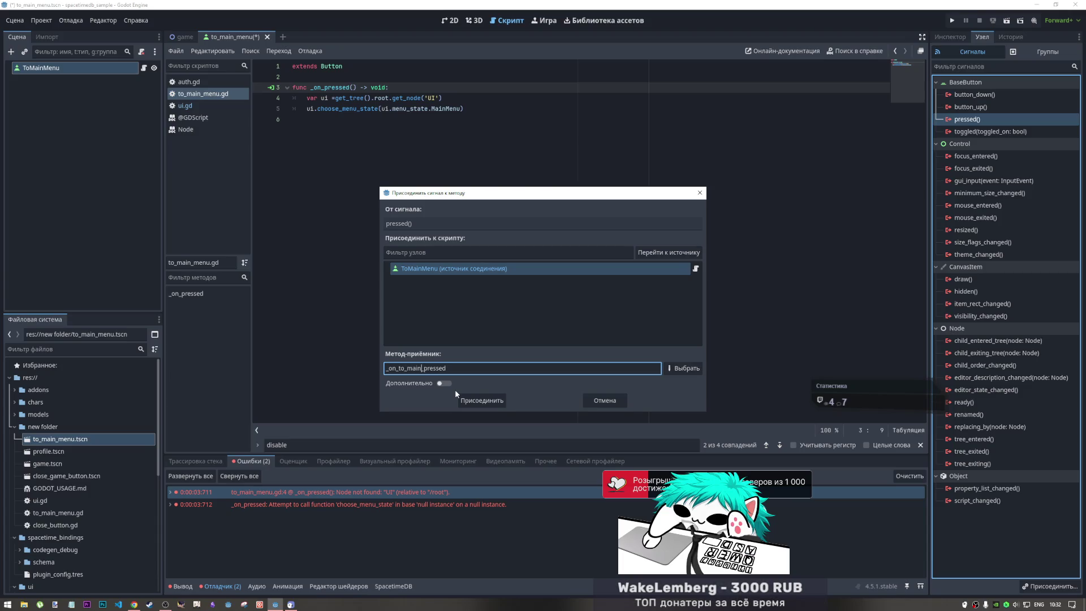
pyautogui.write('menu_')
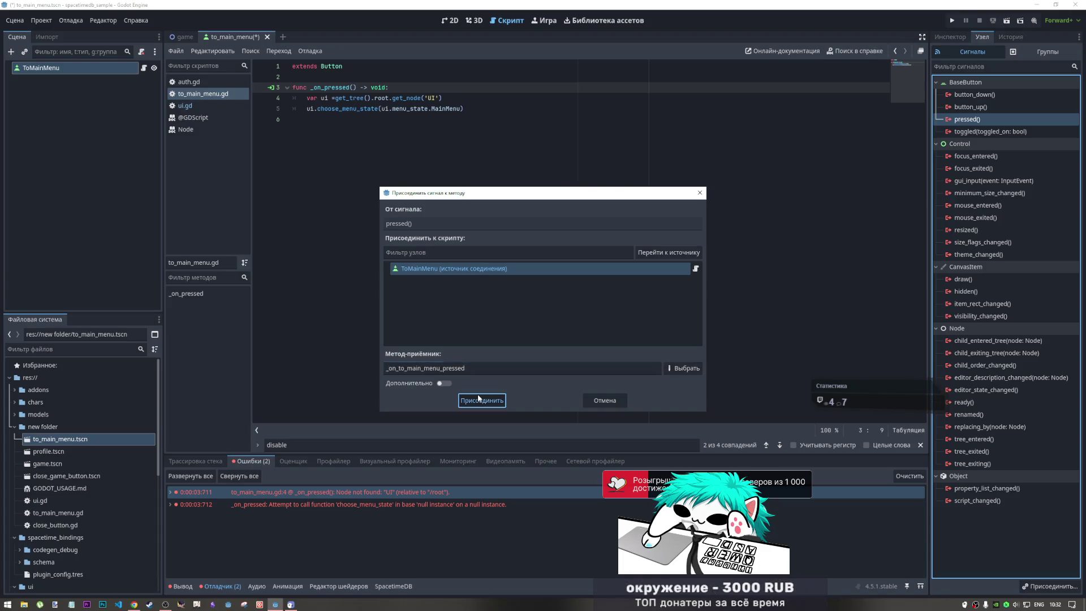
pyautogui.click(481, 400)
# - Move the old handler's code into _on_to_main_menu_pressed, delete _on_pressed, and save
pyautogui.moveTo(468, 109); pyautogui.dragTo(309, 98)
pyautogui.hotkey('ctrl', 'c')
pyautogui.press('BackSpace')
pyautogui.moveTo(429, 140)
pyautogui.mouseDown()
pyautogui.moveTo(306, 140)
pyautogui.moveTo(258, 70)
pyautogui.mouseUp()
pyautogui.hotkey('ctrl', 'v')
pyautogui.click(346, 117)
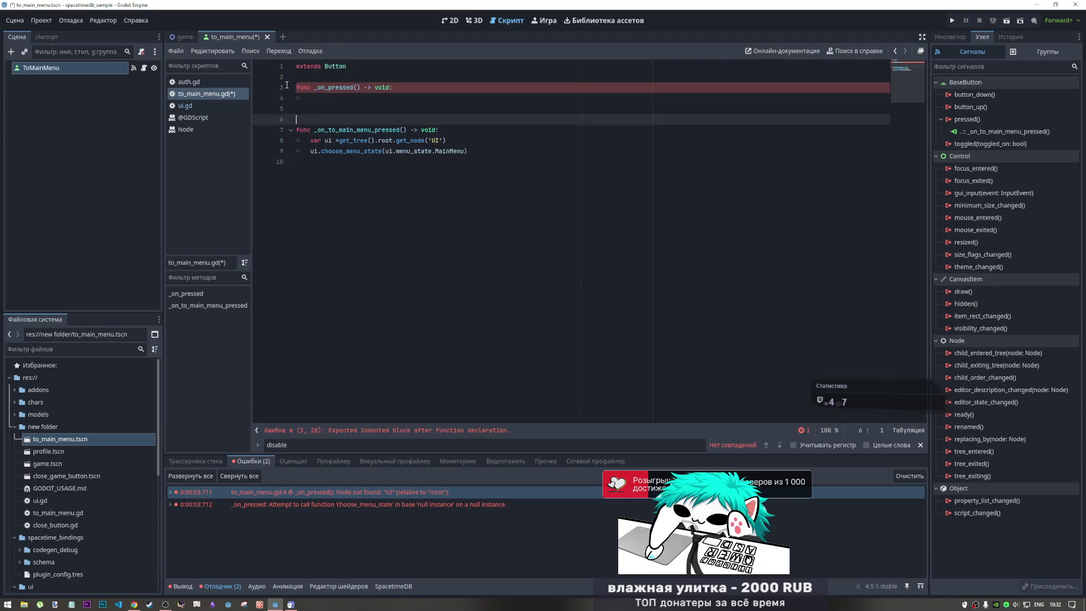
pyautogui.press('BackSpace')
pyautogui.press('BackSpace')
pyautogui.press('BackSpace')
pyautogui.hotkey('ctrl', 's')
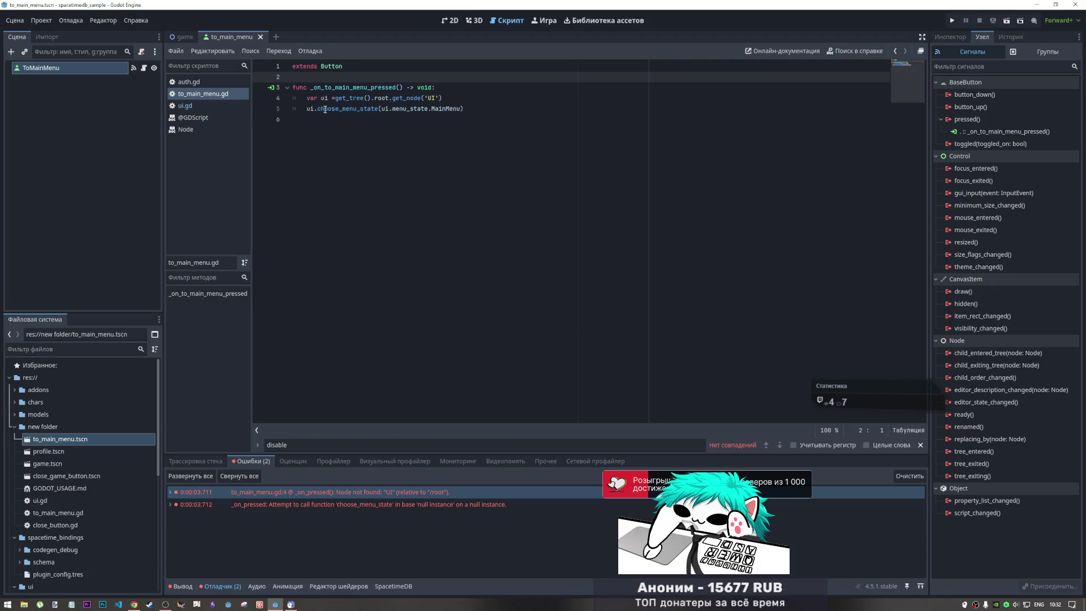
pyautogui.middleClick(215, 94)
pyautogui.click(219, 95)
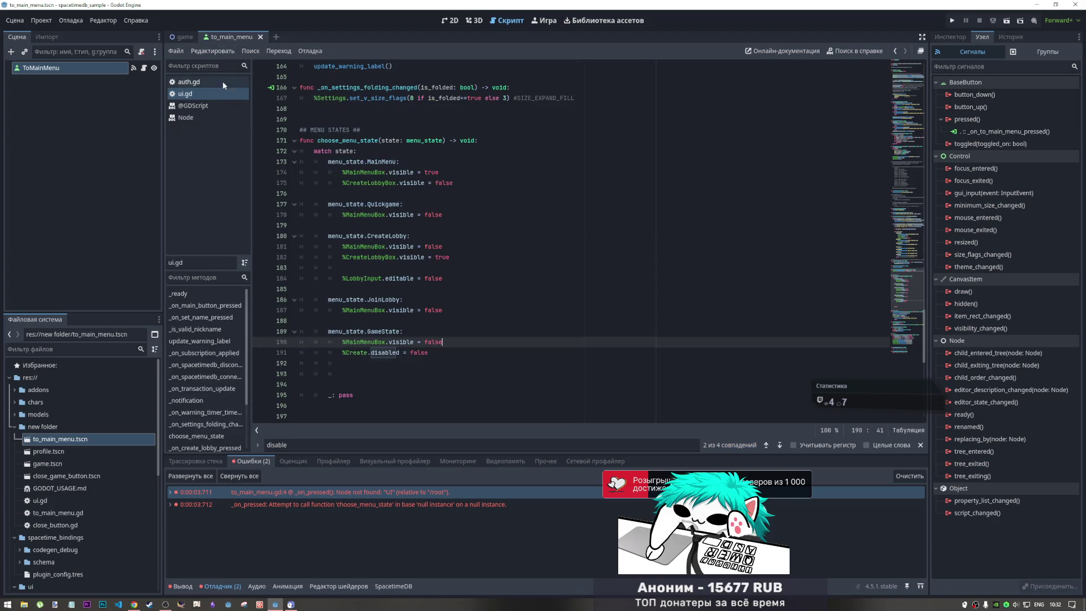
# - Close the to_main_menu scene and return to the game scene's 2D layout
pyautogui.middleClick(242, 43)
pyautogui.click(450, 21)
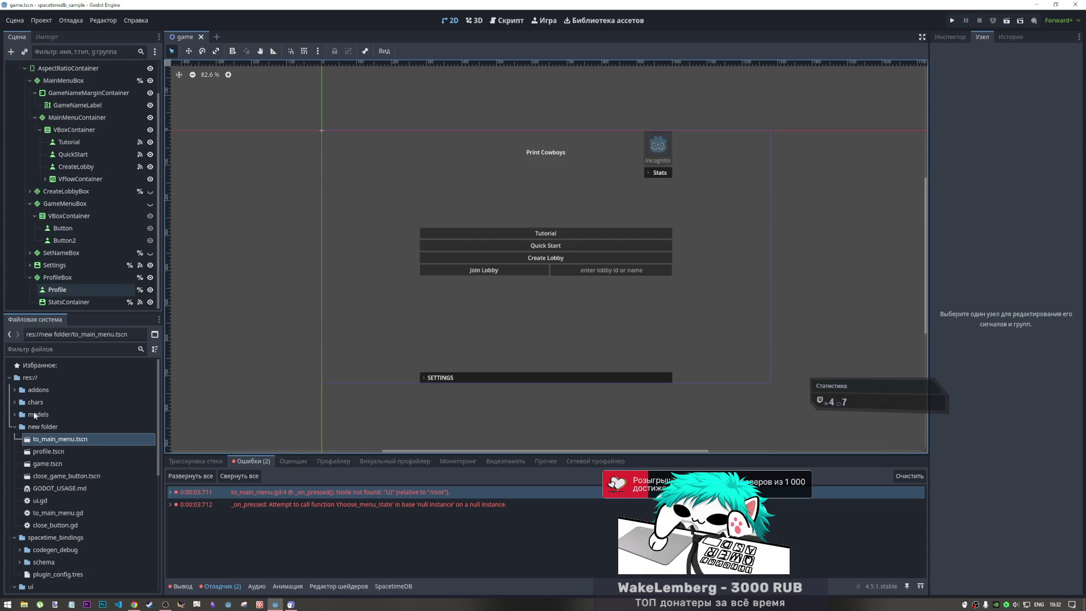
pyautogui.moveTo(60, 440)
pyautogui.mouseDown()
pyautogui.moveTo(64, 170)
pyautogui.moveTo(61, 464)
pyautogui.moveTo(63, 441)
pyautogui.mouseUp()
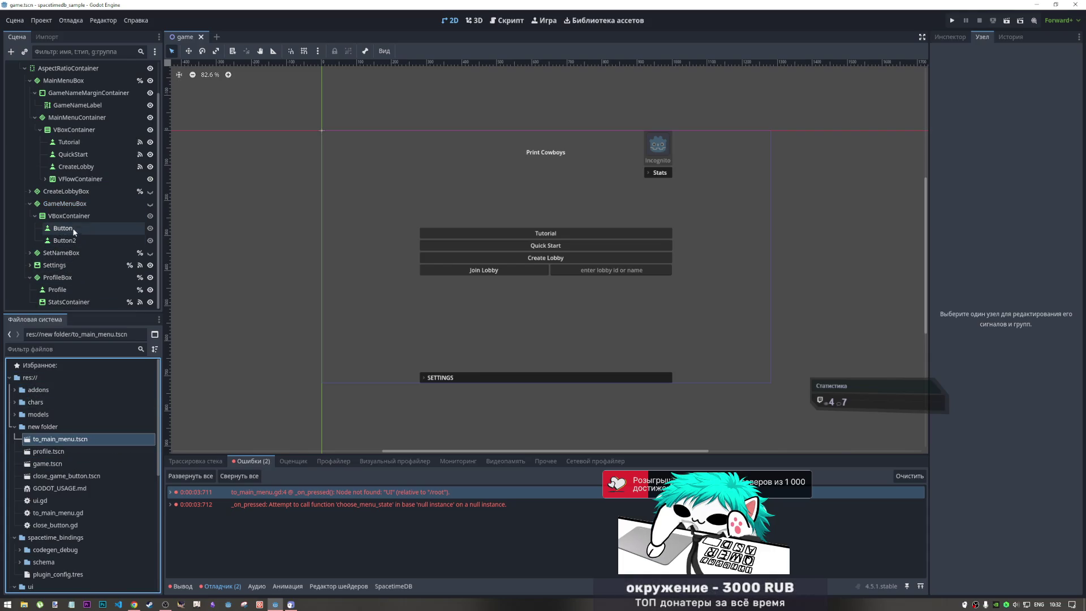
# - Show CreateLobbyBox, delete its ToMainMenu button, and add a fresh to_main_menu instance under it
pyautogui.click(150, 191)
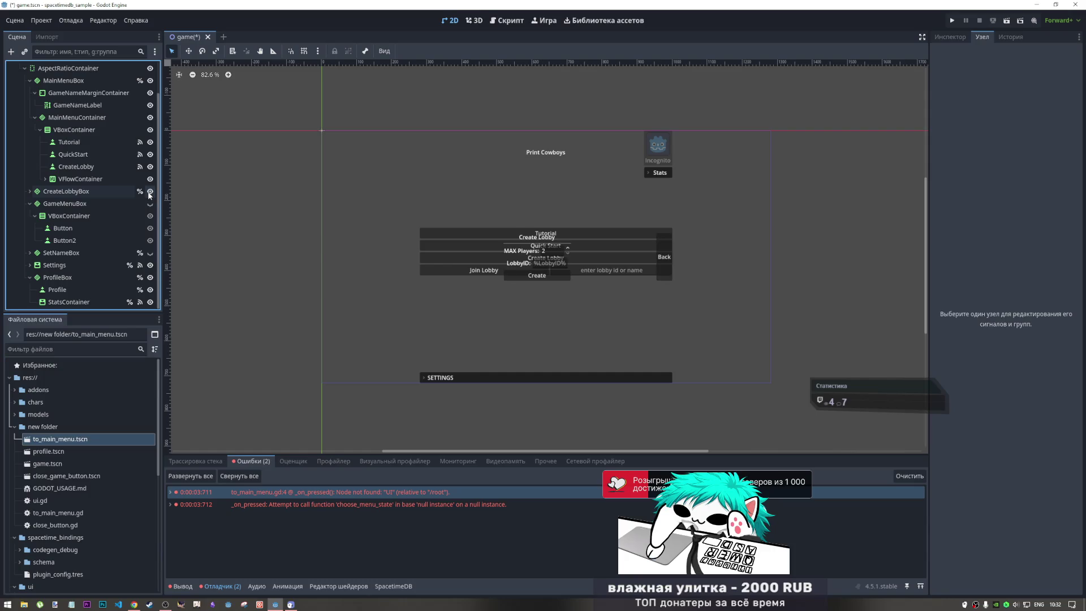
pyautogui.click(30, 191)
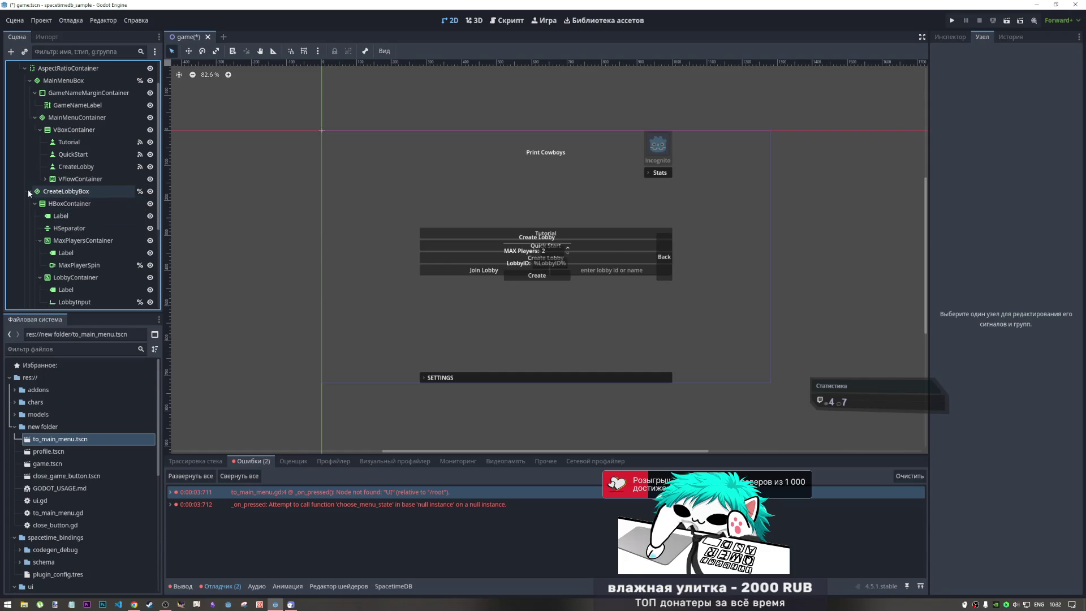
pyautogui.scroll(-3, 71, 278)
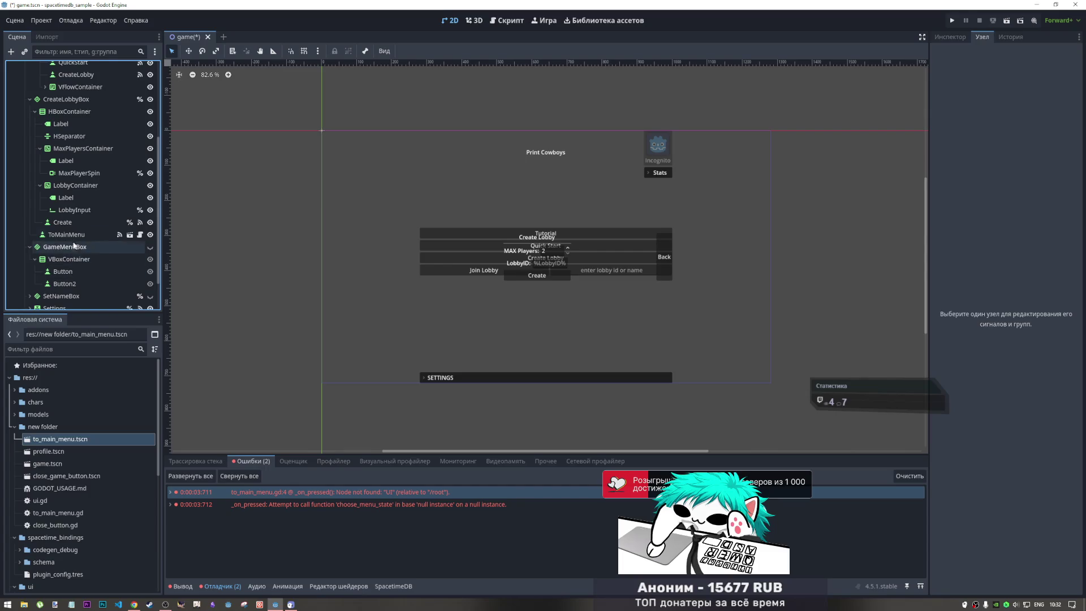
pyautogui.click(77, 234)
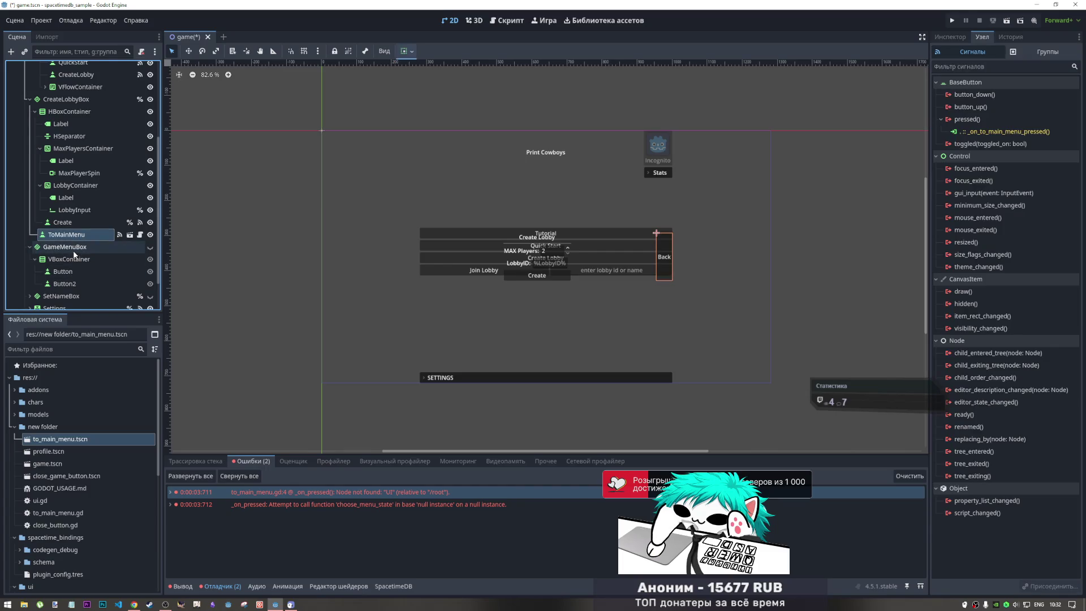
pyautogui.press('Delete')
pyautogui.press('Return')
pyautogui.moveTo(62, 442)
pyautogui.mouseDown()
pyautogui.moveTo(79, 324)
pyautogui.moveTo(79, 104)
pyautogui.mouseUp()
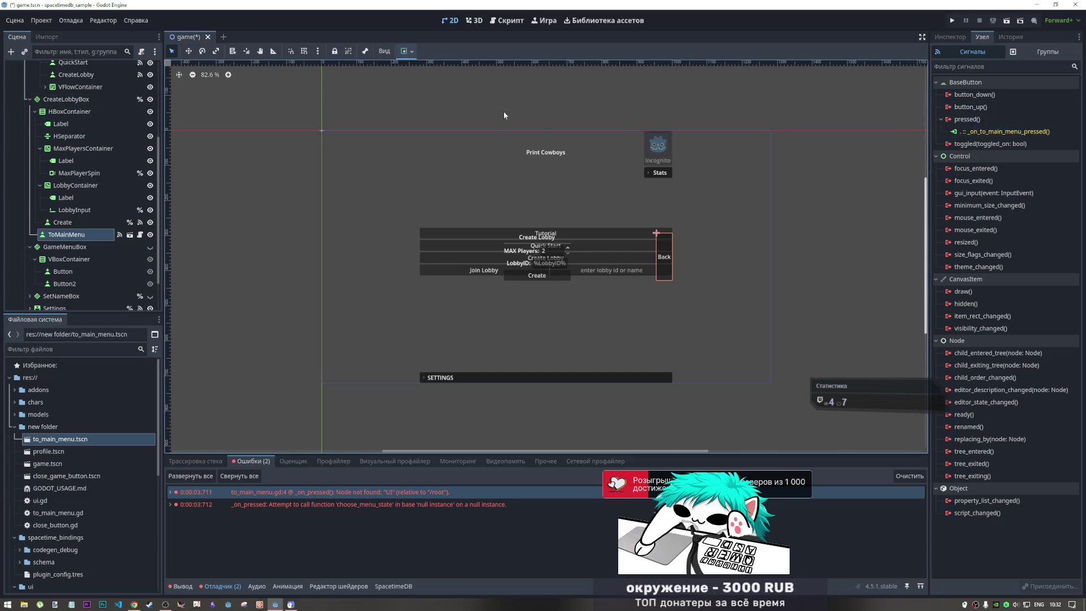
# - Save the game scene and reload the current project
pyautogui.click(955, 38)
pyautogui.hotkey('ctrl', 's')
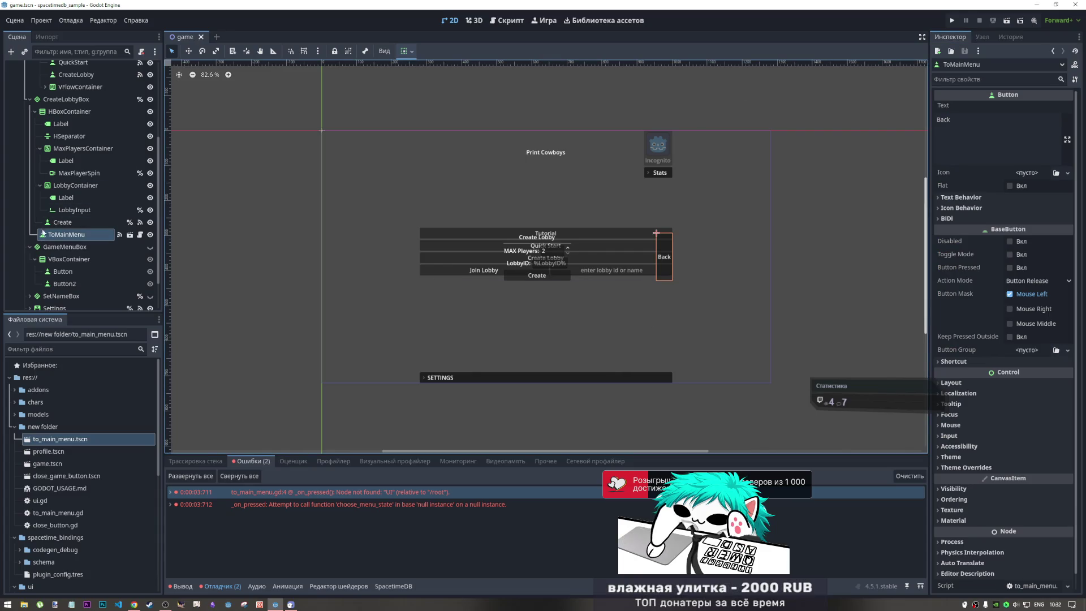
pyautogui.click(50, 21)
pyautogui.click(79, 147)
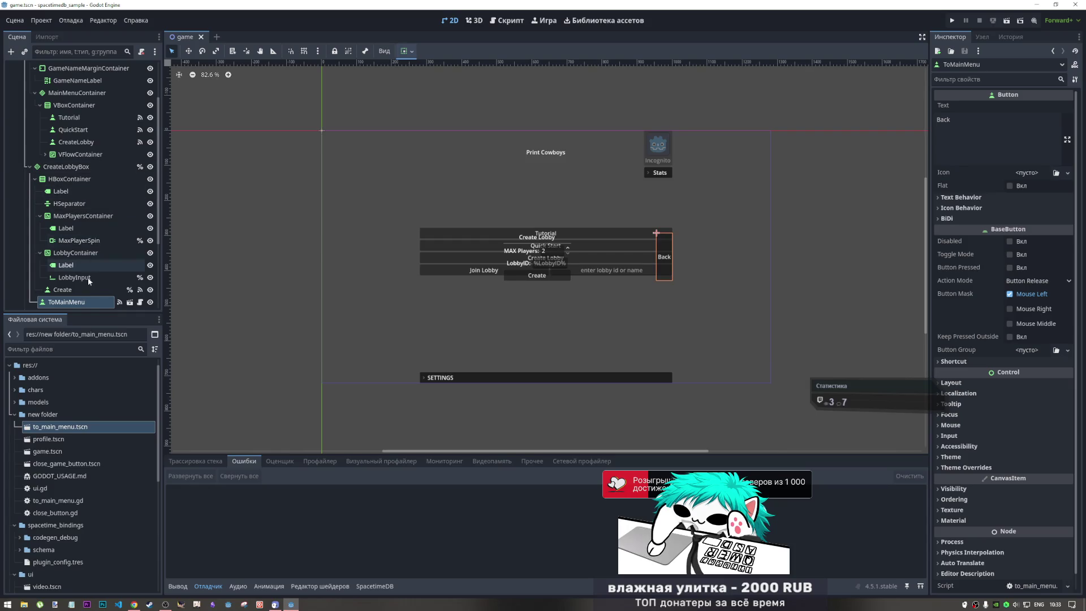
# - Hide the CreateLobbyBox panel on the canvas
pyautogui.scroll(-4, 85, 288)
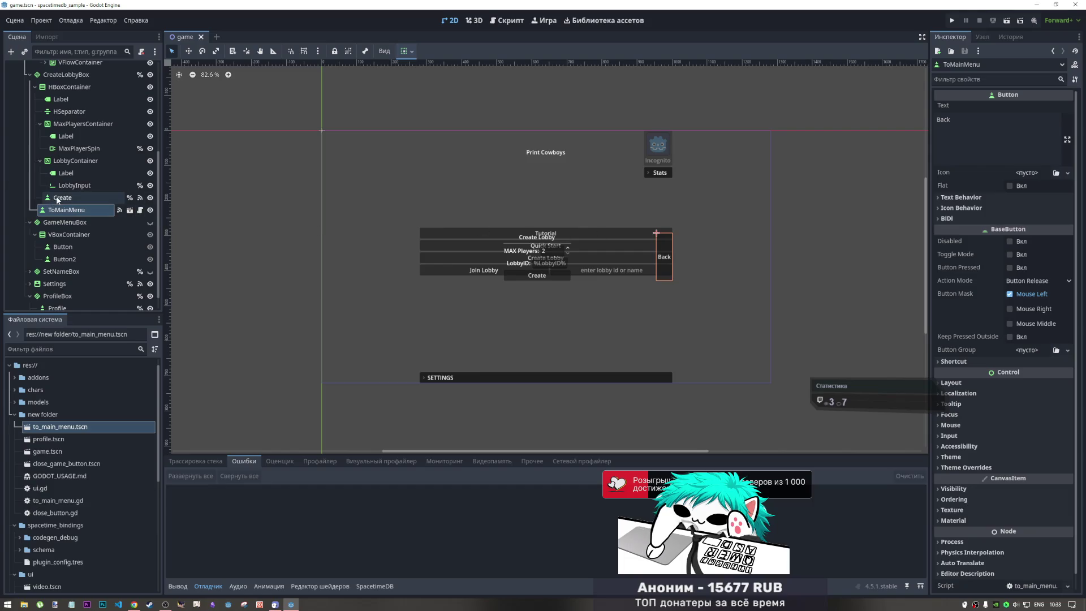
pyautogui.scroll(3, 142, 137)
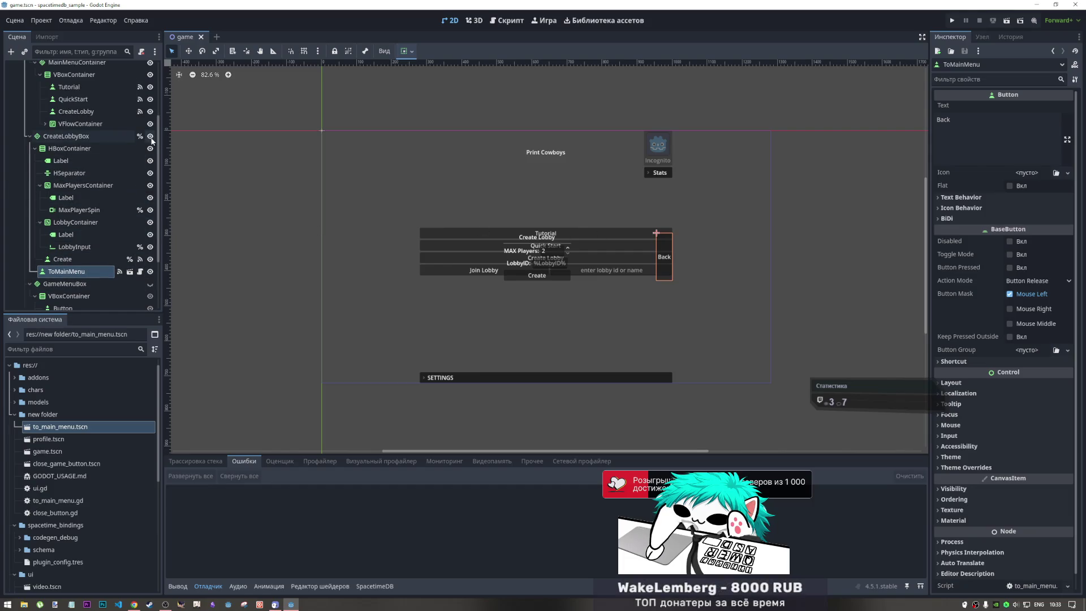
pyautogui.click(150, 138)
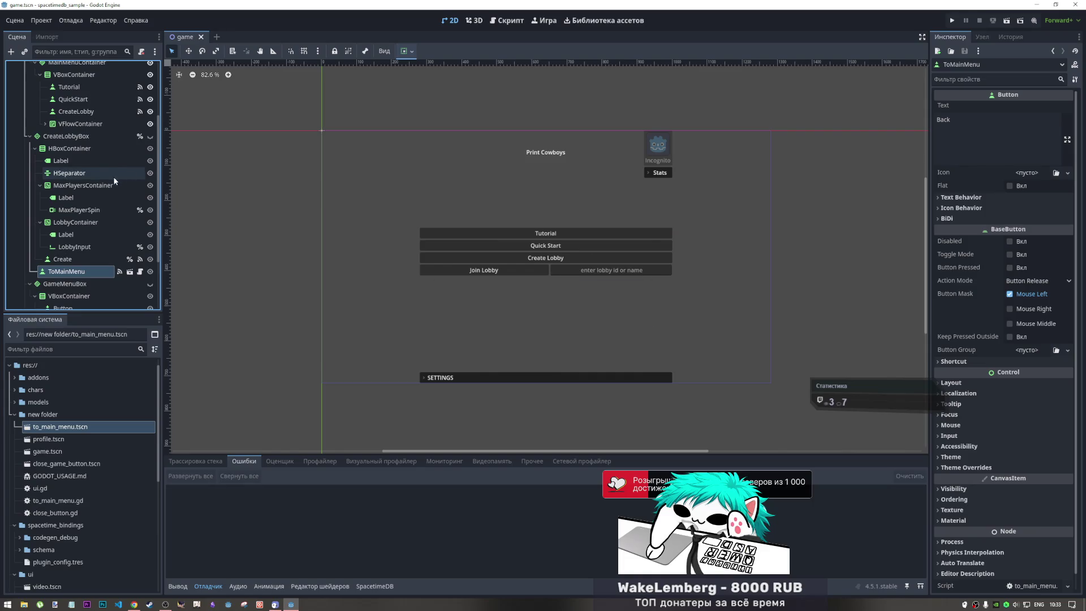
# - Inspect Button2, Settings, Button and GameMenuBox, briefly toggling GameMenuBox visibility, then save
pyautogui.scroll(-3, 79, 271)
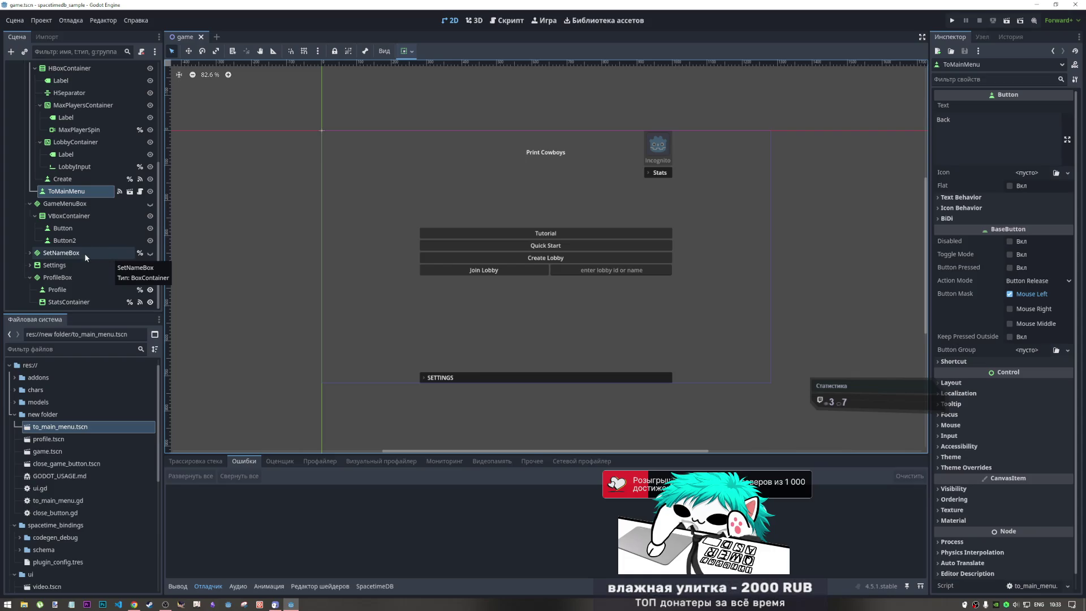
pyautogui.click(69, 241)
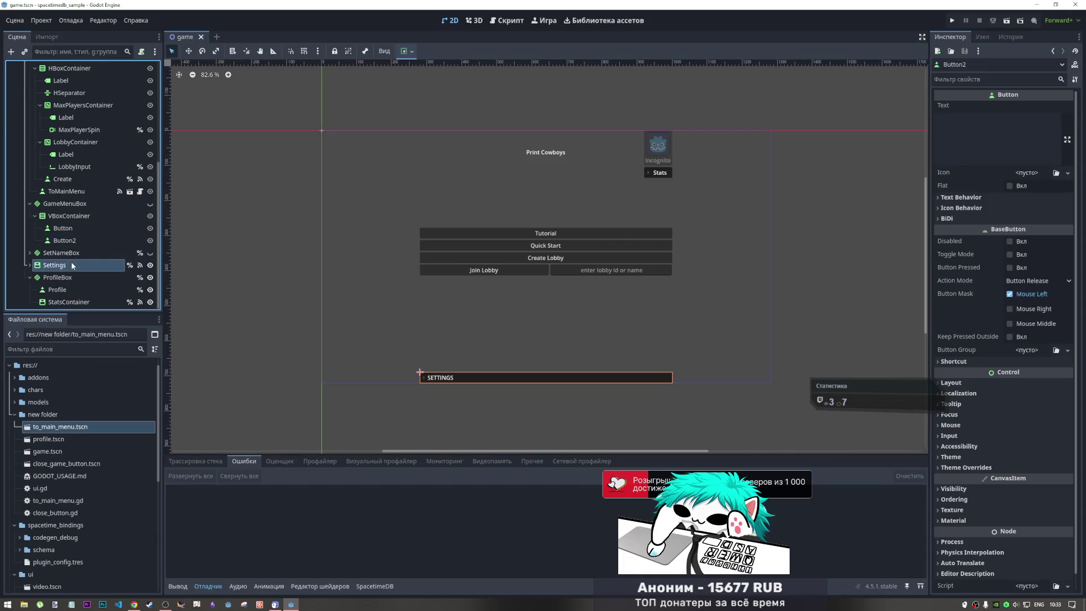
pyautogui.click(73, 265)
pyautogui.click(65, 229)
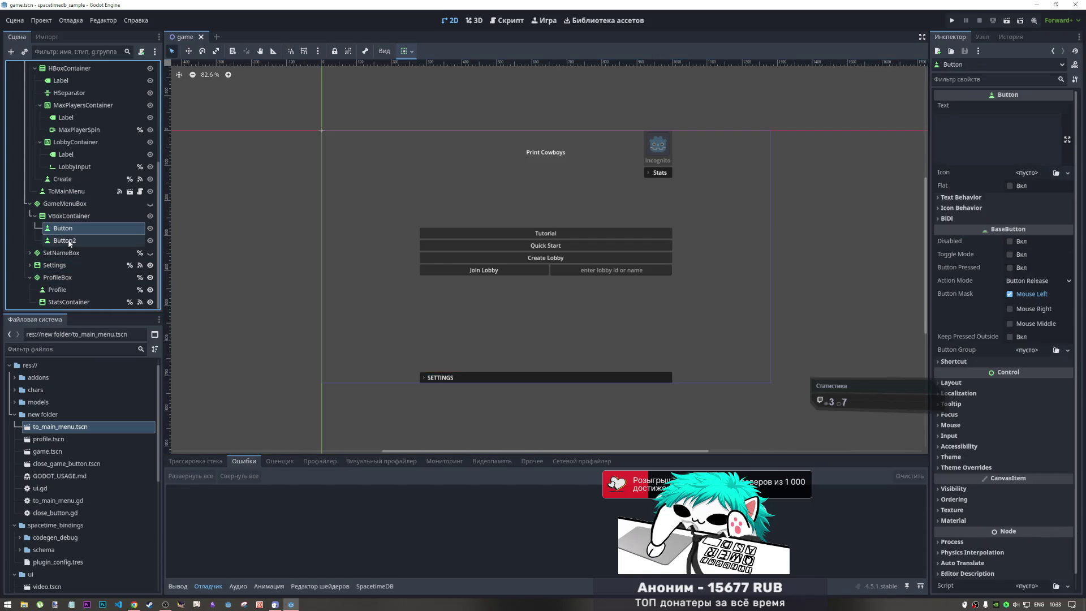
pyautogui.click(114, 205)
pyautogui.click(150, 205)
pyautogui.click(150, 204)
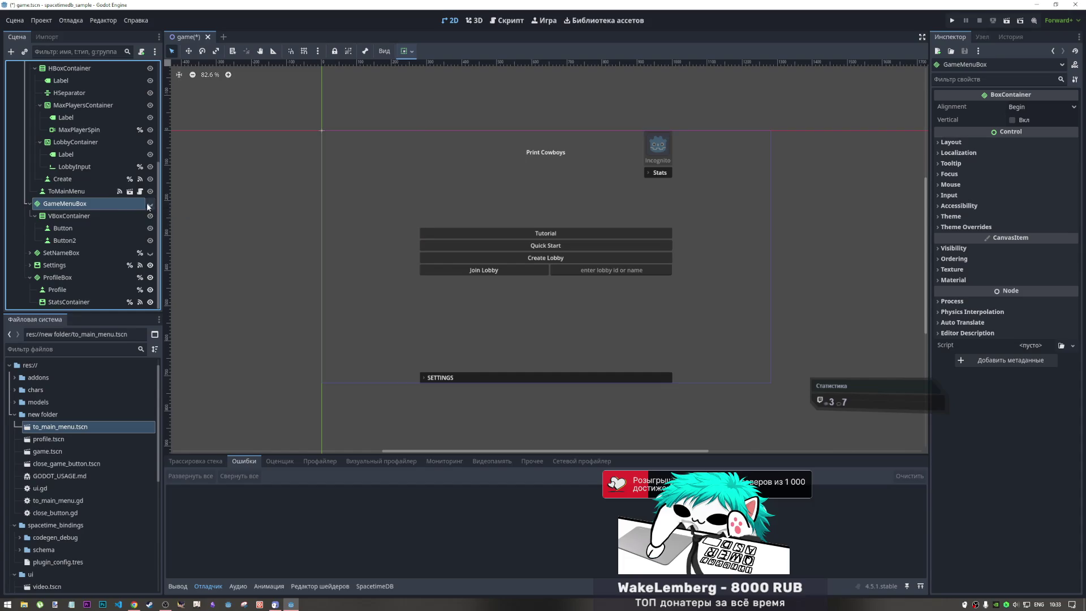
pyautogui.scroll(5, 74, 212)
pyautogui.scroll(1, 67, 215)
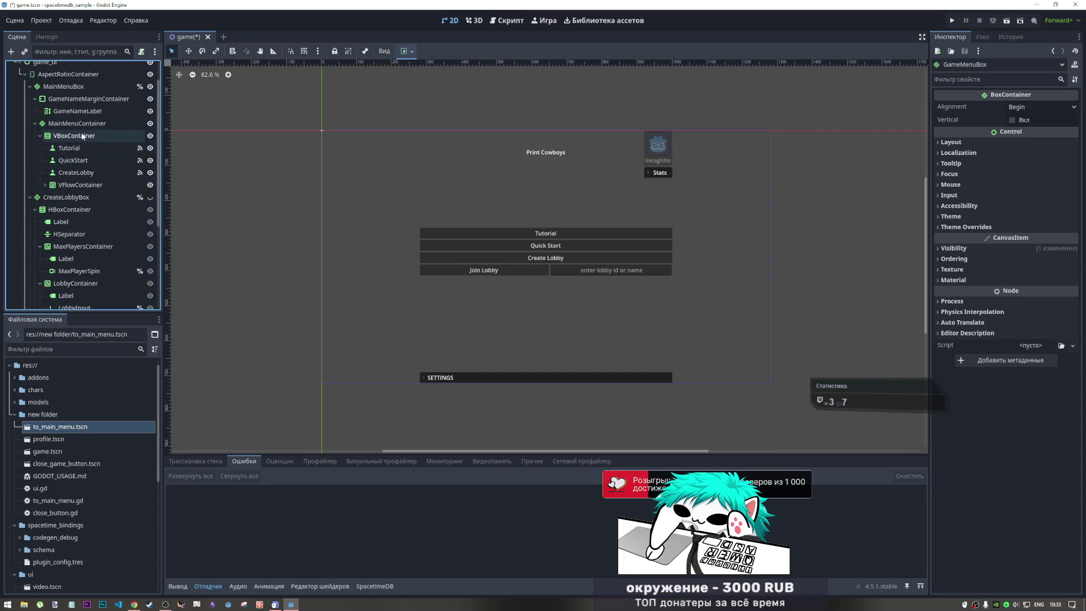
pyautogui.hotkey('ctrl', 's')
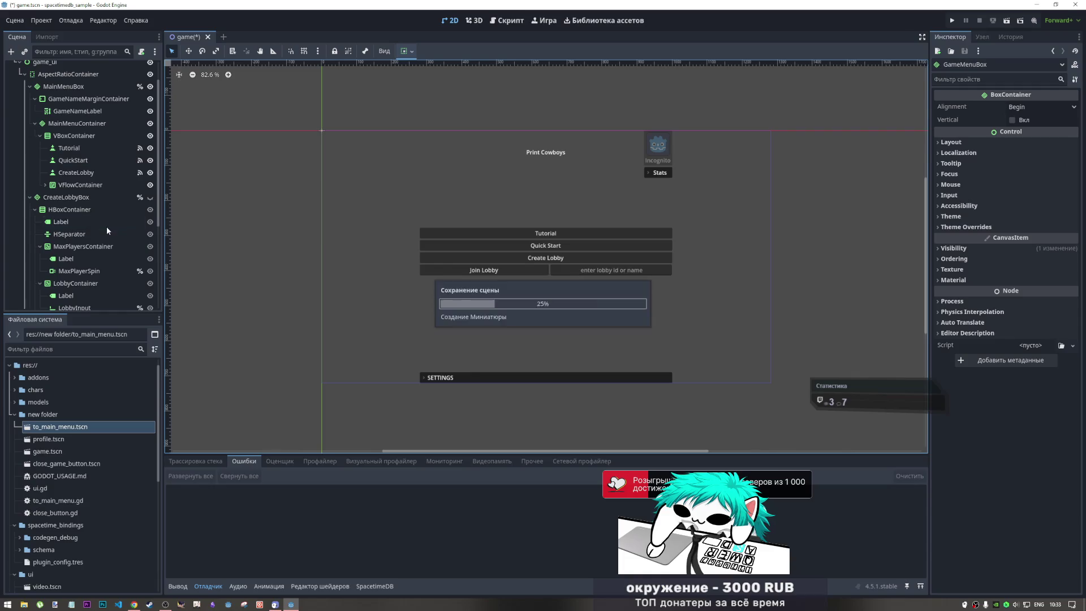
# - Open close_game_button.tscn and add an empty line at the end of close_button.gd
pyautogui.doubleClick(57, 463)
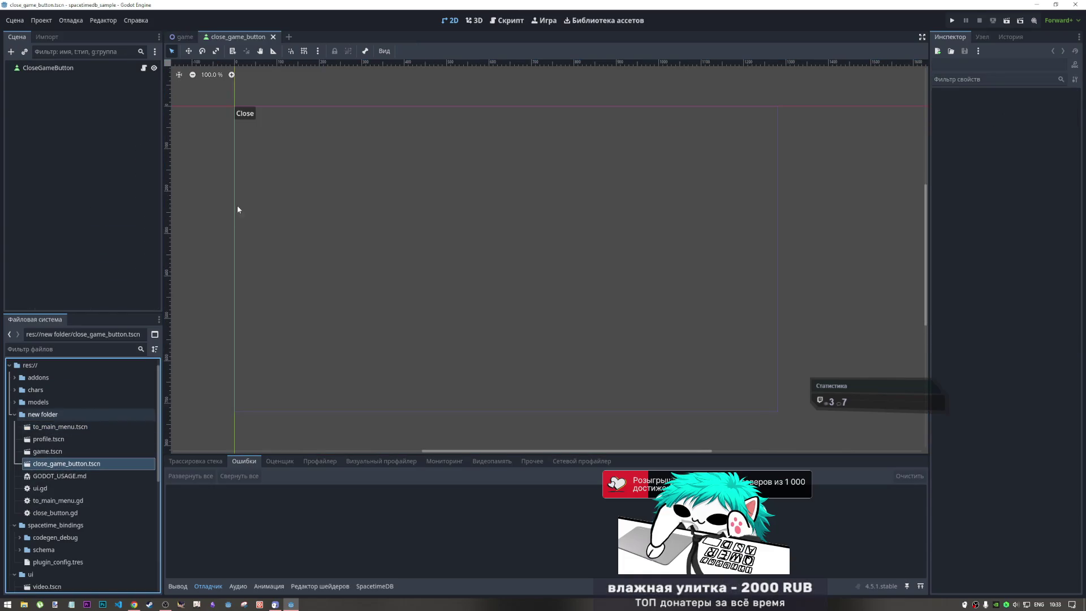
pyautogui.click(73, 67)
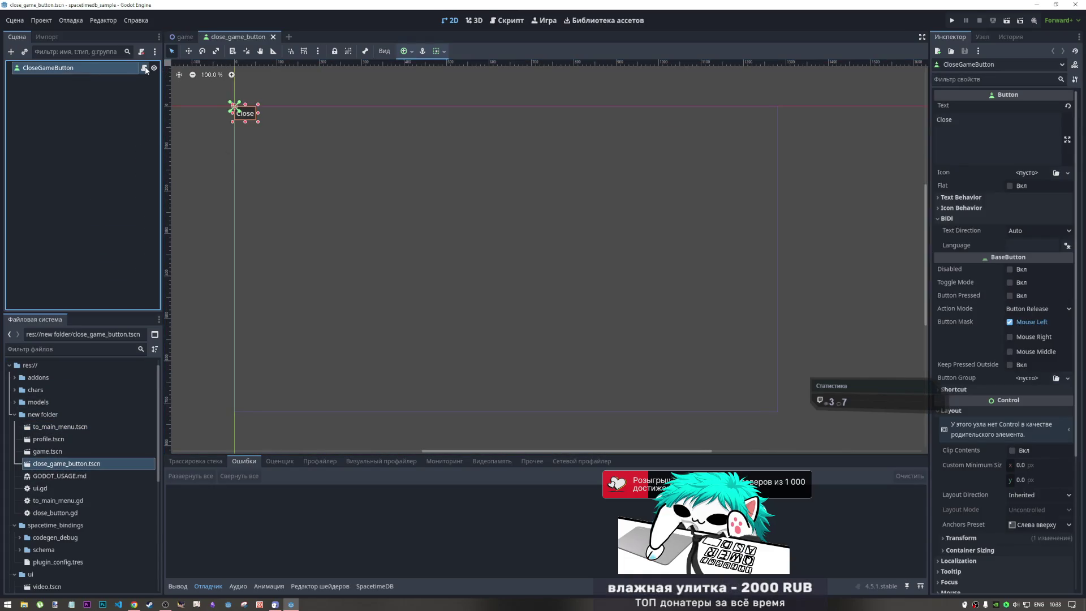
pyautogui.click(144, 67)
pyautogui.click(277, 86)
pyautogui.press('Return')
# - Open the Connect dialog for CloseGameButton's pressed signal, then cancel it
pyautogui.click(983, 36)
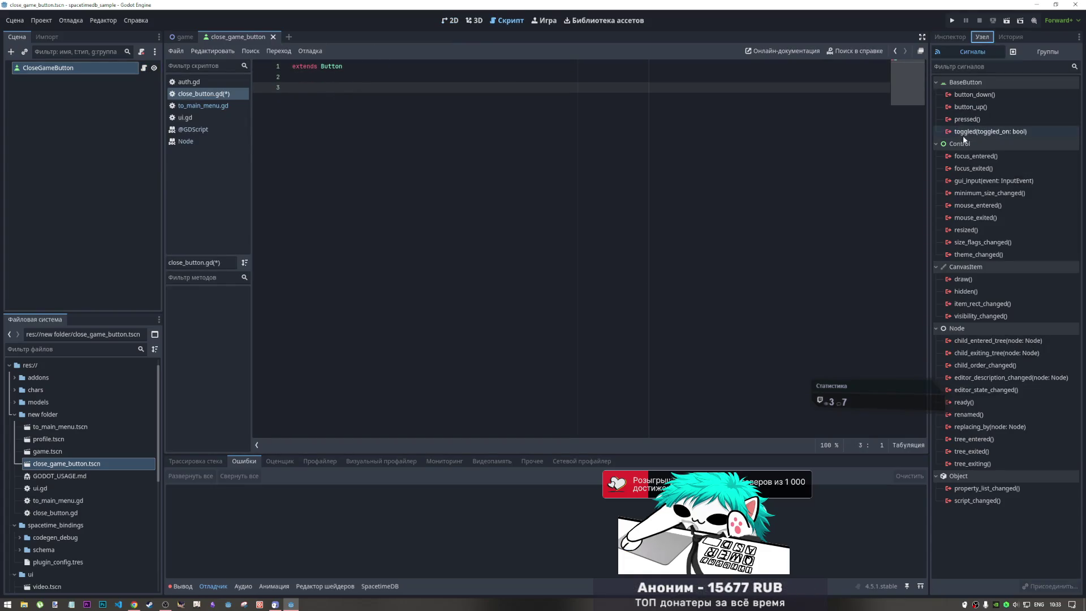
pyautogui.click(966, 119)
pyautogui.doubleClick(966, 120)
pyautogui.click(471, 369)
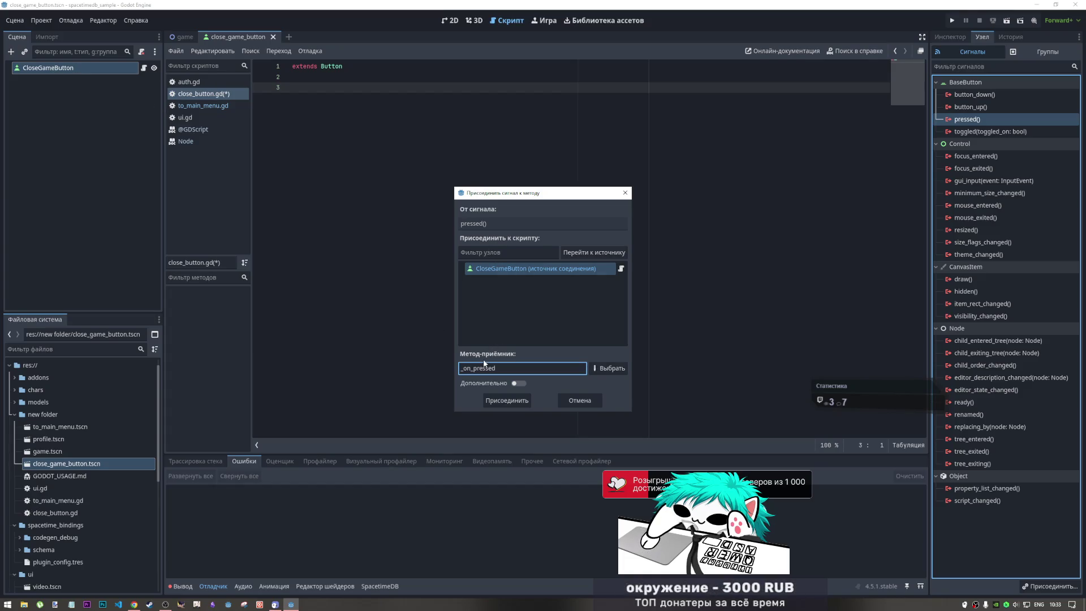
pyautogui.click(625, 194)
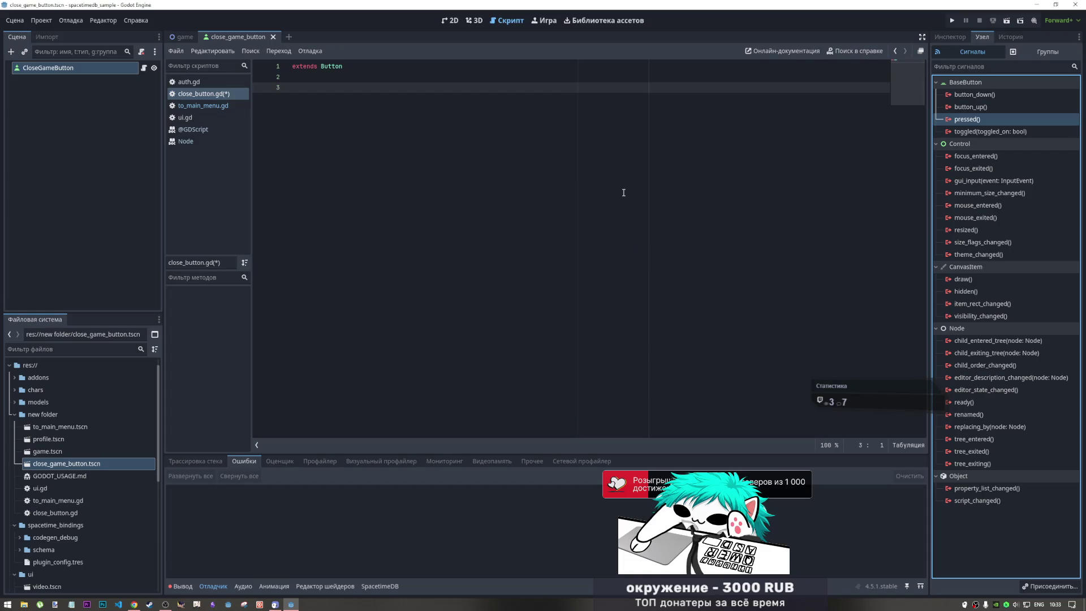
# - Review the pressed handler in to_main_menu.gd, close close_game_button, and open to_main_menu
pyautogui.click(208, 109)
pyautogui.click(353, 87)
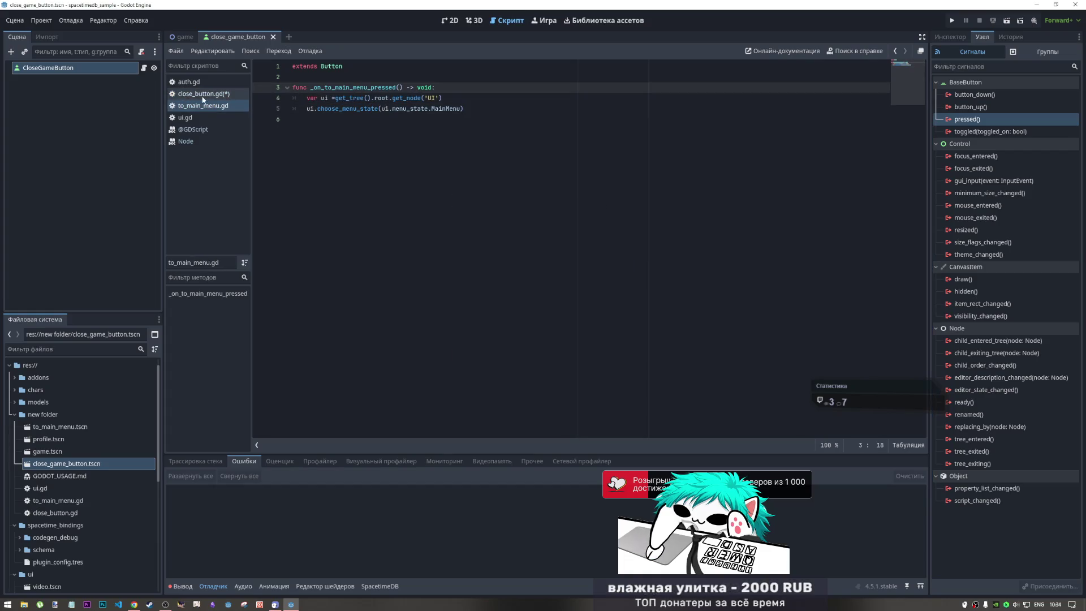
pyautogui.click(273, 37)
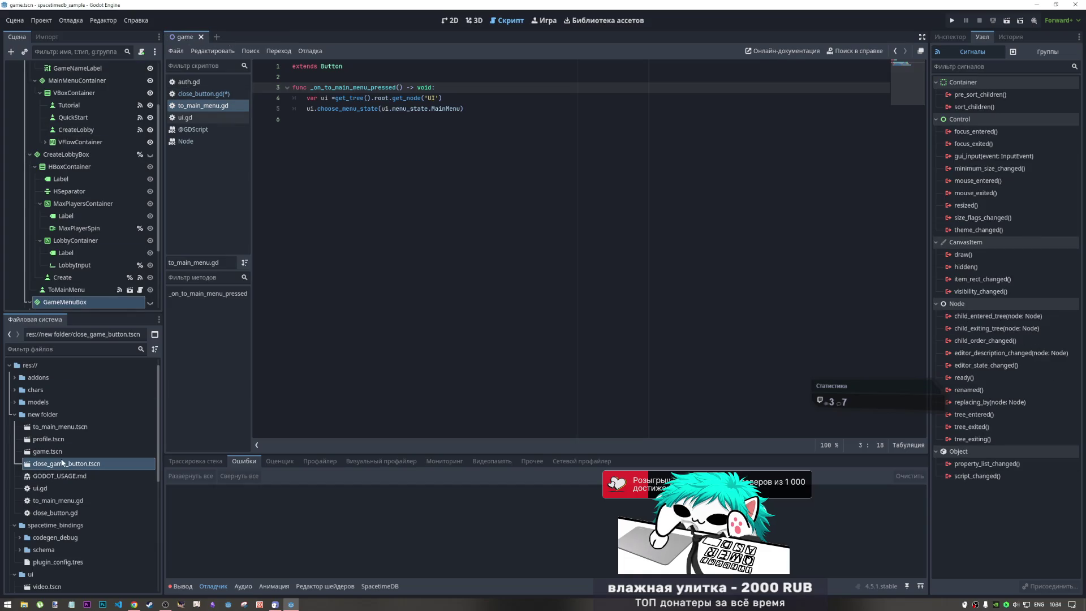
pyautogui.doubleClick(62, 429)
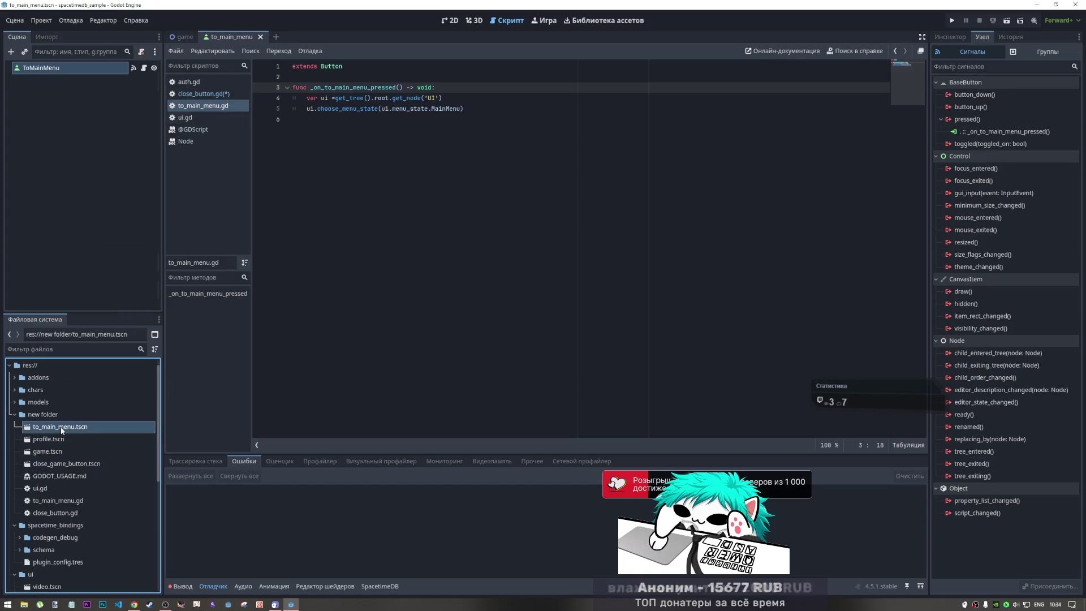
# - Edit the pressed connection to target a renamed _on_tomainmenu_pressed handler
pyautogui.click(1006, 133)
pyautogui.rightClick(1002, 134)
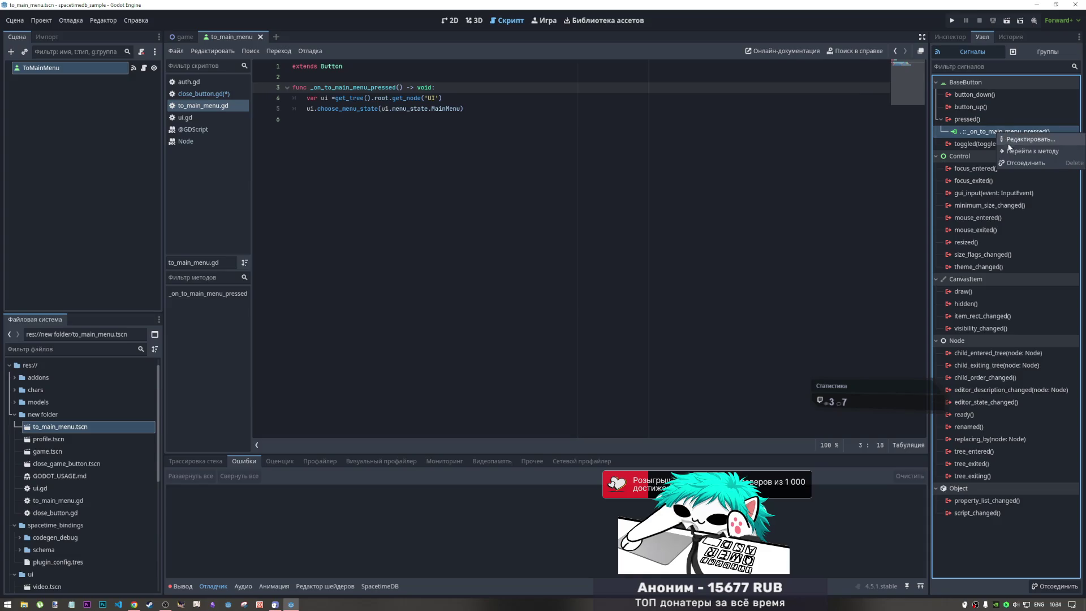
pyautogui.click(1003, 140)
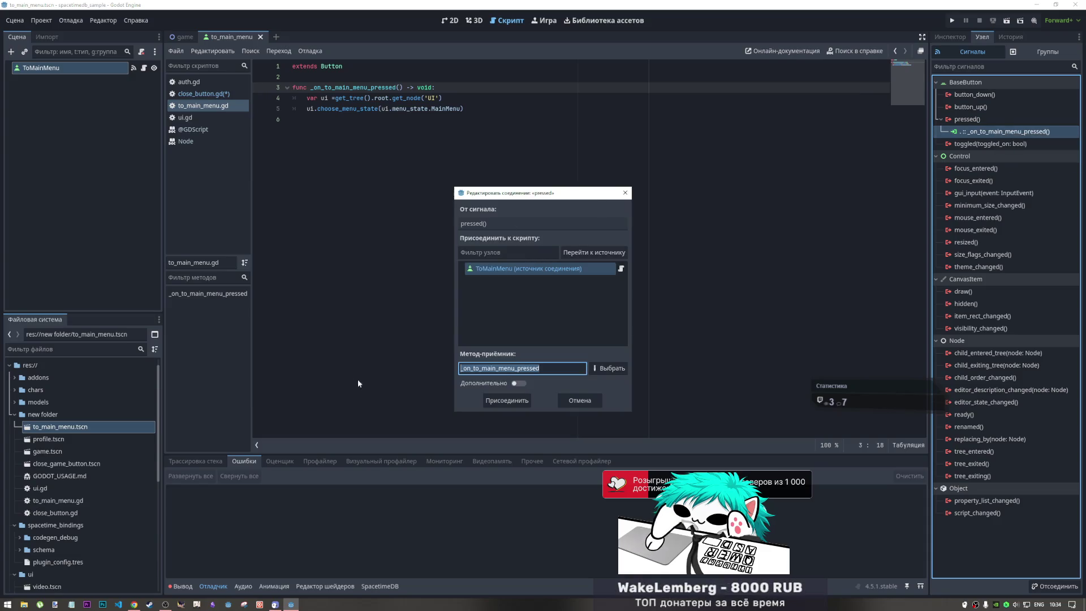
pyautogui.click(499, 371)
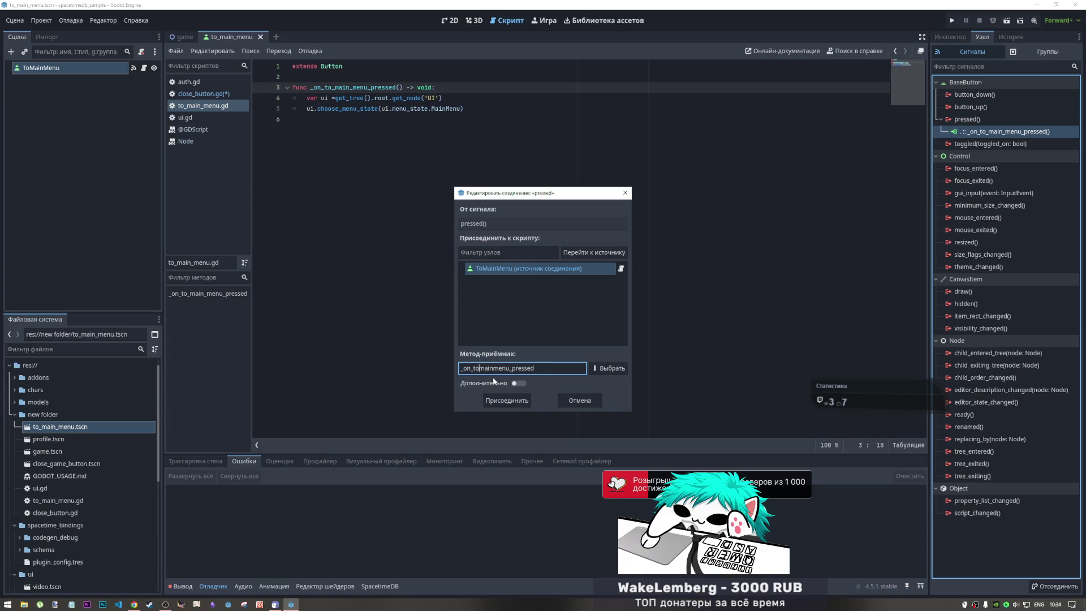
pyautogui.click(515, 399)
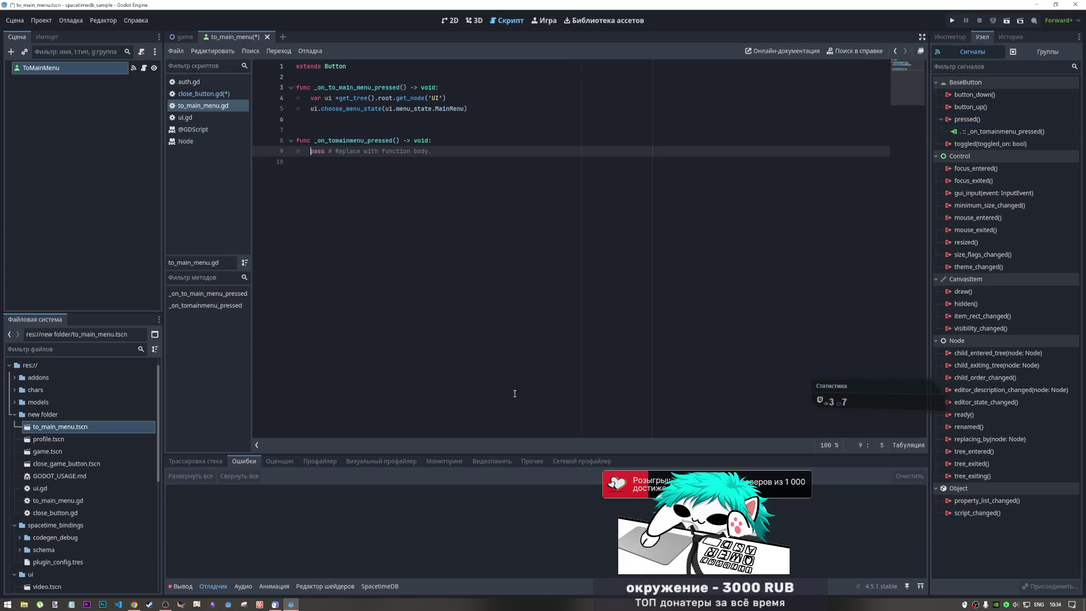
# - Move the menu-switch code into _on_tomainmenu_pressed, delete the old handler, save, and close the scene
pyautogui.moveTo(483, 115); pyautogui.dragTo(310, 97)
pyautogui.hotkey('ctrl', 'c')
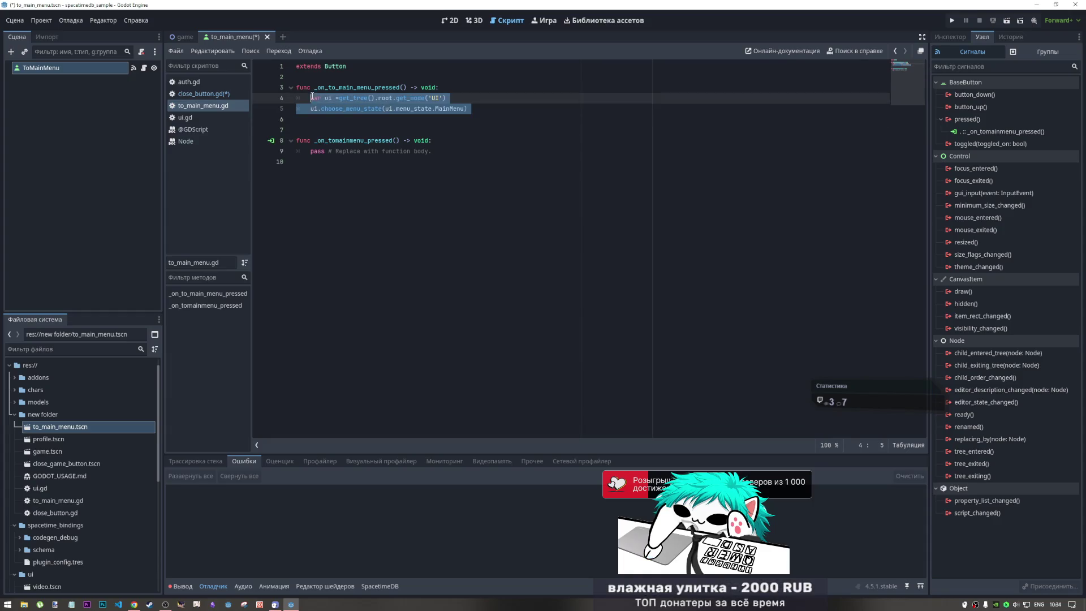
pyautogui.press('BackSpace')
pyautogui.moveTo(428, 129); pyautogui.dragTo(304, 130)
pyautogui.hotkey('ctrl', 'v')
pyautogui.click(438, 108)
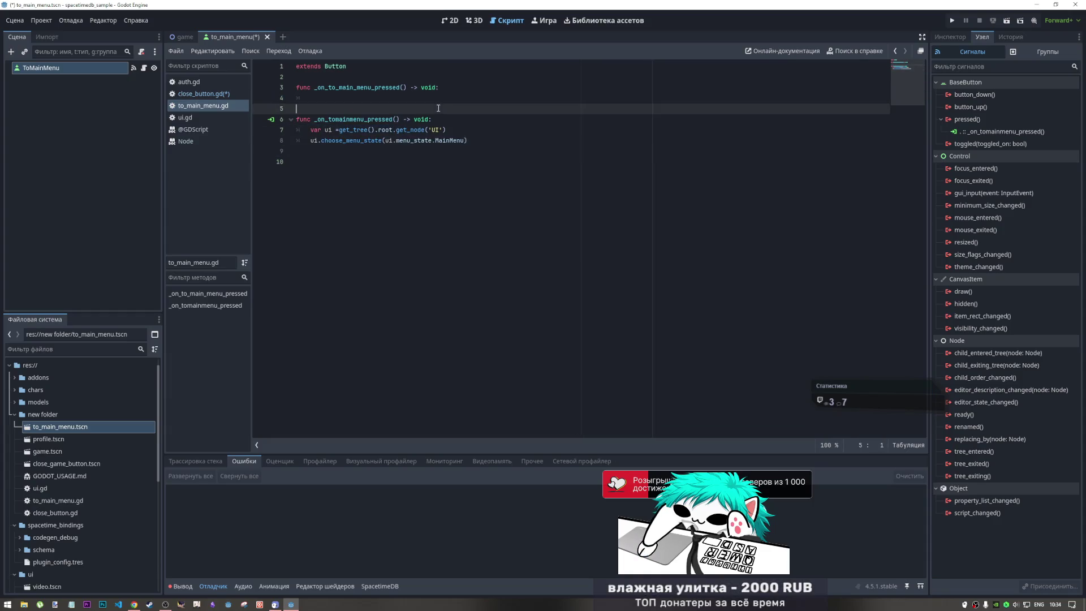
pyautogui.keyDown('shift'); pyautogui.click(285, 89); pyautogui.keyUp('shift')
pyautogui.press('BackSpace')
pyautogui.click(288, 118)
pyautogui.press('Left')
pyautogui.hotkey('ctrl', 's')
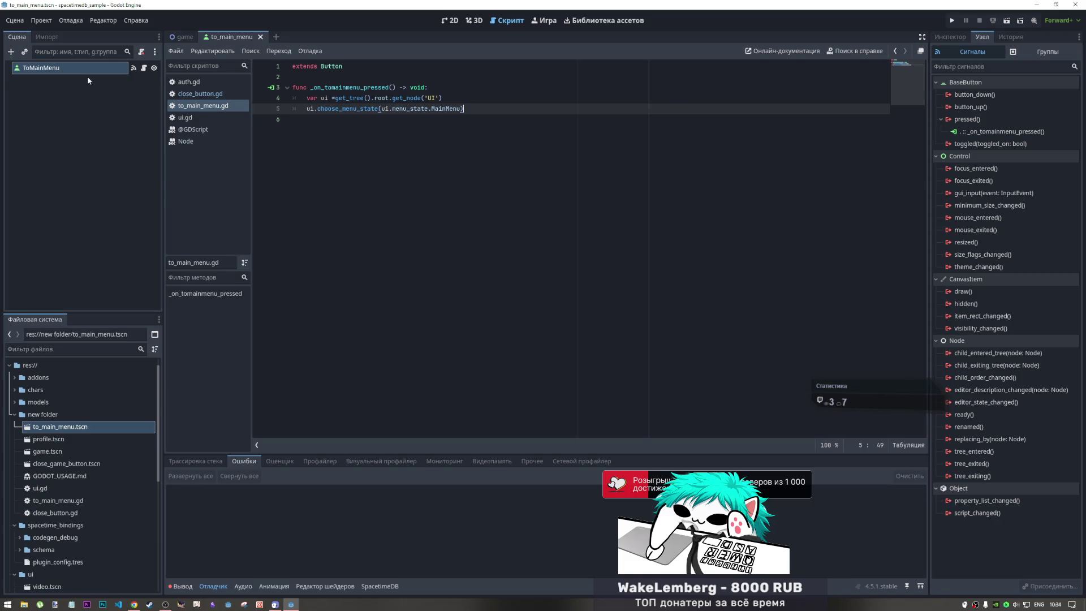
pyautogui.hotkey('ctrl', 'shift', 'w')
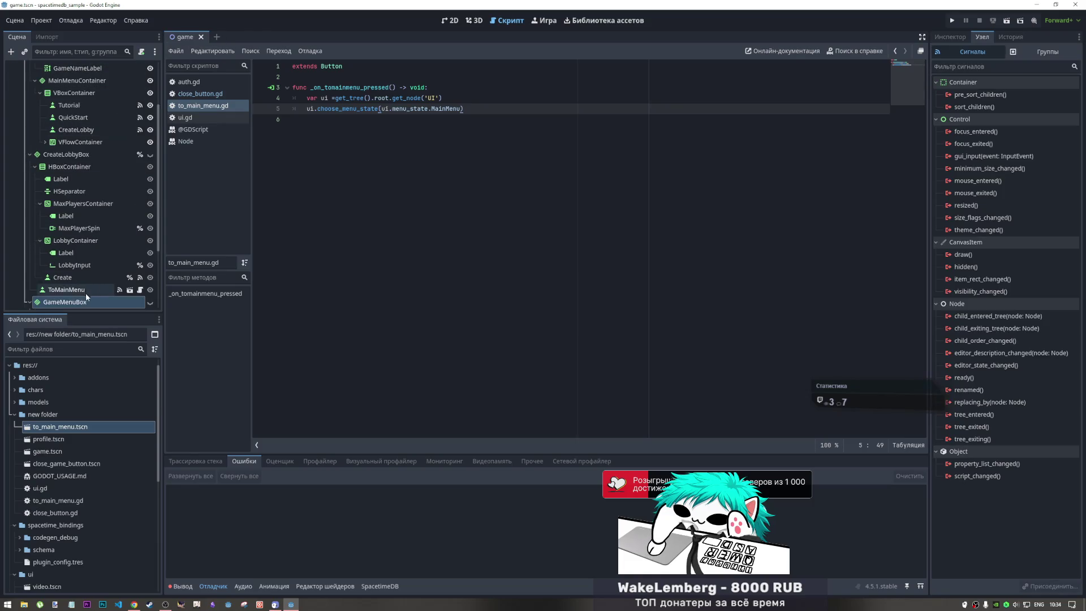
# - Open close_game_button.tscn from the FileSystem dock and select its CloseGameButton root node
pyautogui.click(85, 290)
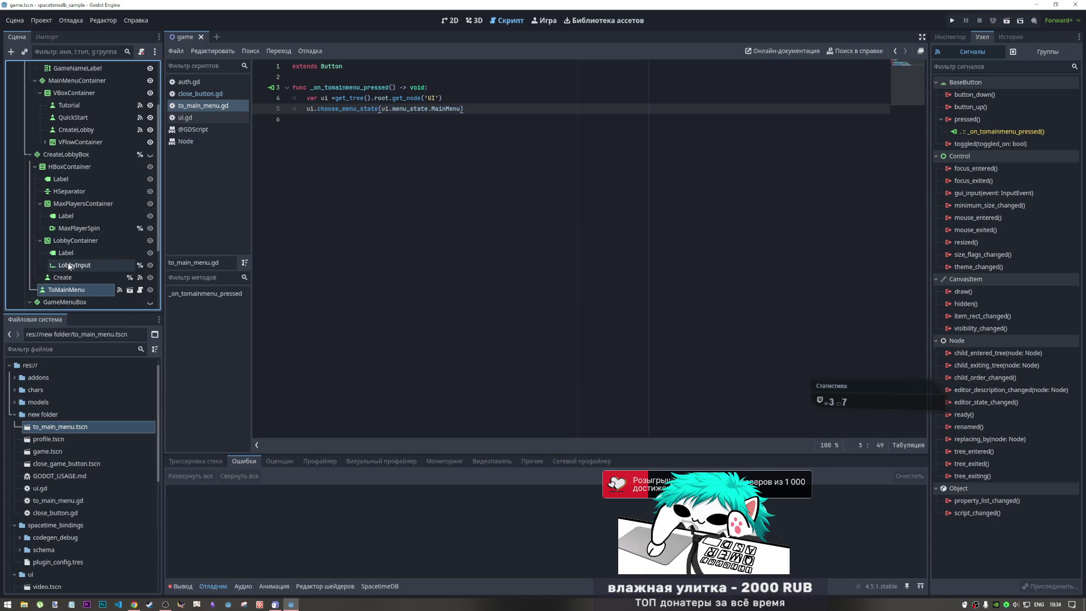
pyautogui.click(69, 279)
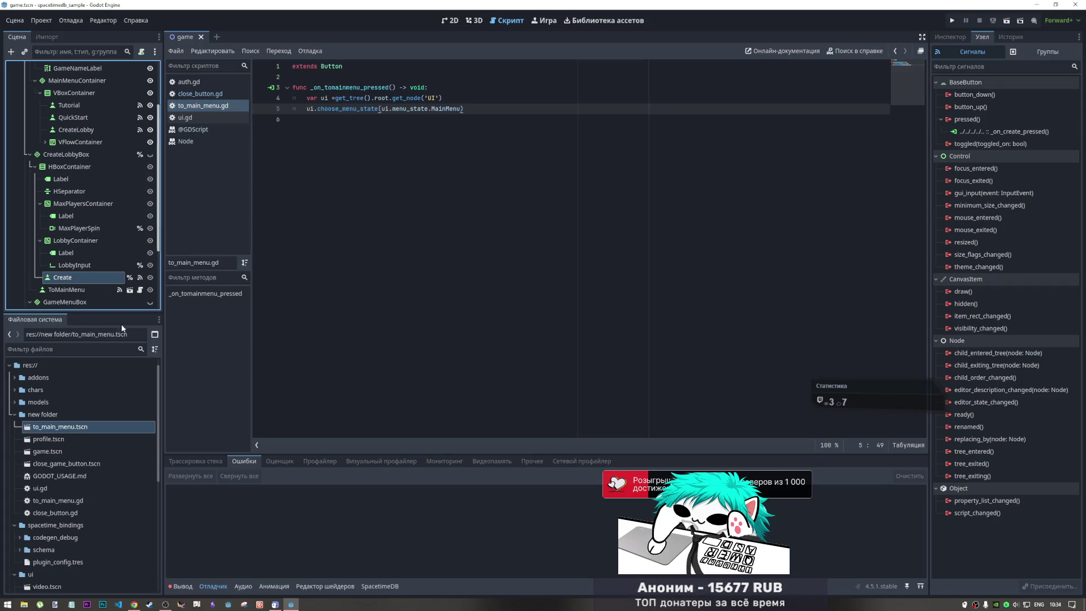
pyautogui.click(67, 464)
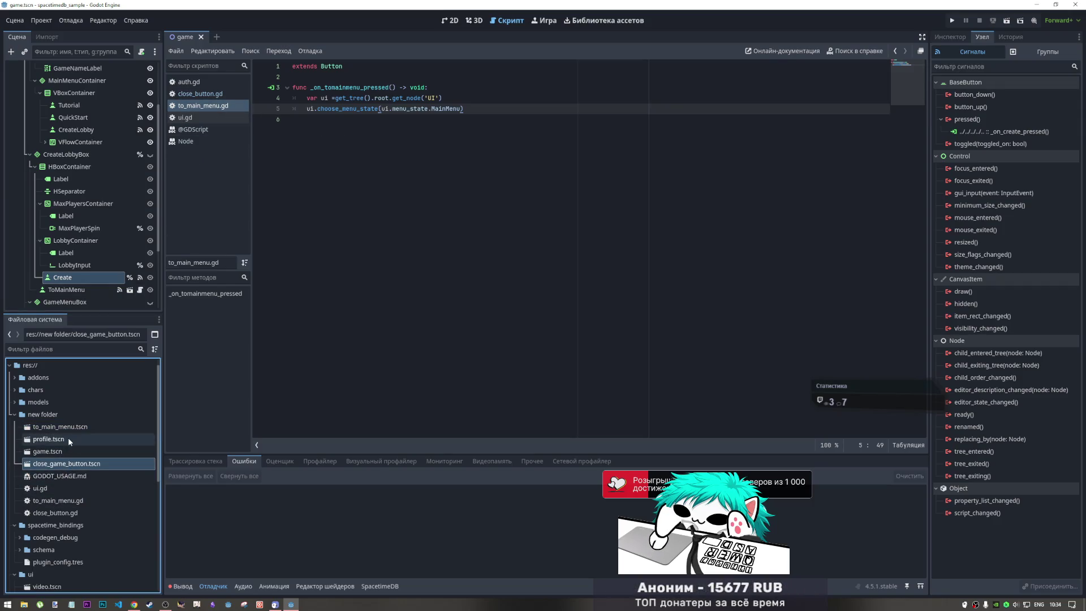
pyautogui.click(68, 439)
pyautogui.click(70, 431)
pyautogui.doubleClick(67, 464)
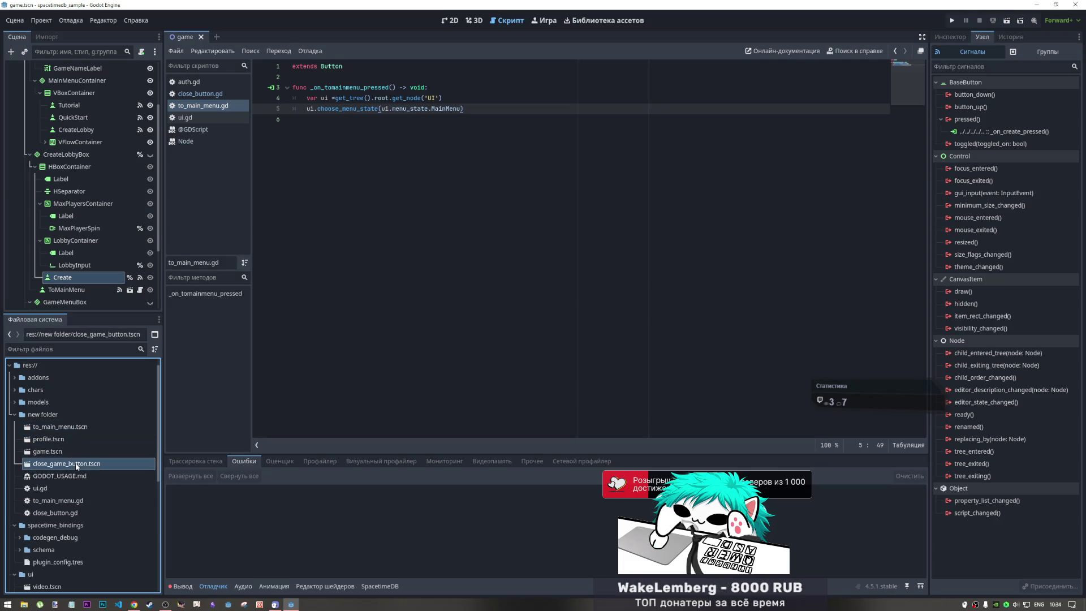
pyautogui.click(86, 67)
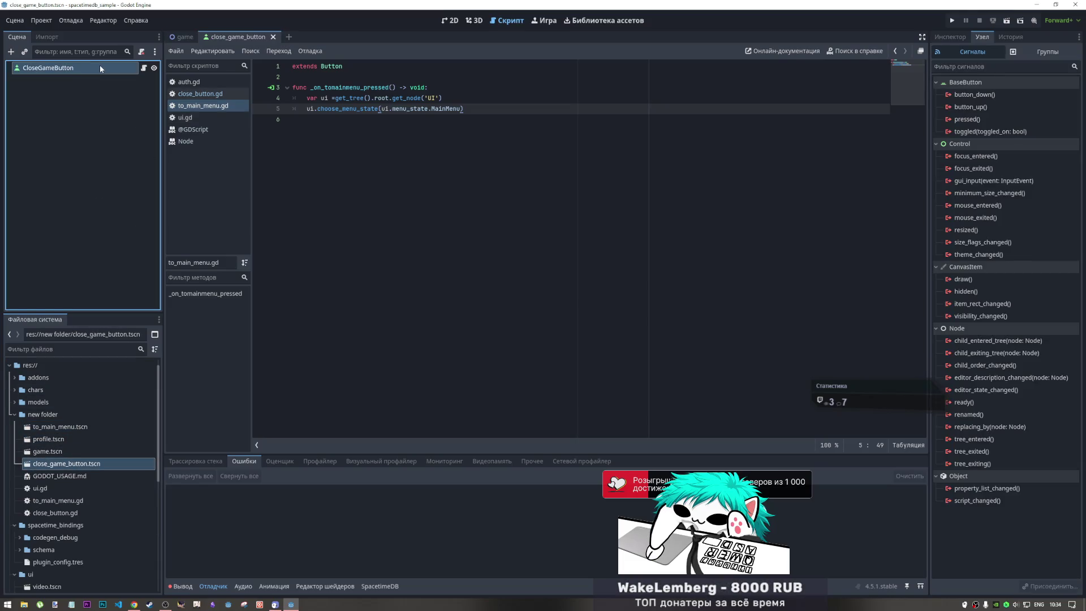
# - Connect CloseGameButton's pressed() signal to a handler named _on_closegamebutton_pressed in close_button.gd
pyautogui.click(76, 67)
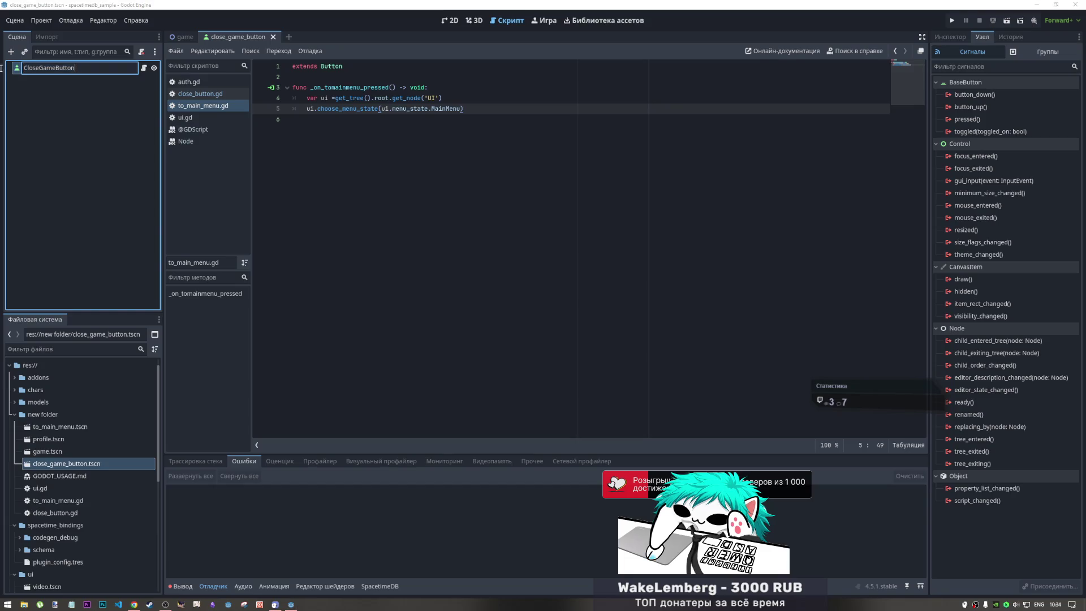
pyautogui.click(514, 157)
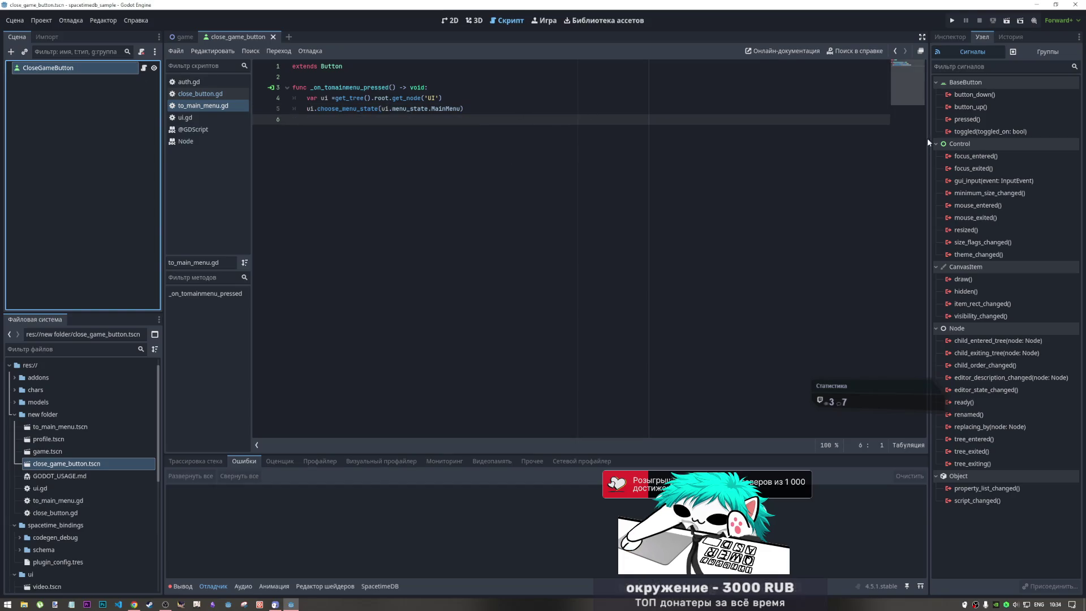
pyautogui.doubleClick(968, 119)
pyautogui.click(474, 374)
pyautogui.write('_CloseGameButton_pressed')
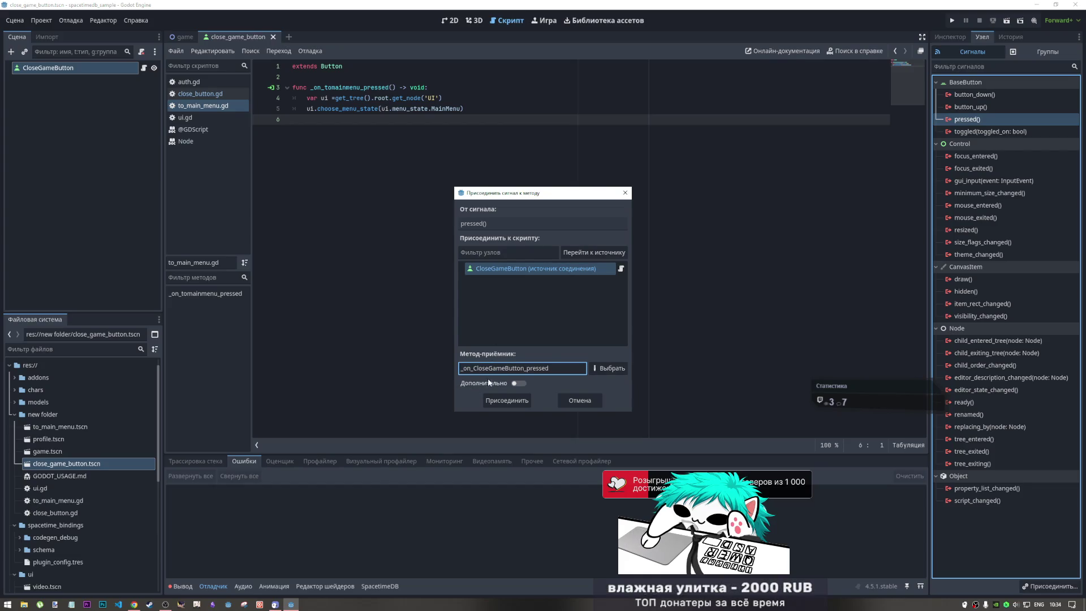
pyautogui.moveTo(474, 367); pyautogui.dragTo(490, 368)
pyautogui.write('closeg')
pyautogui.press('BackSpace')
pyautogui.write('g')
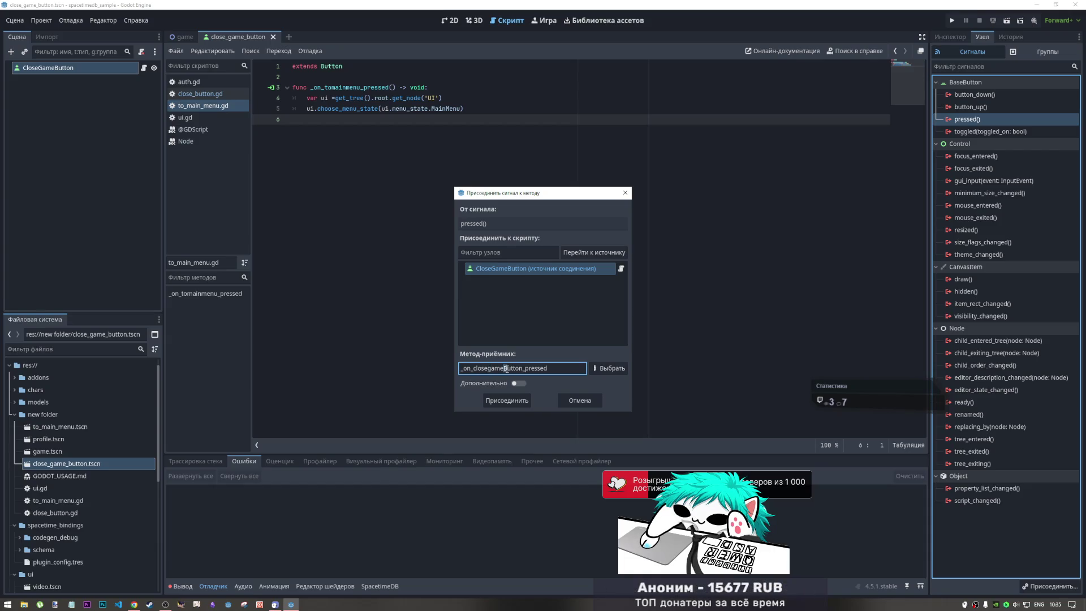
pyautogui.press('Delete')
pyautogui.write('b')
pyautogui.click(518, 396)
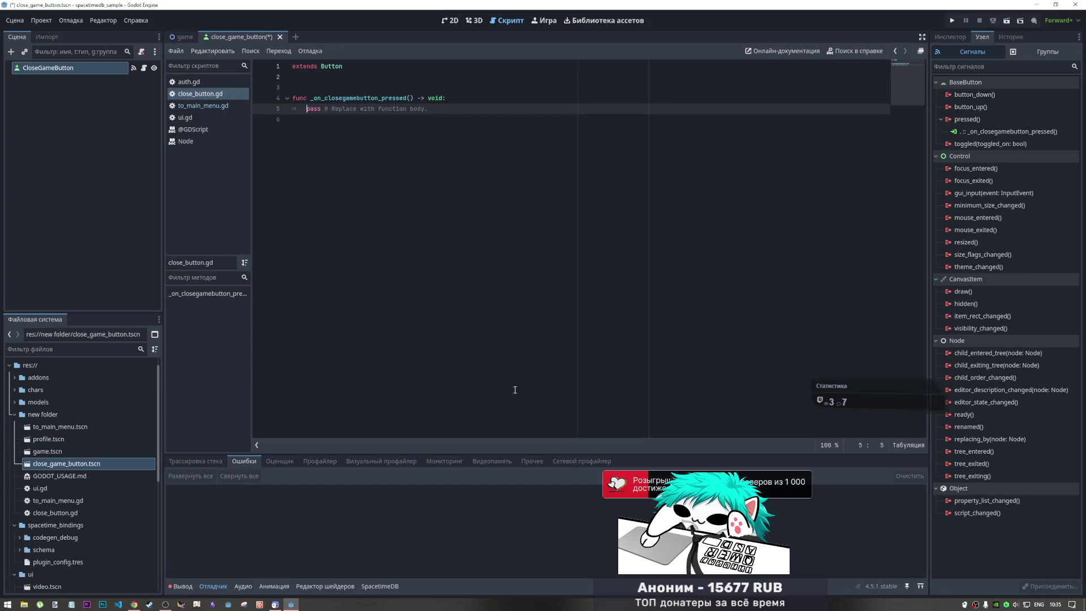
# - Replace the handler's placeholder pass with a get_tree().root call
pyautogui.click(373, 122)
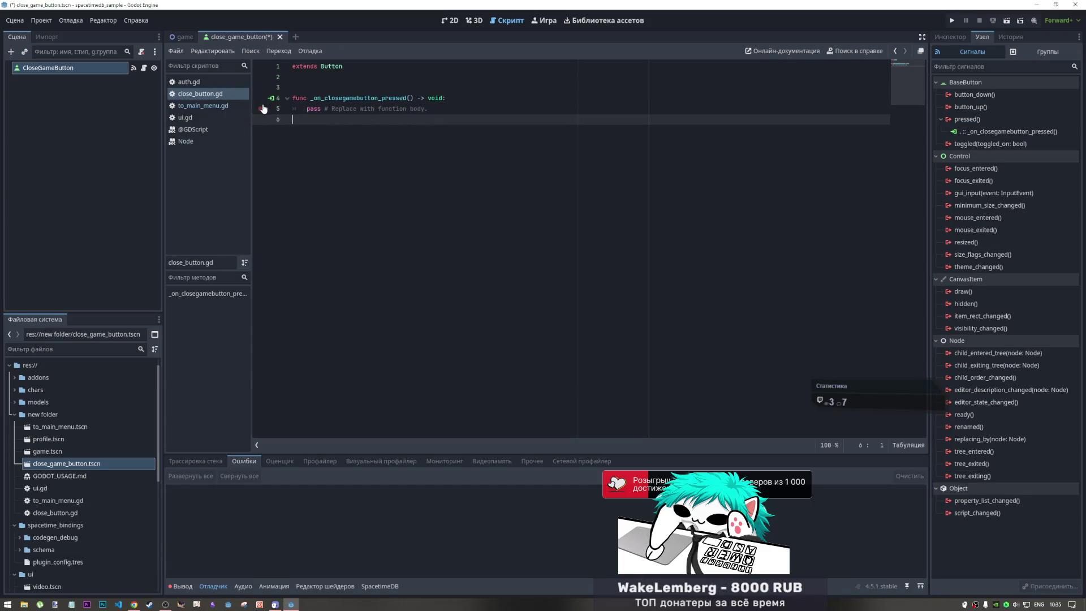
pyautogui.click(203, 105)
pyautogui.click(201, 94)
pyautogui.moveTo(432, 109); pyautogui.dragTo(294, 109)
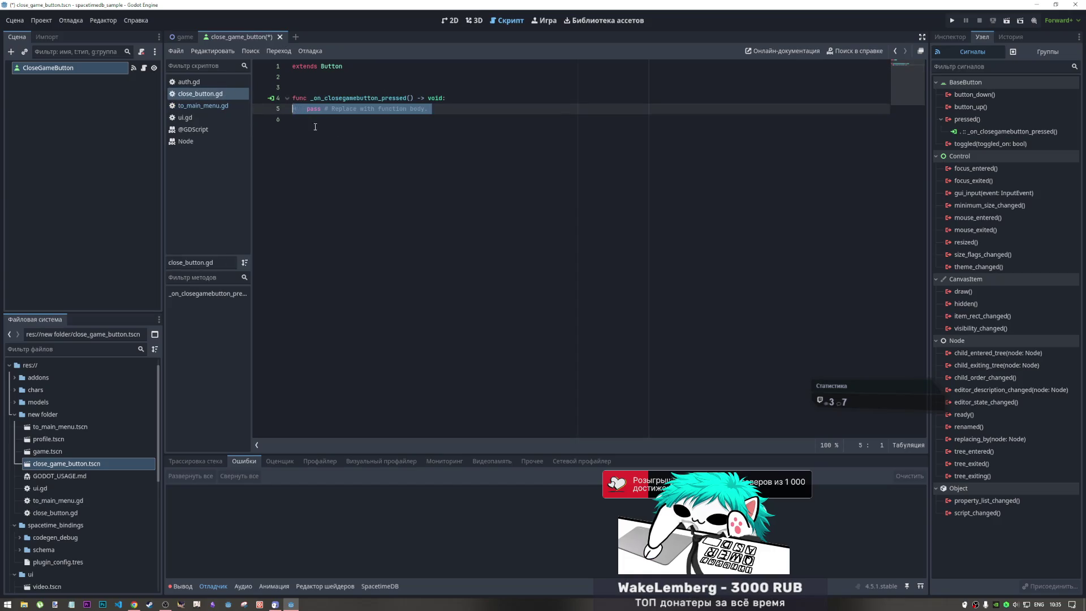
pyautogui.press('Delete')
pyautogui.press('Delete')
pyautogui.press('Tab')
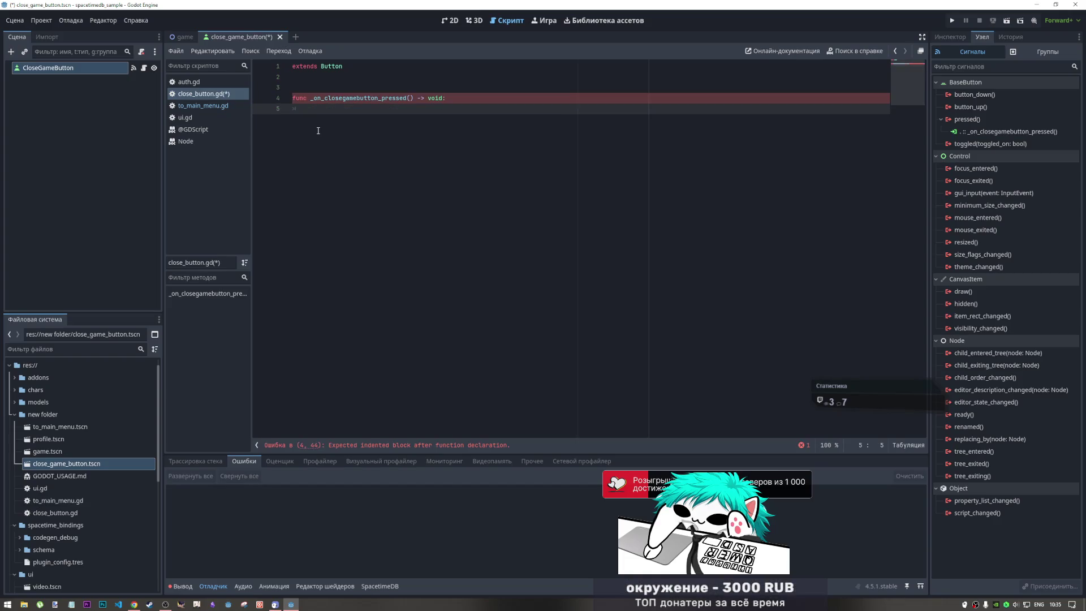
pyautogui.write('get')
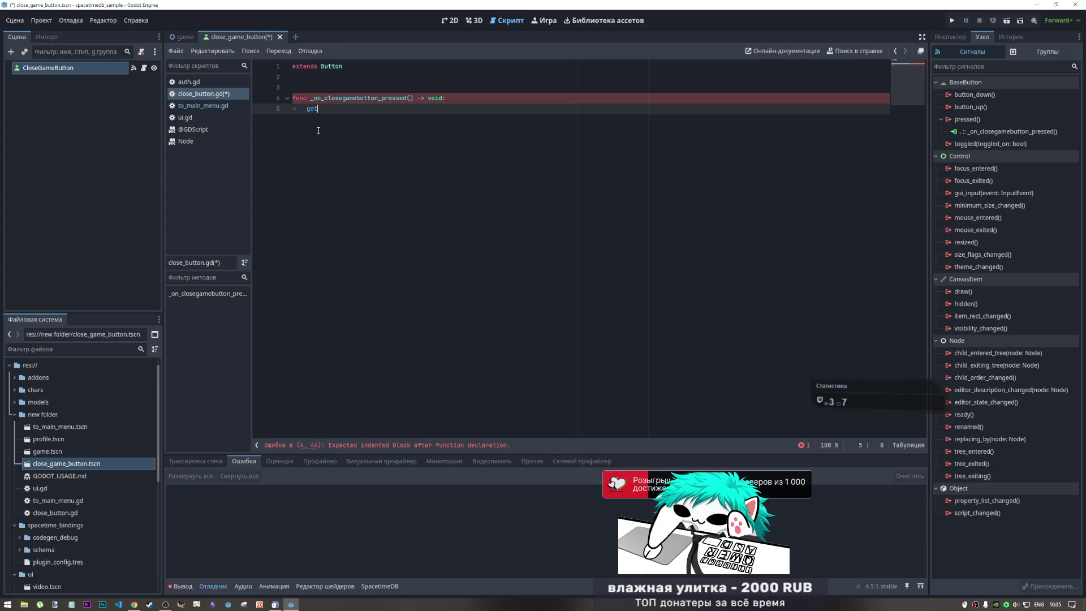
pyautogui.write('_tree')
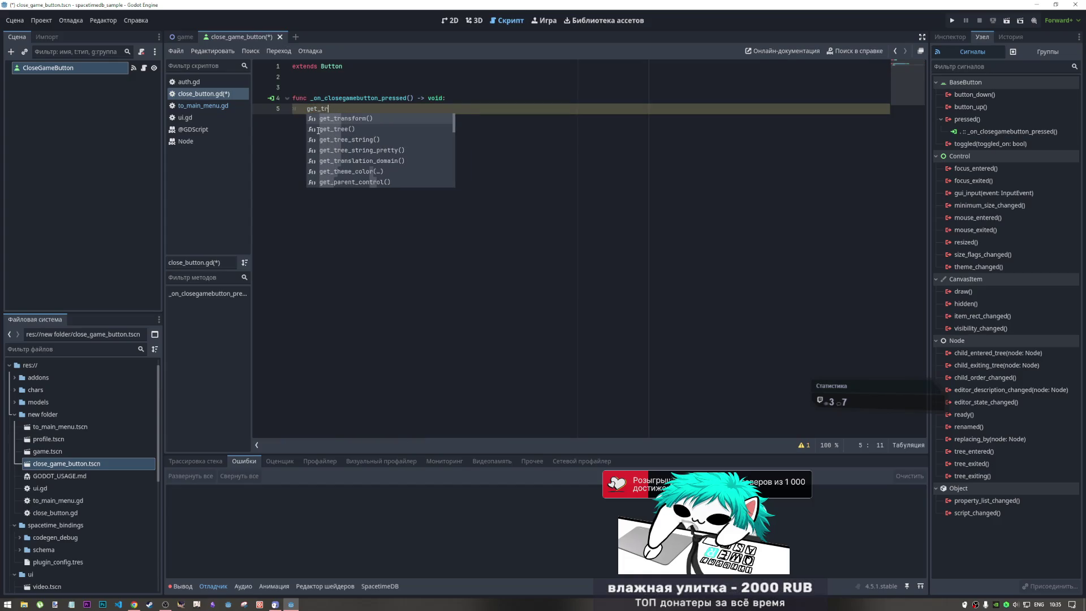
pyautogui.press('Return')
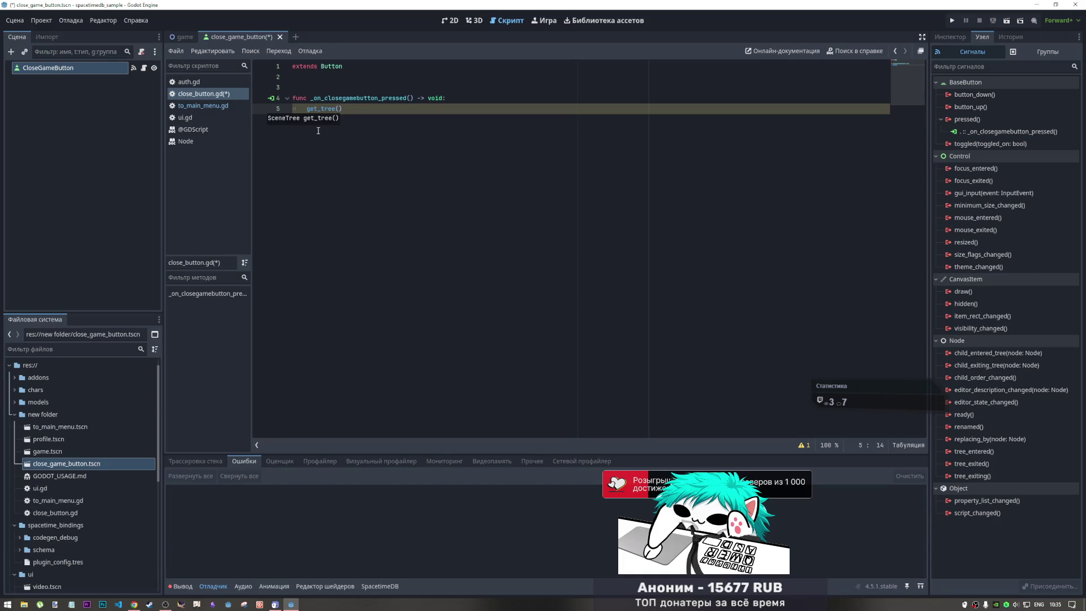
pyautogui.write('.root.')
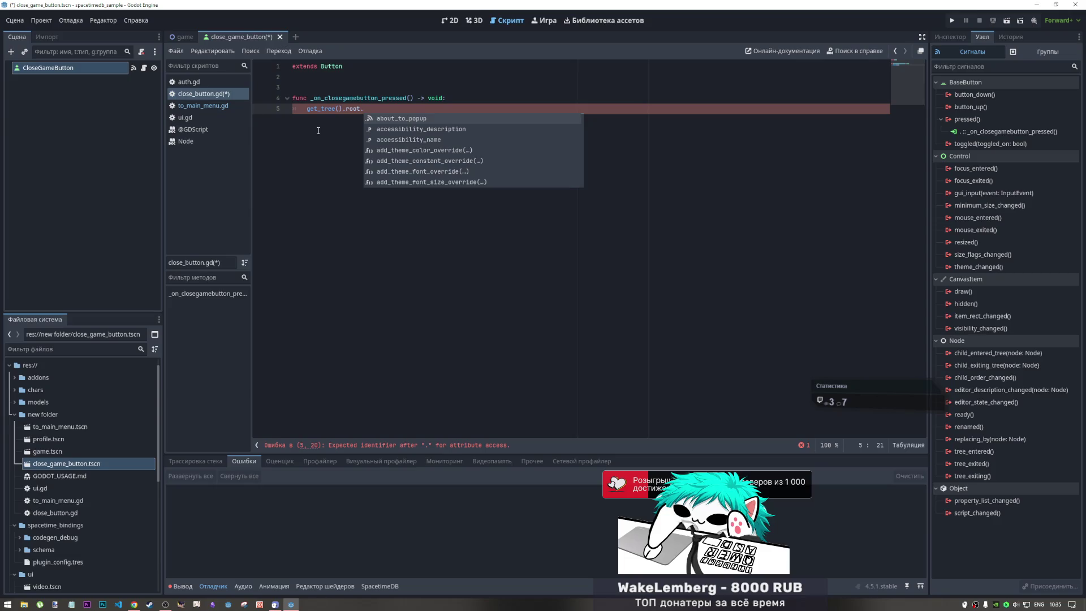
# - Rewrite line 5 as just quit and search the built-in help for quit
pyautogui.press('Escape')
pyautogui.hotkey('shift', 'Home')
pyautogui.press('BackSpace')
pyautogui.write('quit')
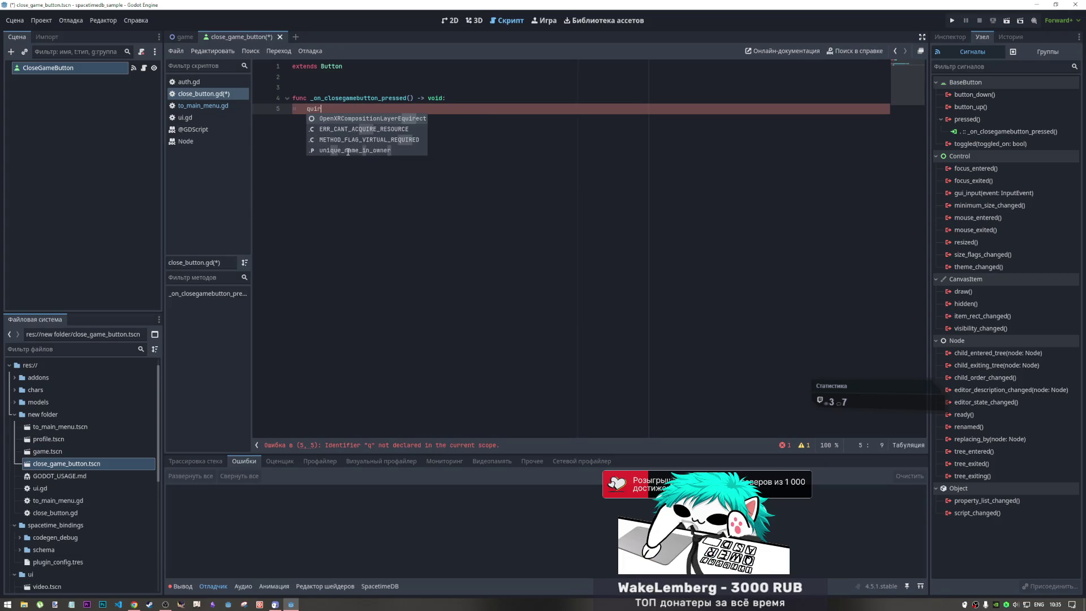
pyautogui.press('F1')
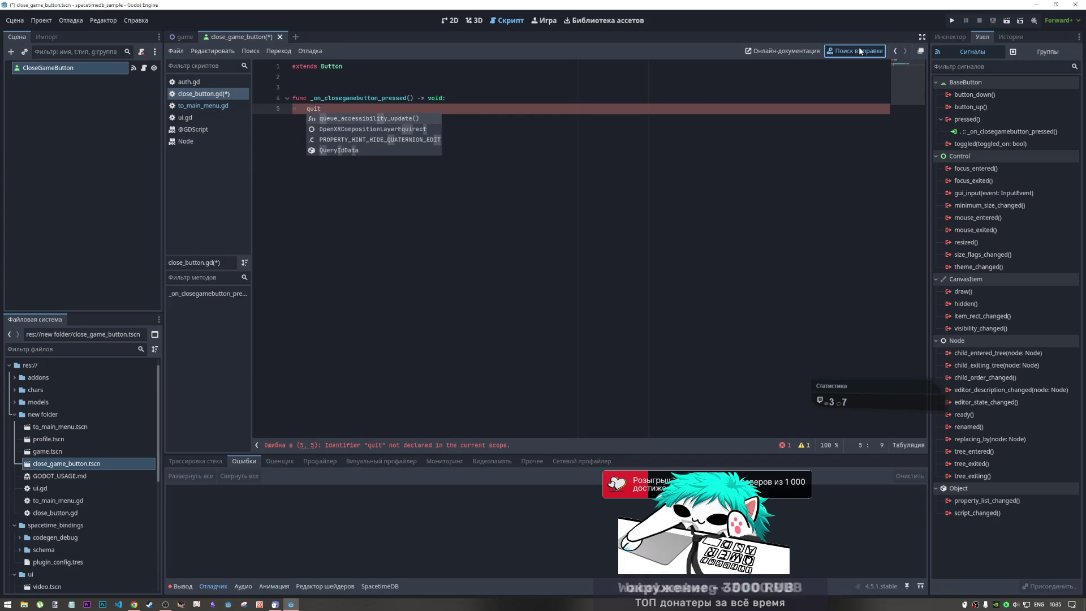
pyautogui.write('quit')
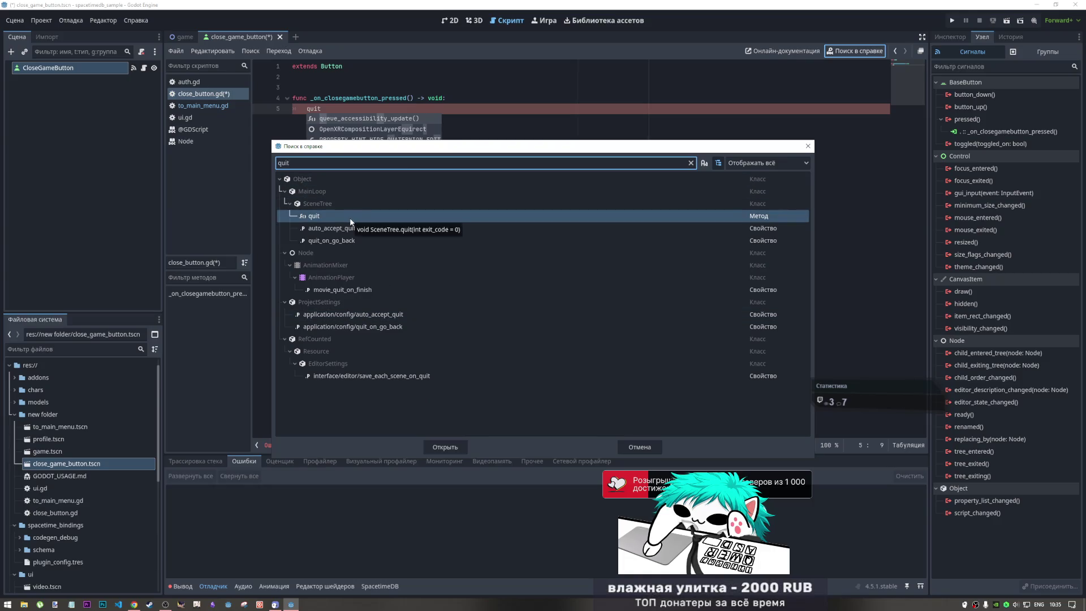
# - Read the SceneTree quit() docs and its iOS note, then select quit back in close_button.gd
pyautogui.doubleClick(350, 217)
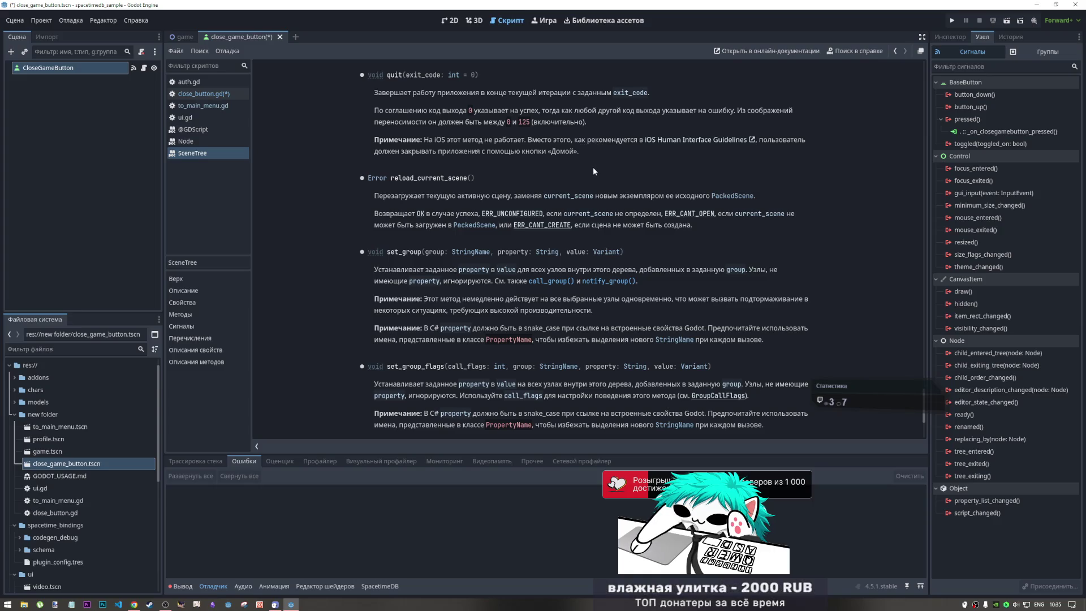
pyautogui.moveTo(434, 140)
pyautogui.mouseDown()
pyautogui.moveTo(537, 139)
pyautogui.moveTo(592, 154)
pyautogui.mouseUp()
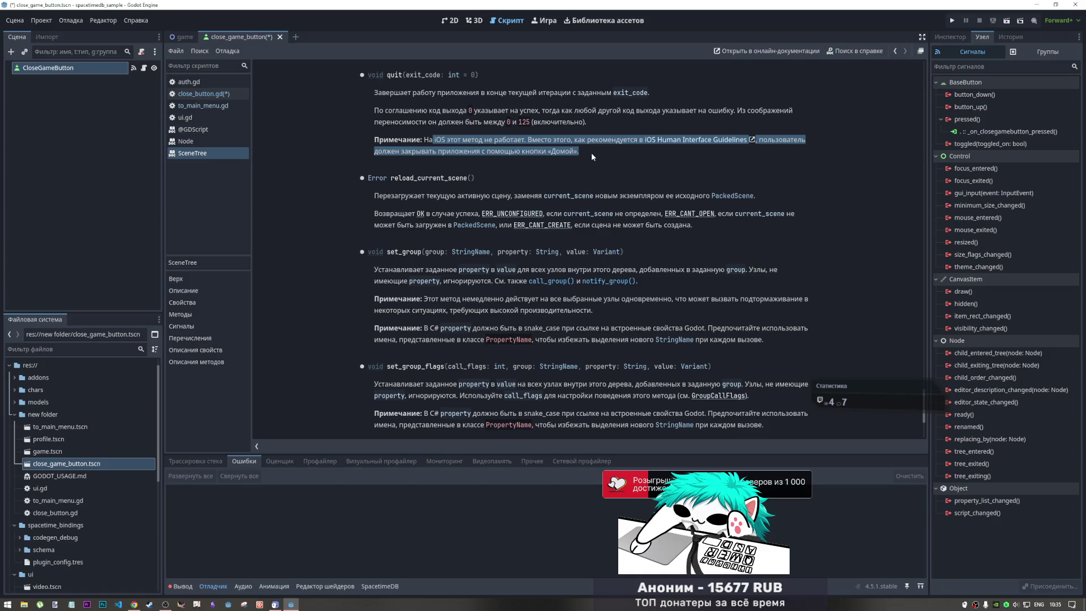
pyautogui.click(426, 149)
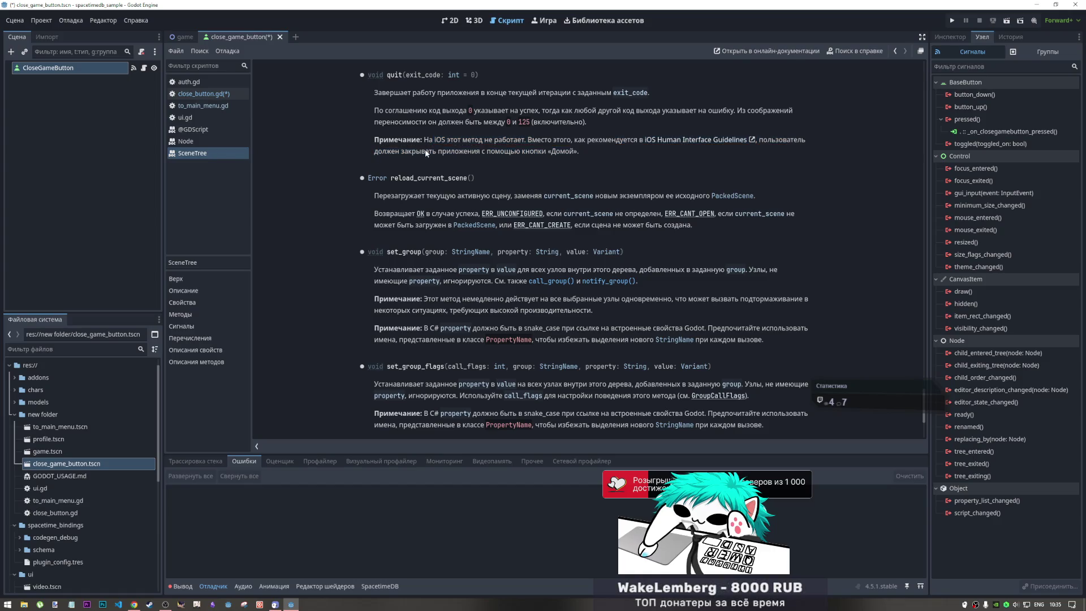
pyautogui.moveTo(519, 151); pyautogui.dragTo(555, 152)
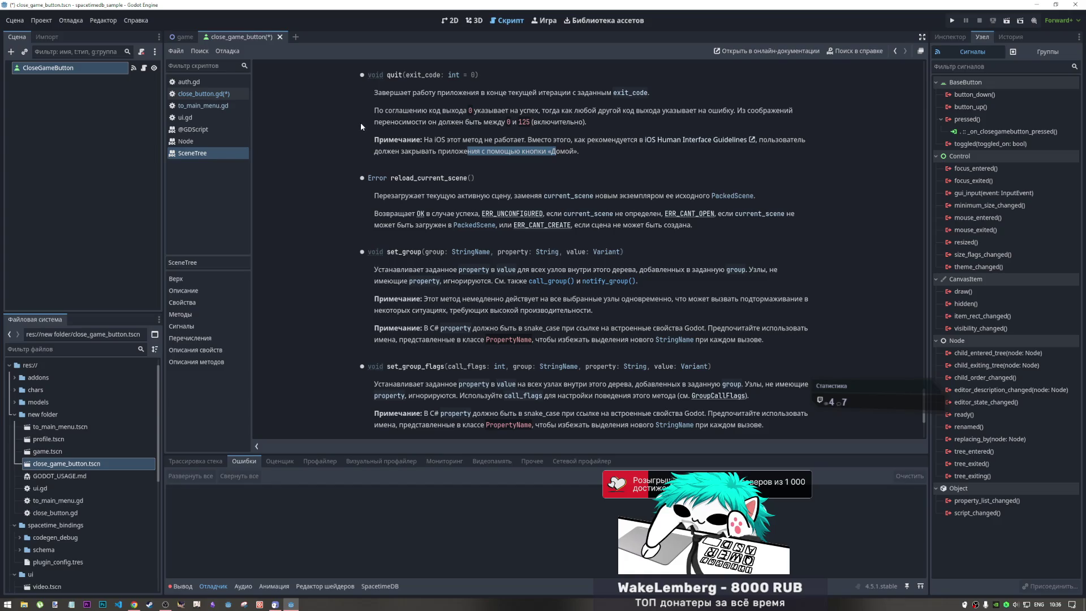
pyautogui.click(215, 94)
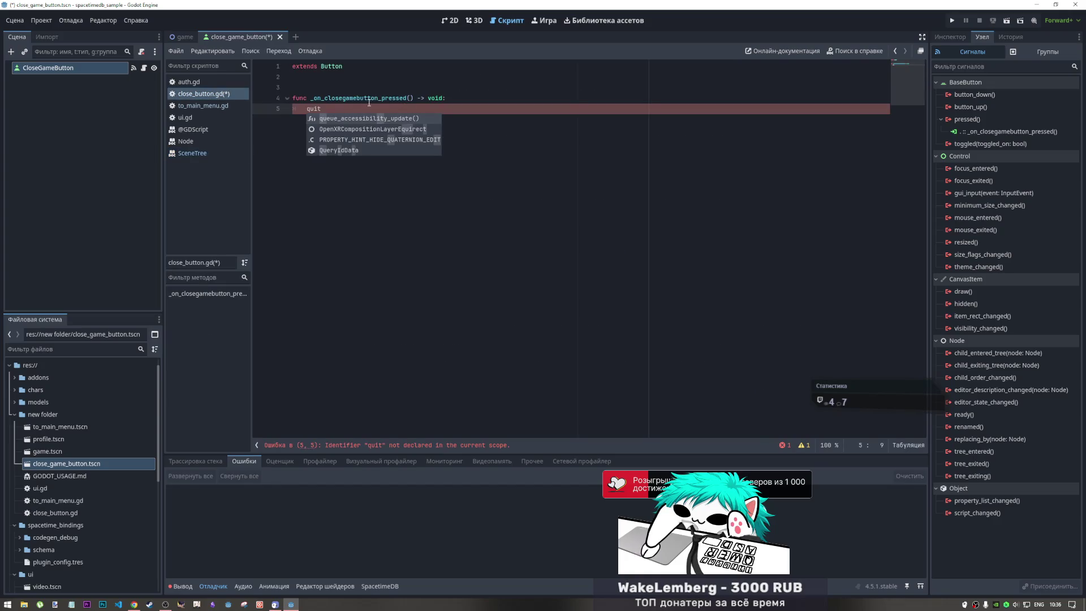
pyautogui.doubleClick(314, 108)
# - Rewrite line 5 as get_tree().root.queue_free() using autocomplete suggestions
pyautogui.write('r')
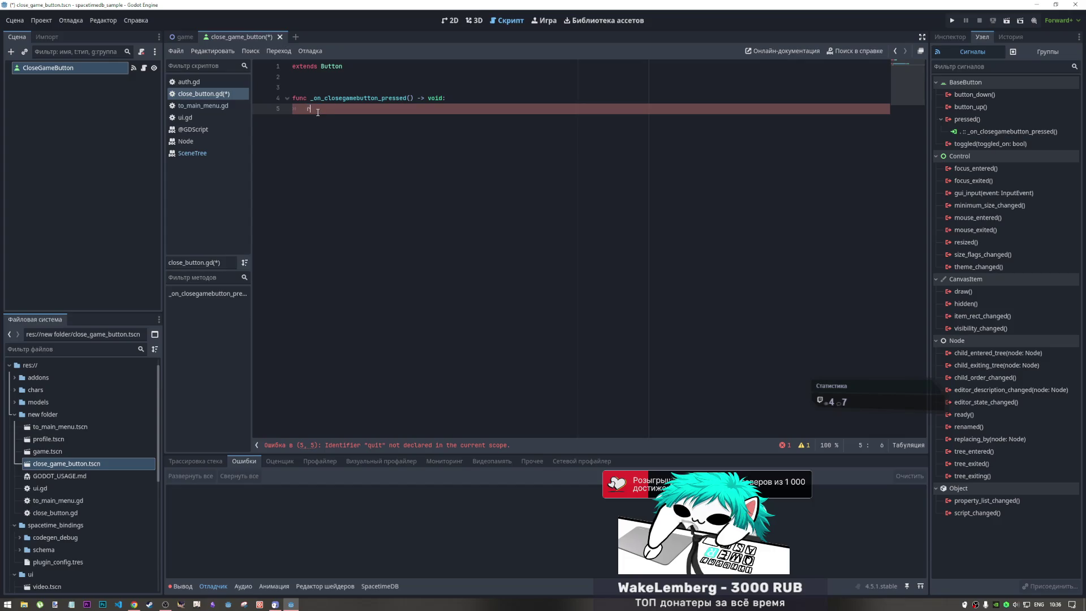
pyautogui.press('BackSpace')
pyautogui.write('que')
pyautogui.press('Down')
pyautogui.press('Down')
pyautogui.press('Return')
pyautogui.press('Home')
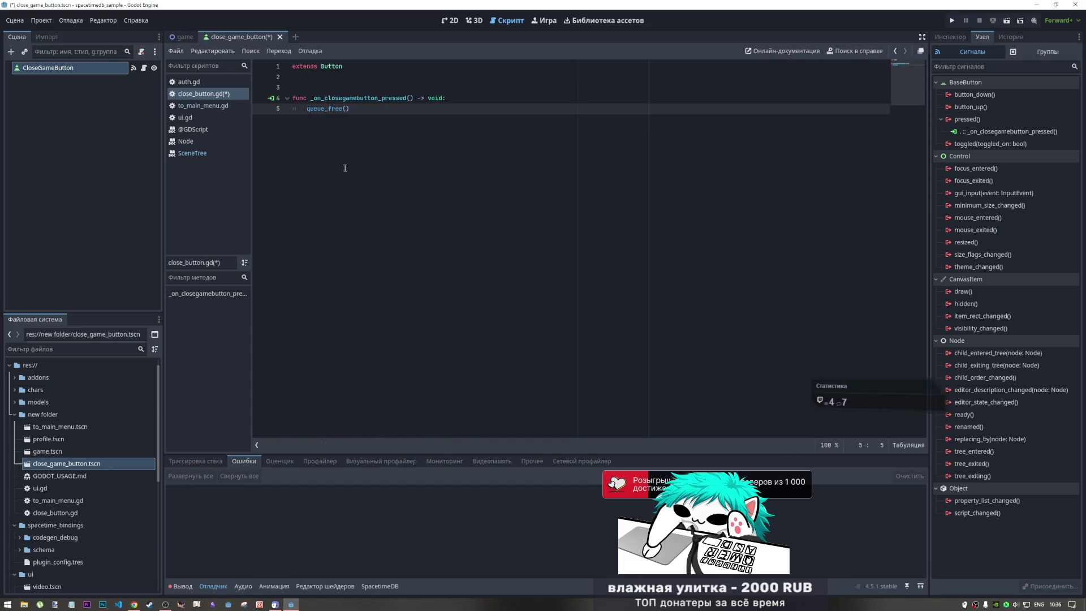
pyautogui.write('ro')
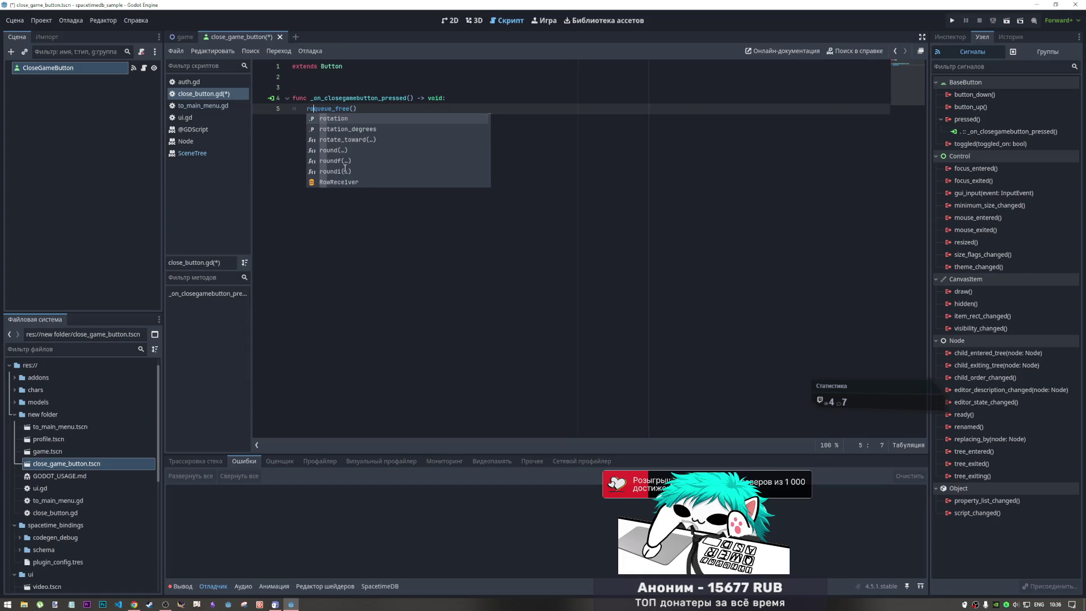
pyautogui.write('ot.')
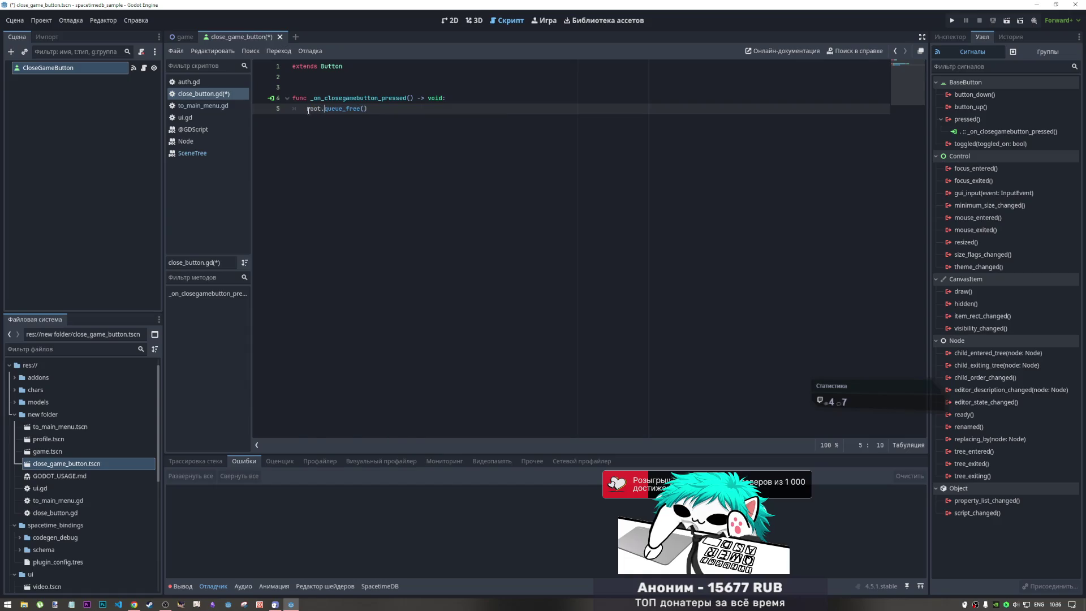
pyautogui.press('Home')
pyautogui.write('.')
pyautogui.press('Left')
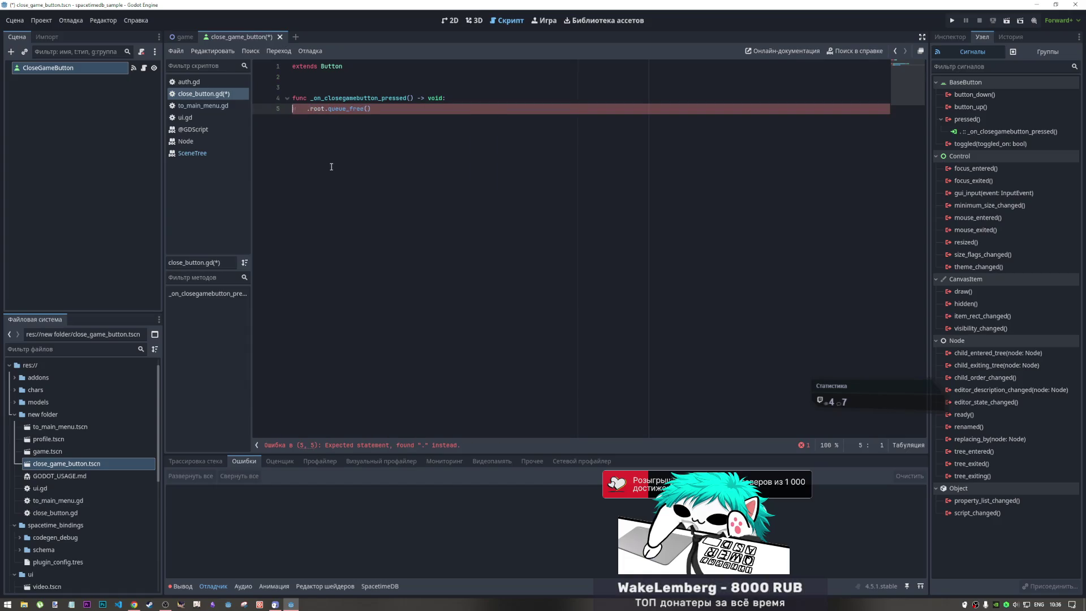
pyautogui.write('get_')
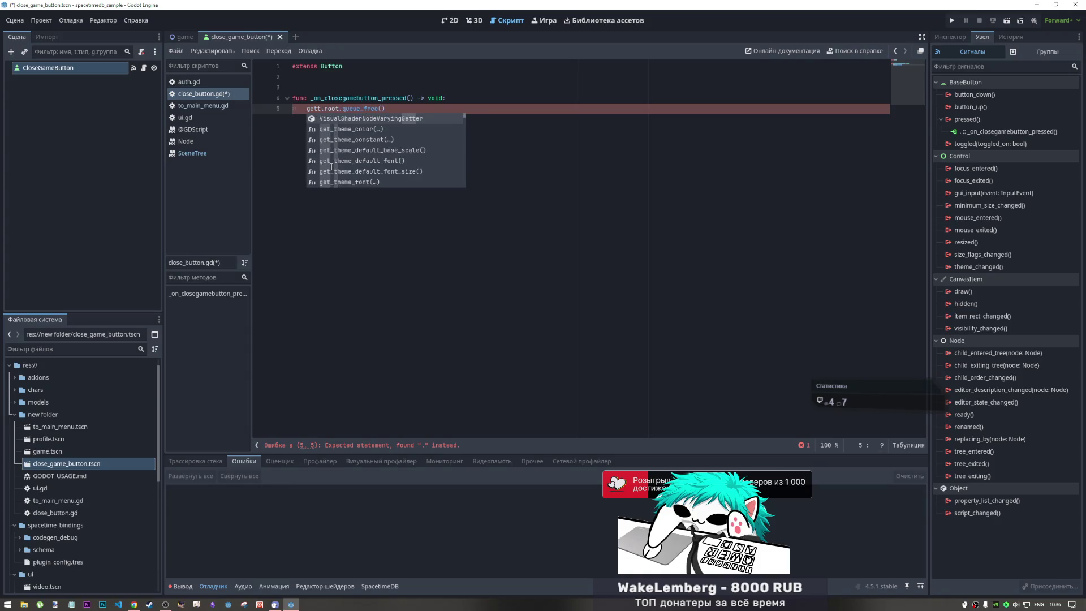
pyautogui.write('tree')
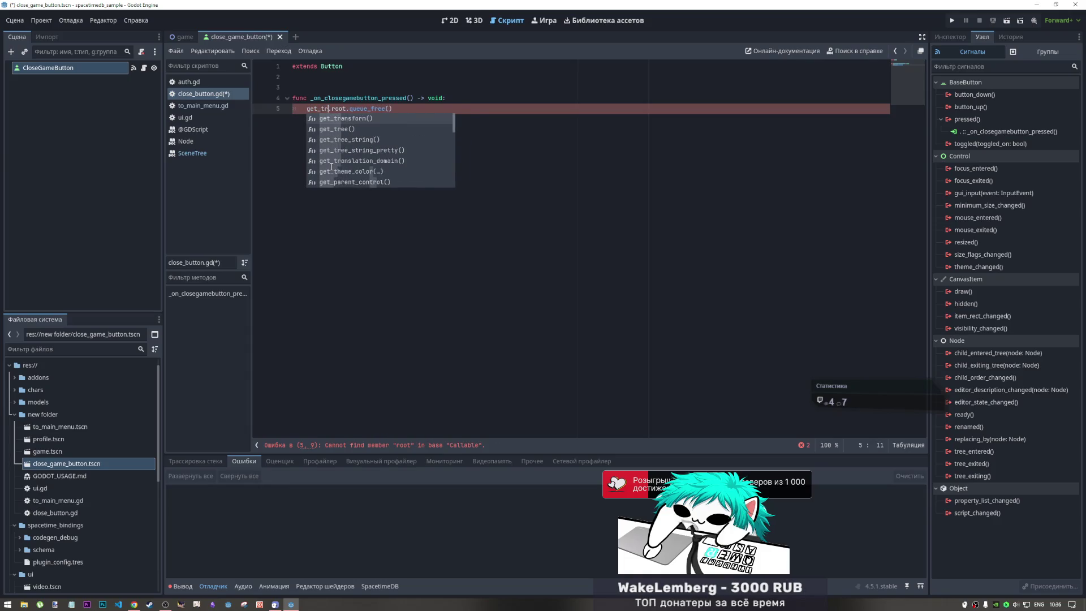
pyautogui.press('Return')
pyautogui.press('End')
# - Delete the blank line above the function, save close_button.gd, and close the close_game_button scene
pyautogui.click(338, 87)
pyautogui.press('BackSpace')
pyautogui.hotkey('ctrl', 's')
pyautogui.click(358, 97)
pyautogui.press('End')
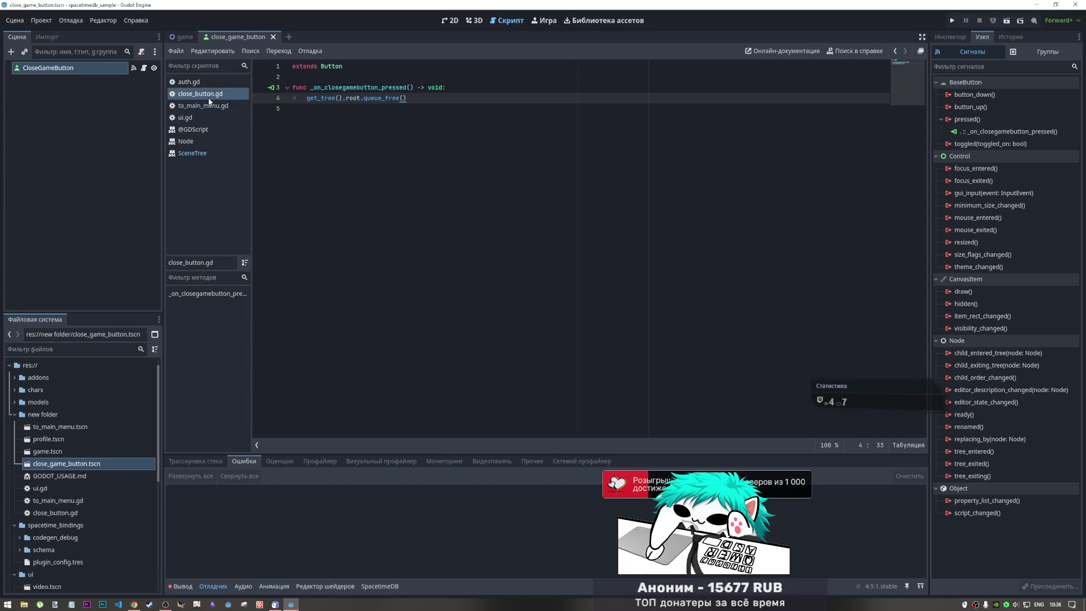
pyautogui.middleClick(239, 37)
pyautogui.click(450, 20)
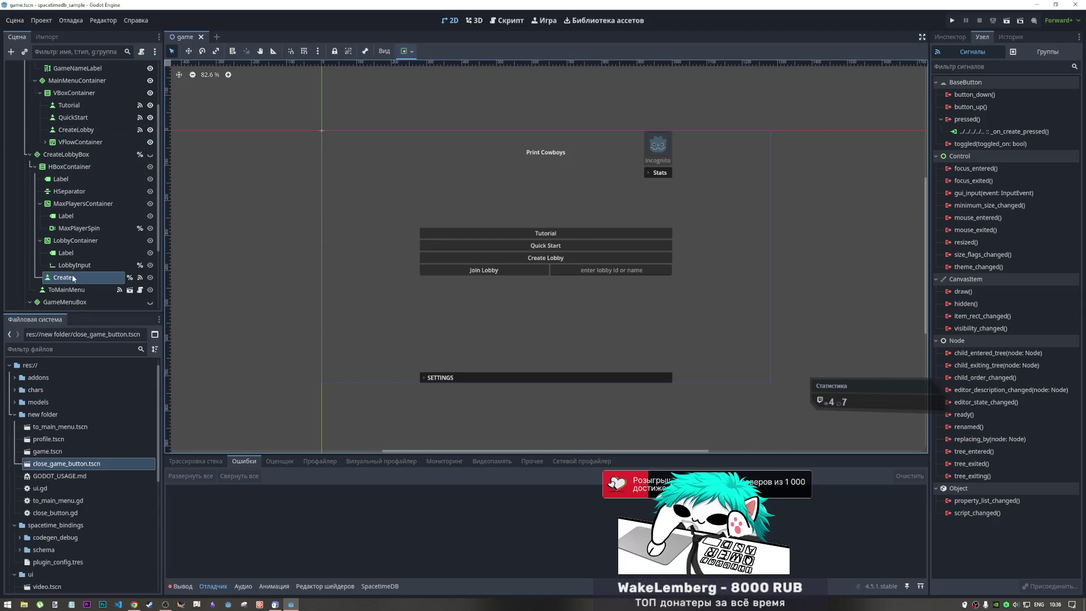
# - Set the close_game_button's Text property to Exit, save the scene, and close its tab
pyautogui.doubleClick(83, 463)
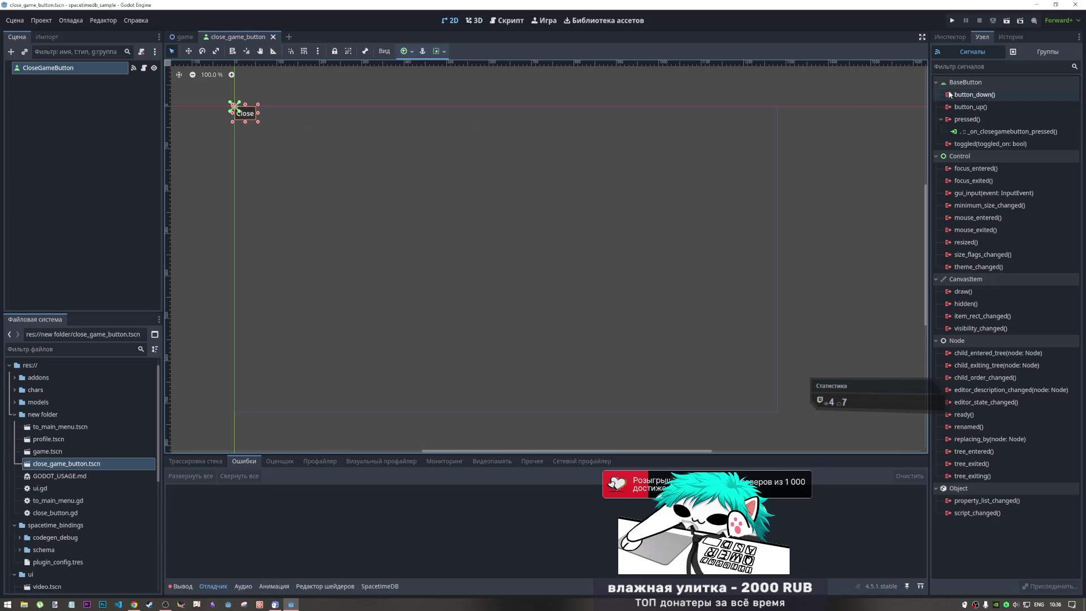
pyautogui.click(948, 44)
pyautogui.write('Exit')
pyautogui.hotkey('ctrl', 's')
pyautogui.middleClick(229, 34)
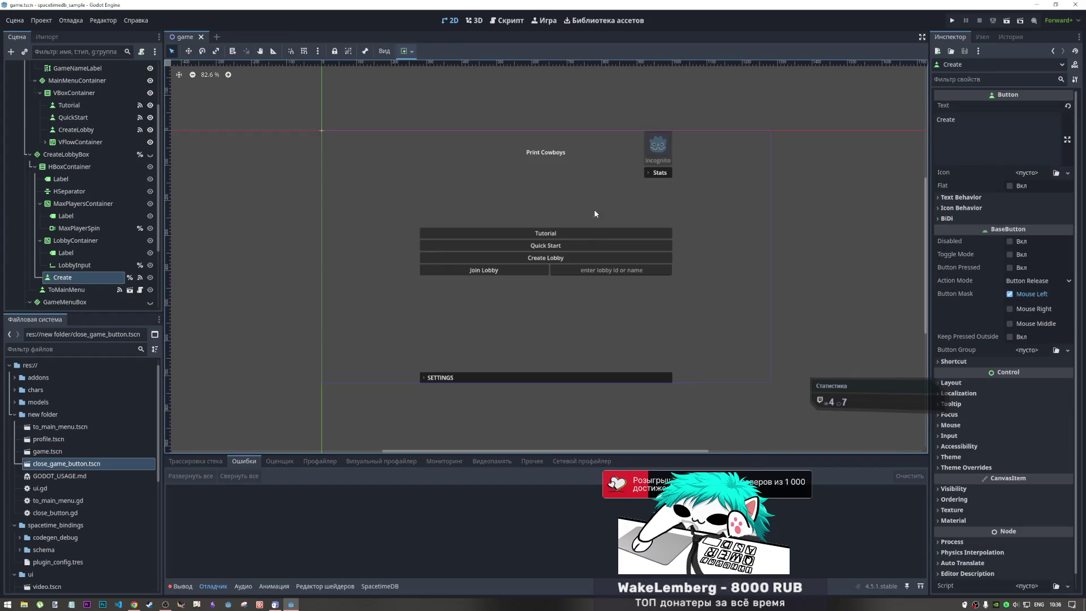
# - Inspect the game scene's Tutorial, MainMenuContainer, VFlowContainer and VBoxContainer menu nodes
pyautogui.scroll(3, 102, 189)
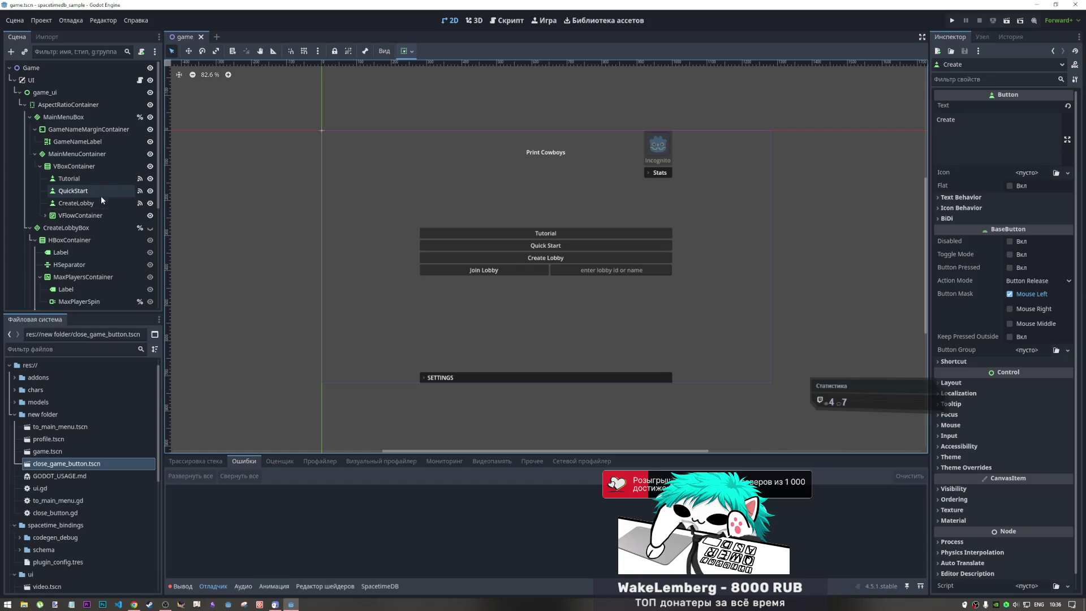
pyautogui.click(69, 178)
pyautogui.click(89, 215)
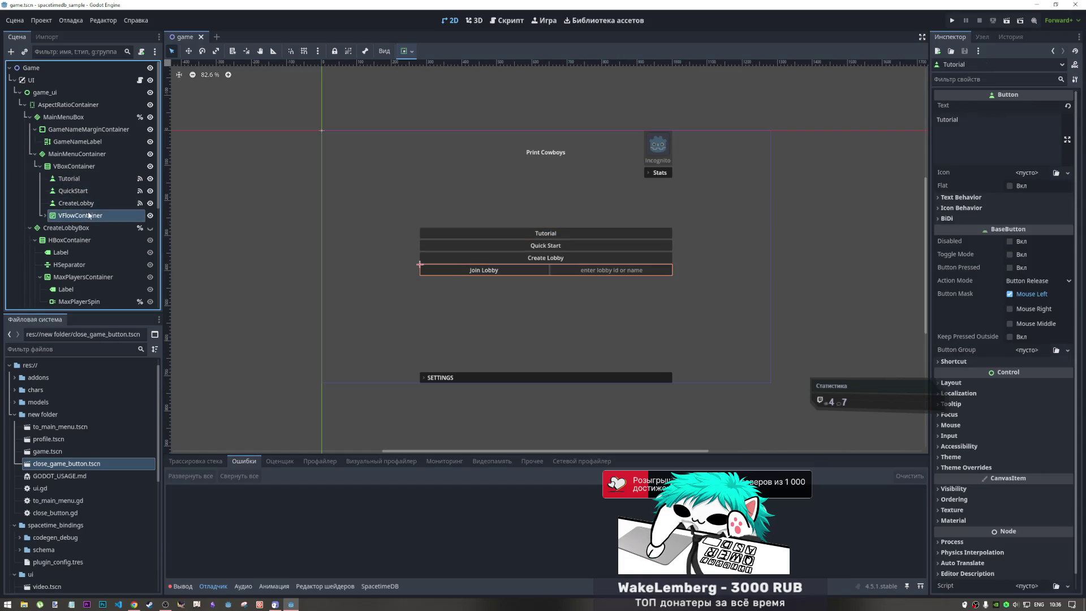
pyautogui.click(87, 155)
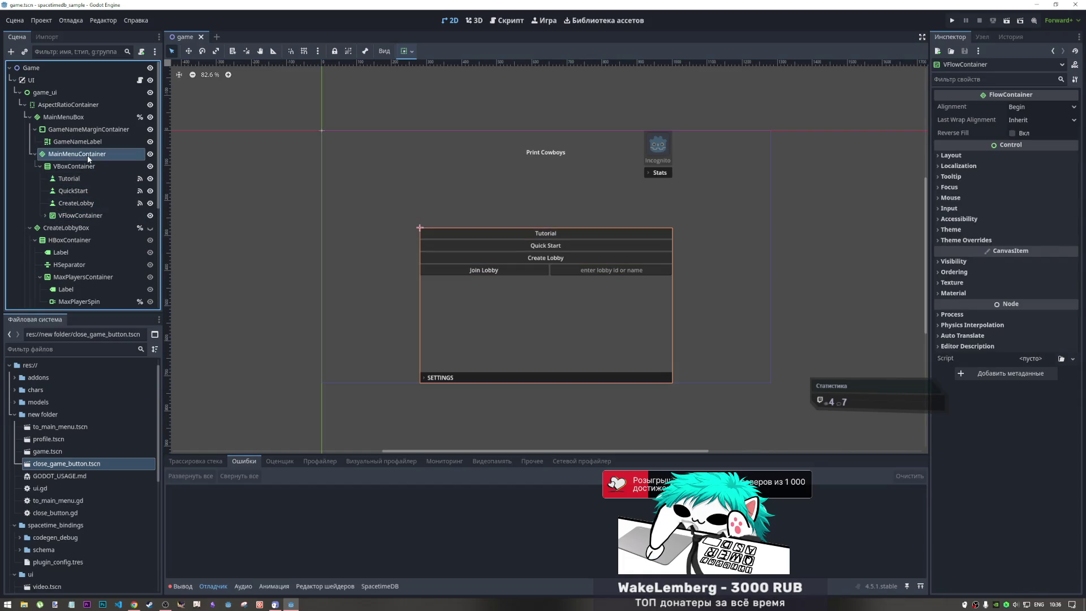
pyautogui.click(86, 216)
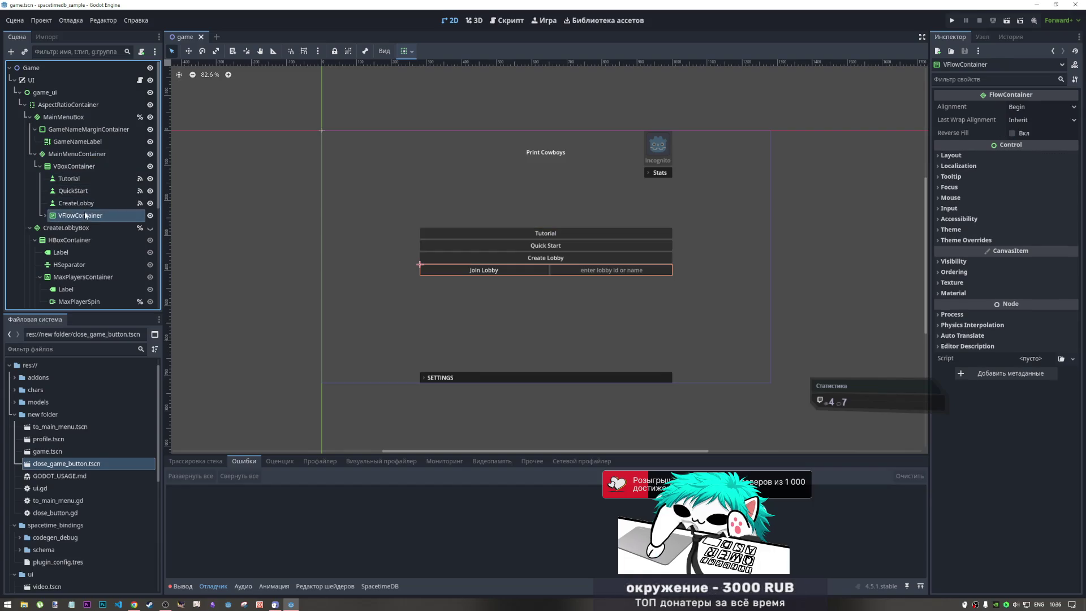
pyautogui.click(85, 153)
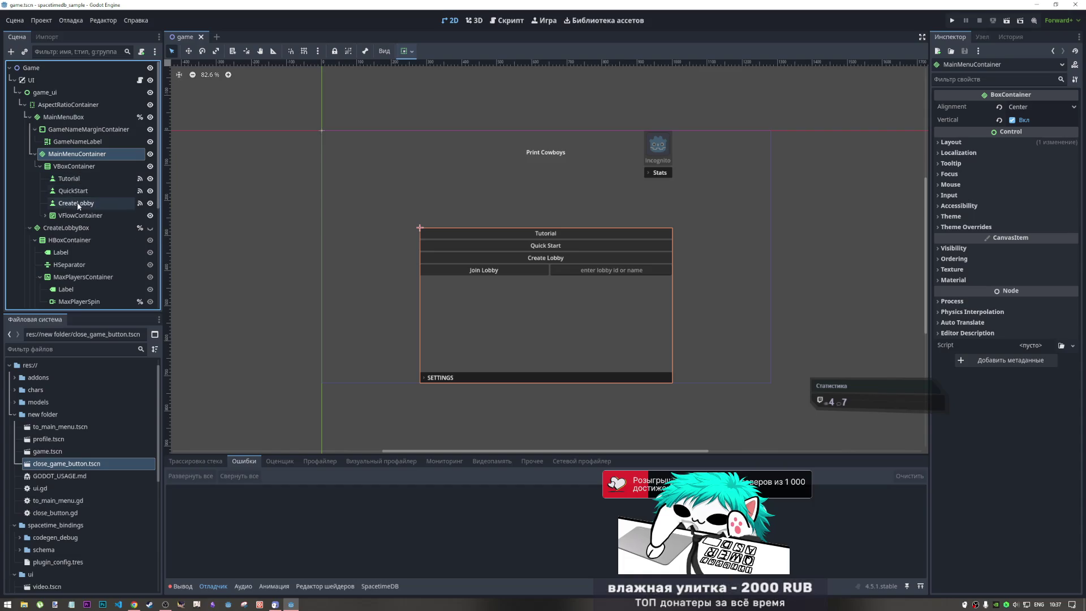
pyautogui.click(81, 217)
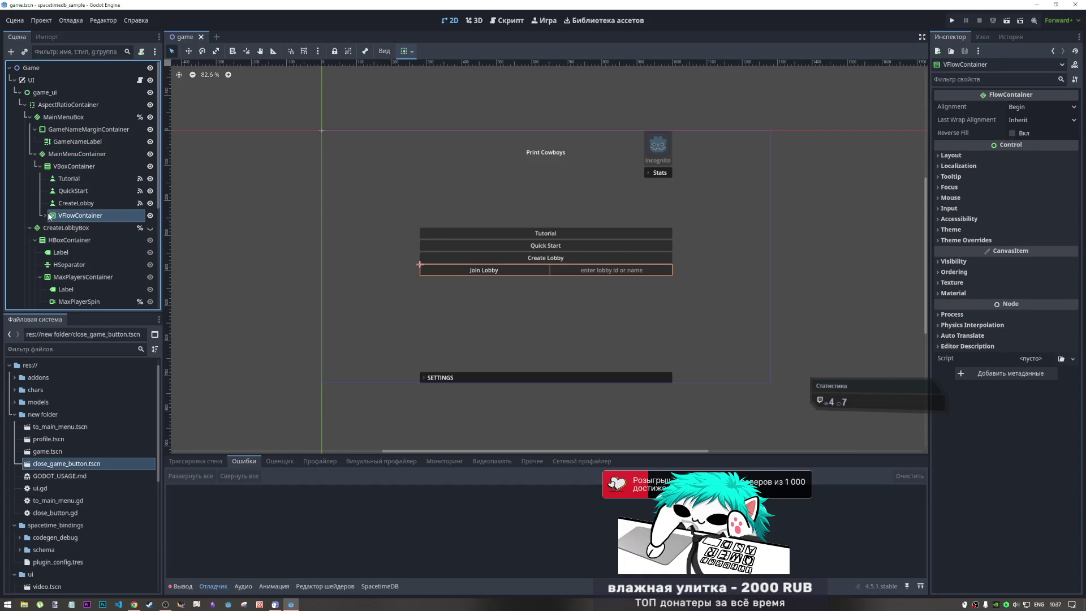
pyautogui.click(74, 166)
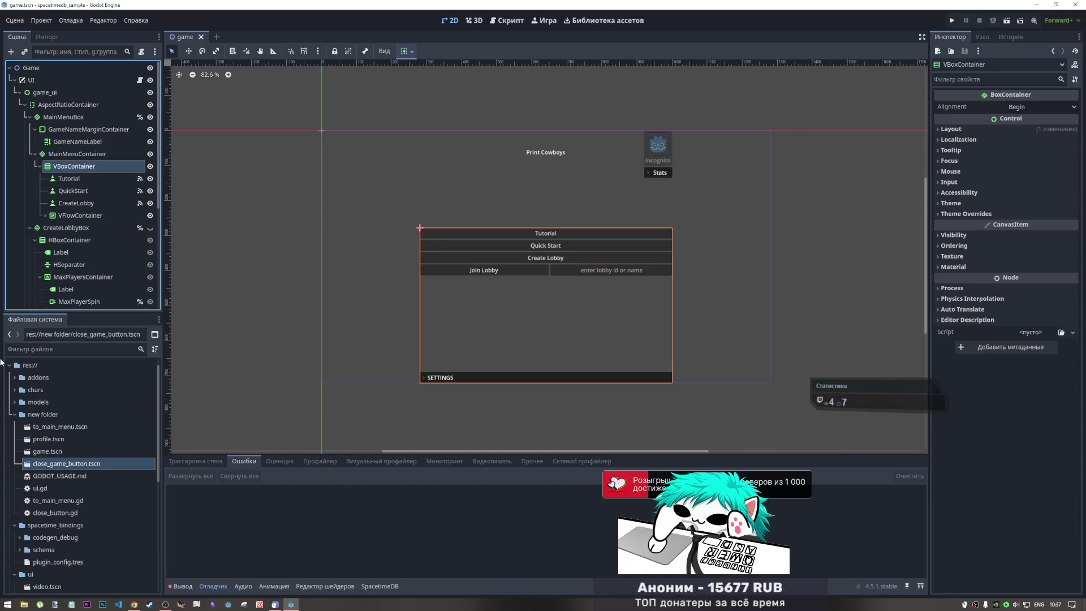
# - Deselect the Exit button and save the game scene
pyautogui.moveTo(52, 467)
pyautogui.mouseDown()
pyautogui.moveTo(62, 459)
pyautogui.moveTo(80, 158)
pyautogui.mouseUp()
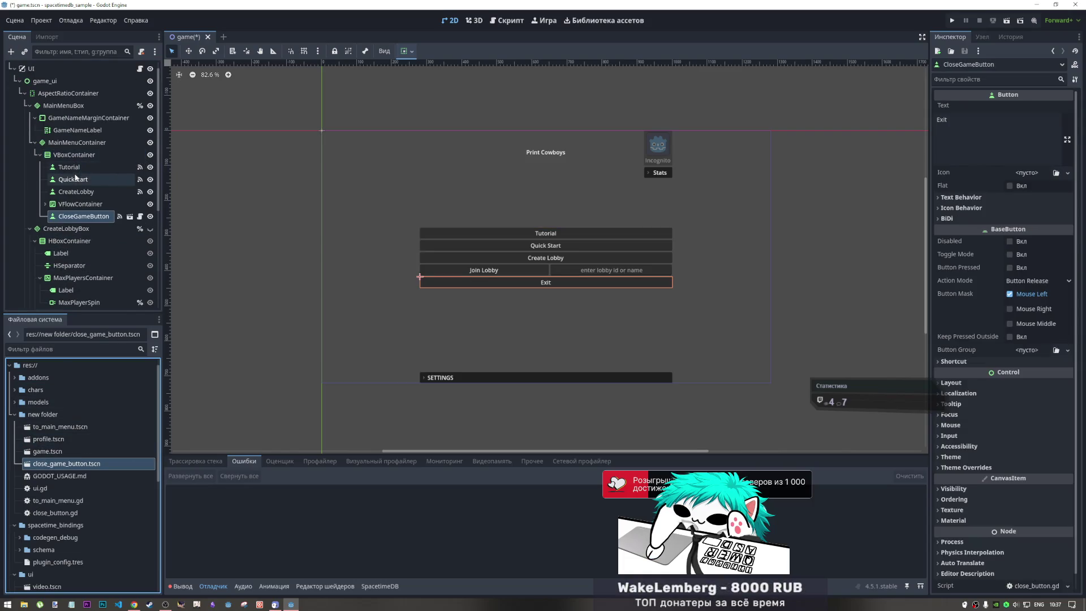
pyautogui.click(255, 229)
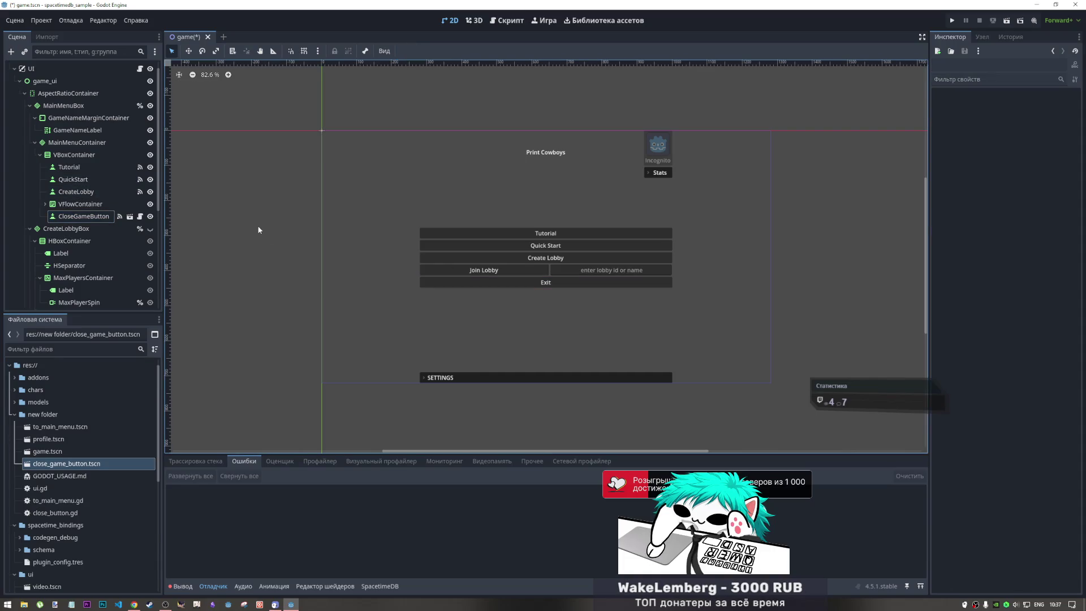
pyautogui.hotkey('ctrl', 's')
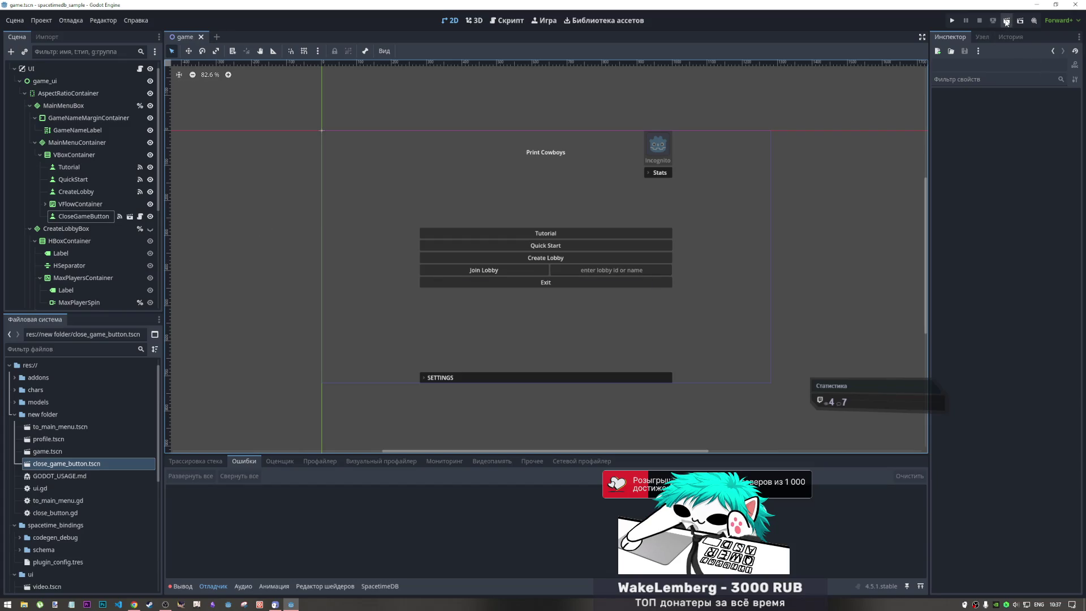
# - In the script editor, close close_button.gd and to_main_menu.gd and open ui.gd
pyautogui.click(507, 21)
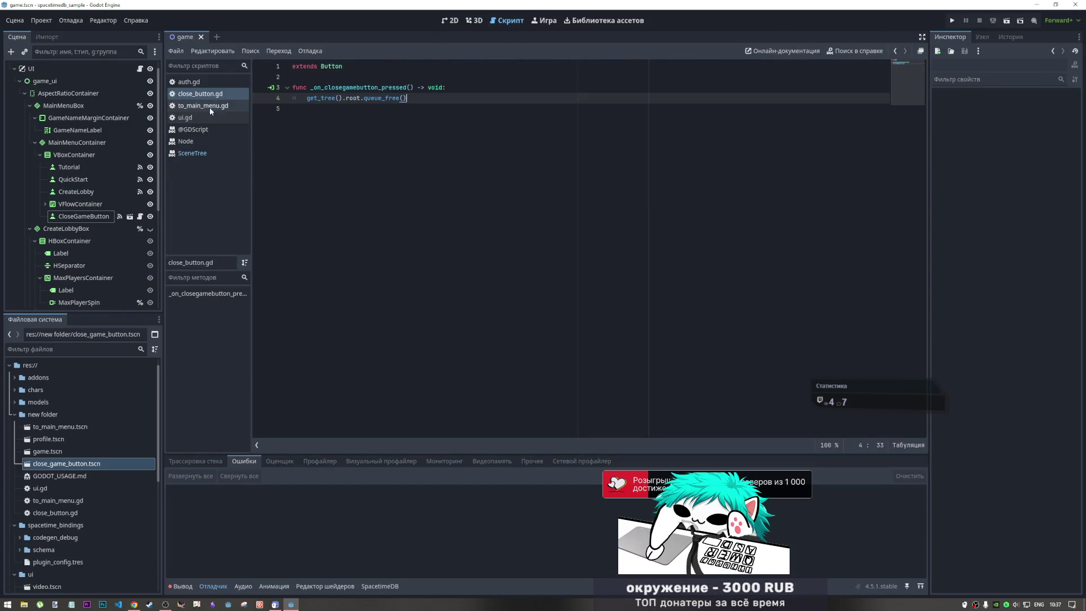
pyautogui.middleClick(222, 93)
pyautogui.click(201, 93)
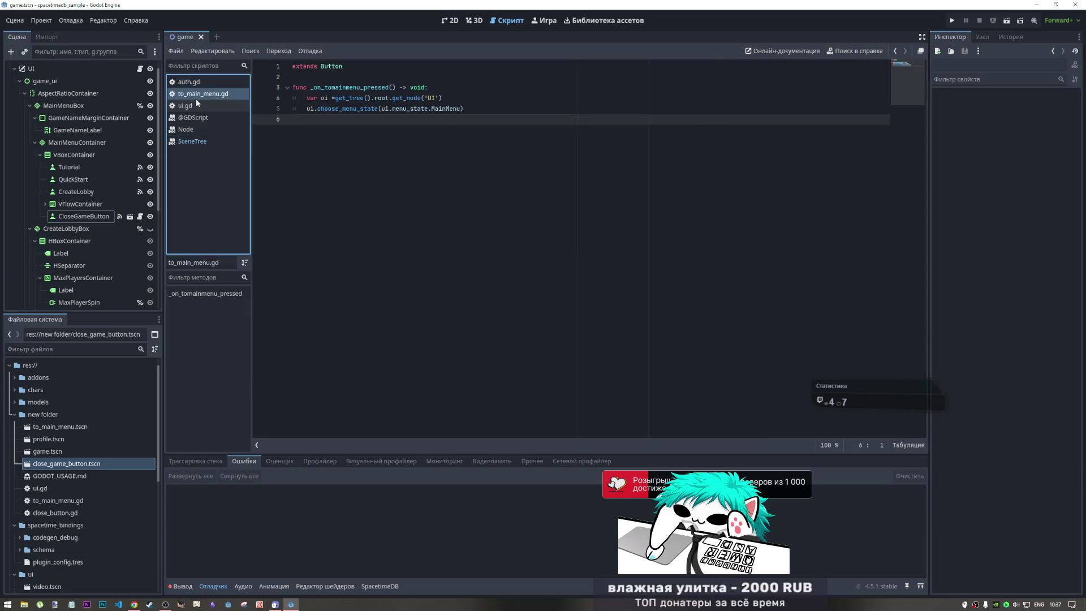
pyautogui.middleClick(197, 95)
pyautogui.click(197, 95)
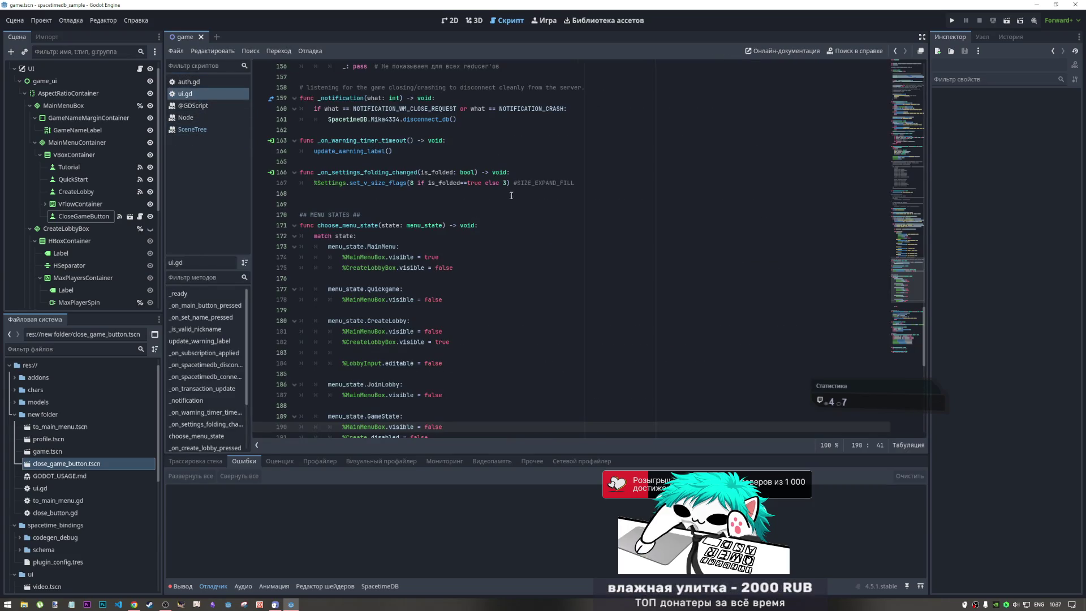
pyautogui.scroll(-3, 491, 278)
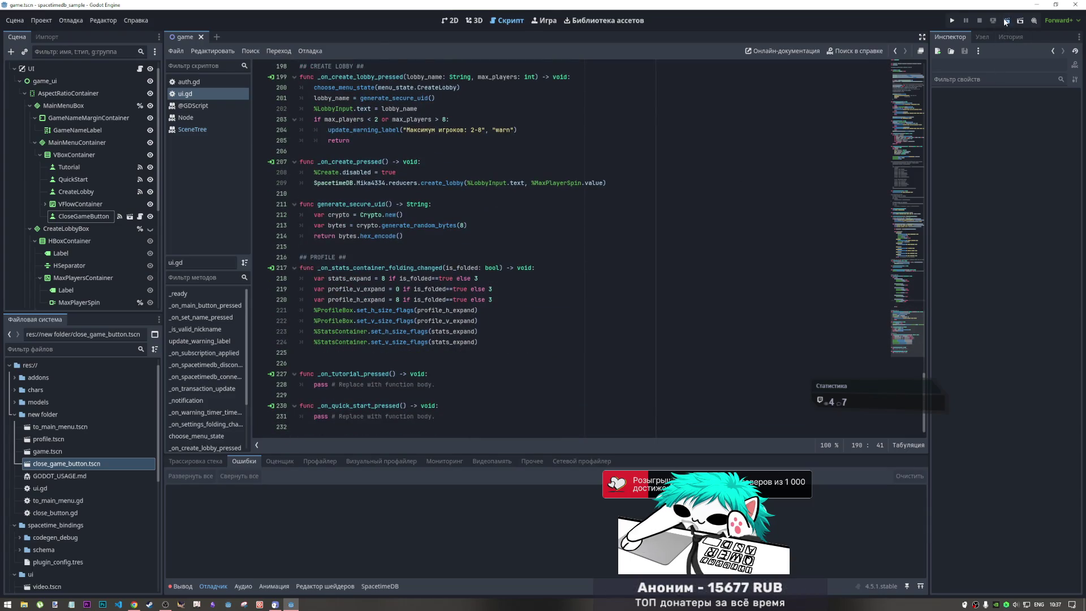
pyautogui.click(952, 20)
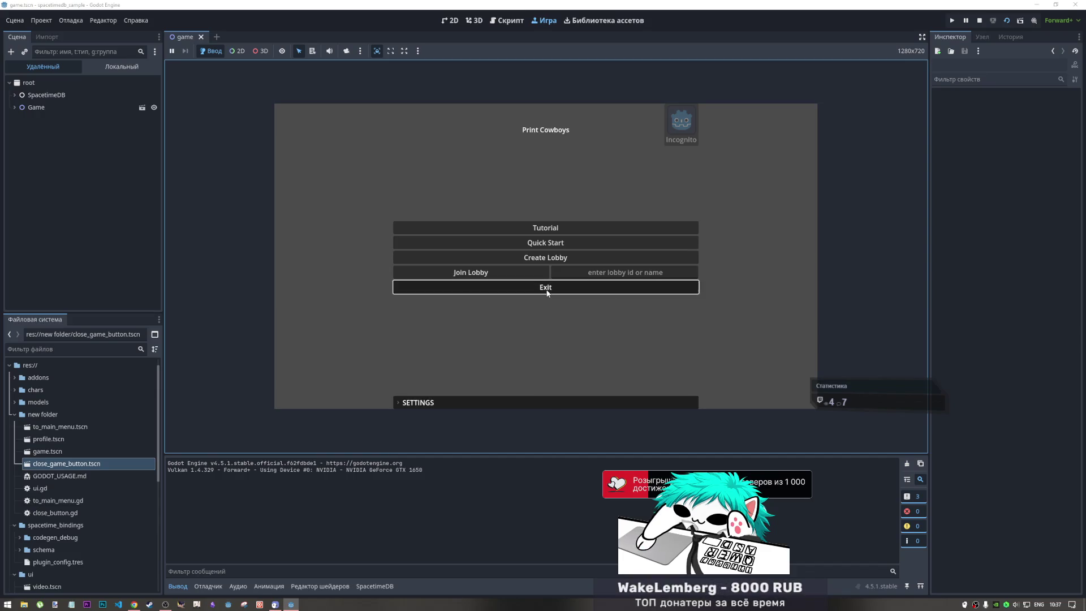
pyautogui.click(547, 293)
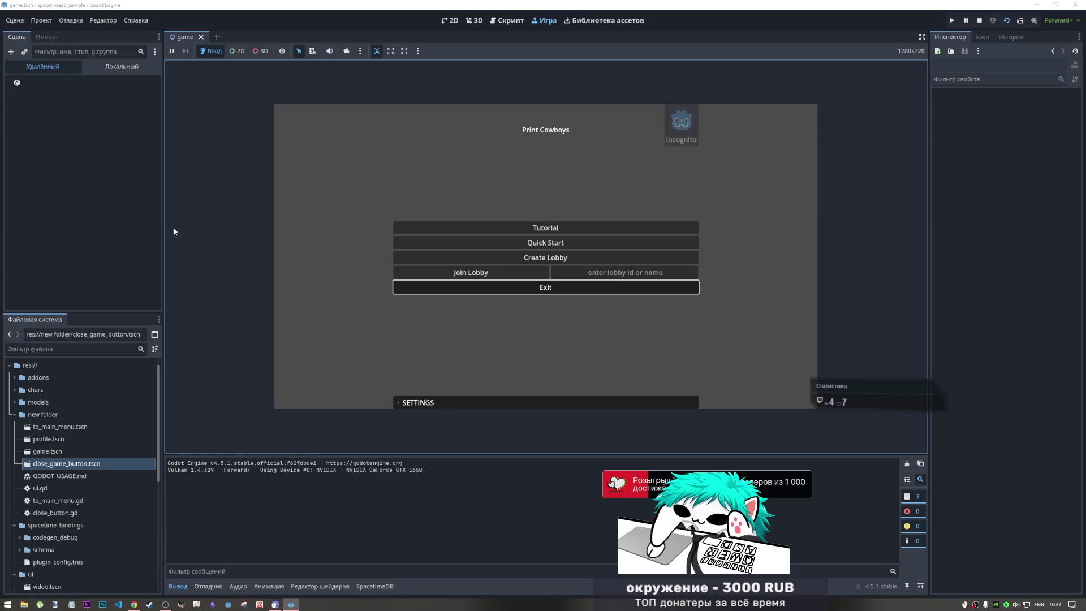
pyautogui.click(979, 20)
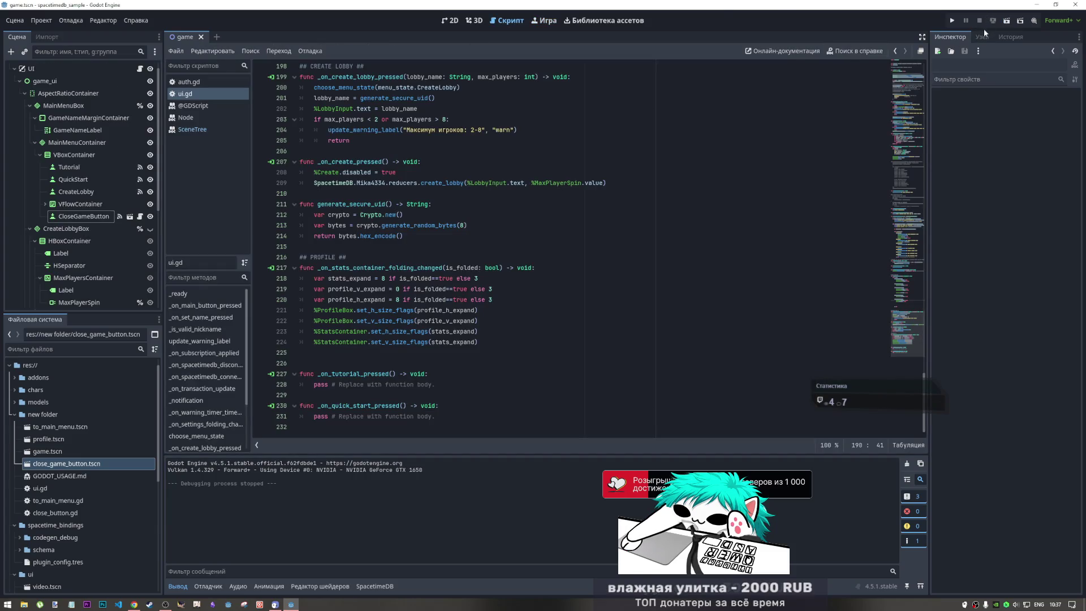
pyautogui.click(1006, 20)
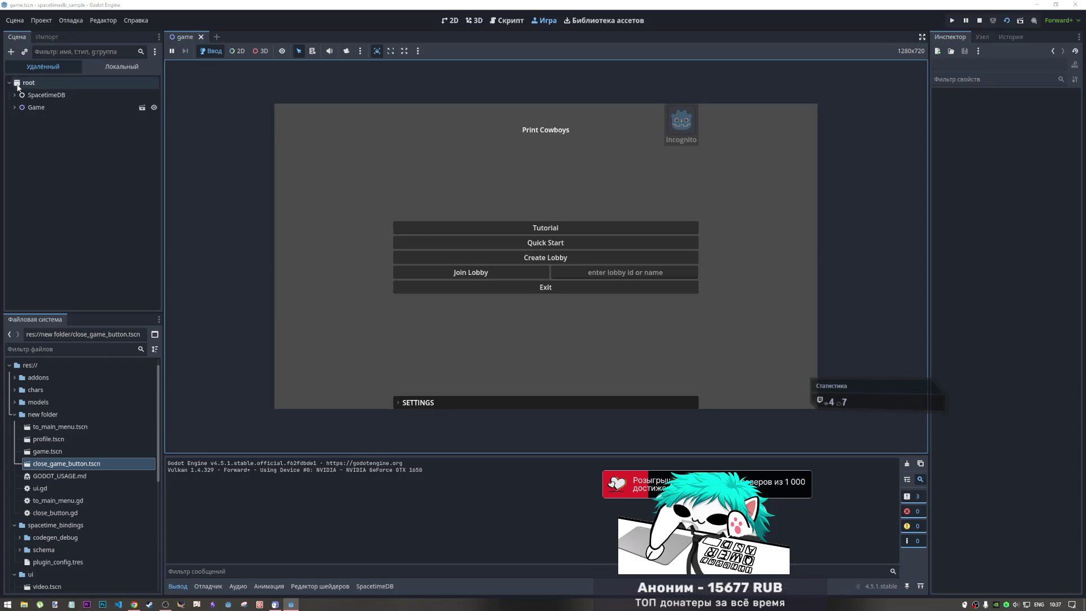
pyautogui.click(515, 288)
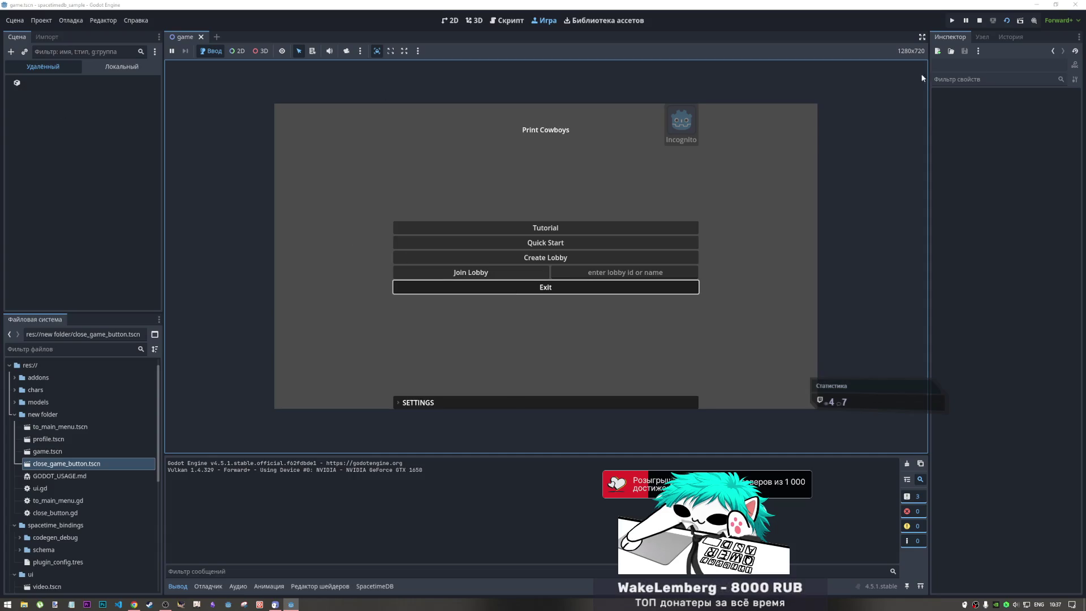
pyautogui.click(980, 22)
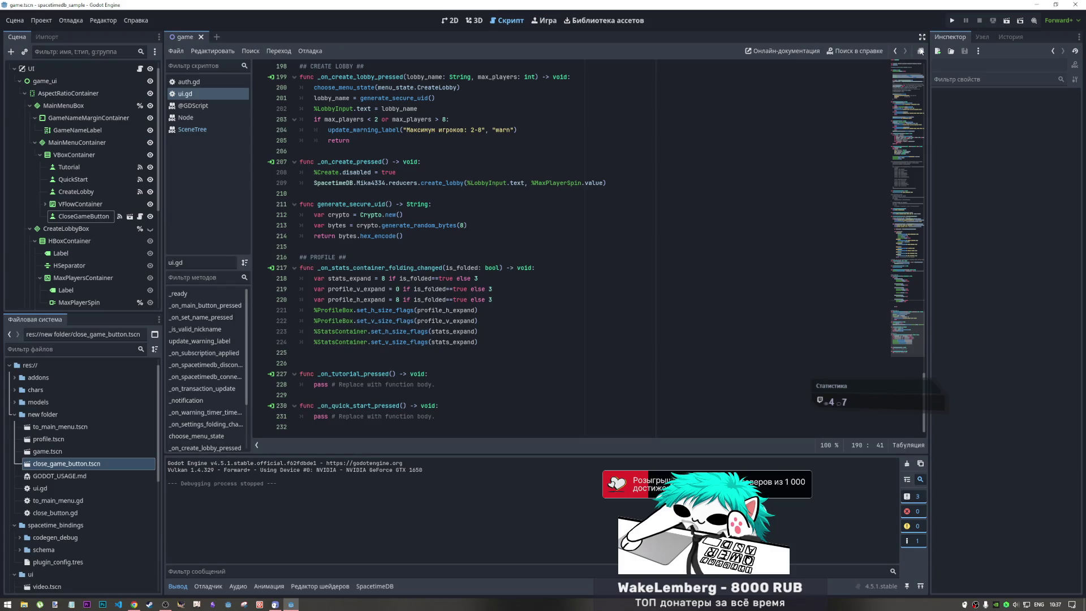
pyautogui.click(208, 128)
pyautogui.click(206, 99)
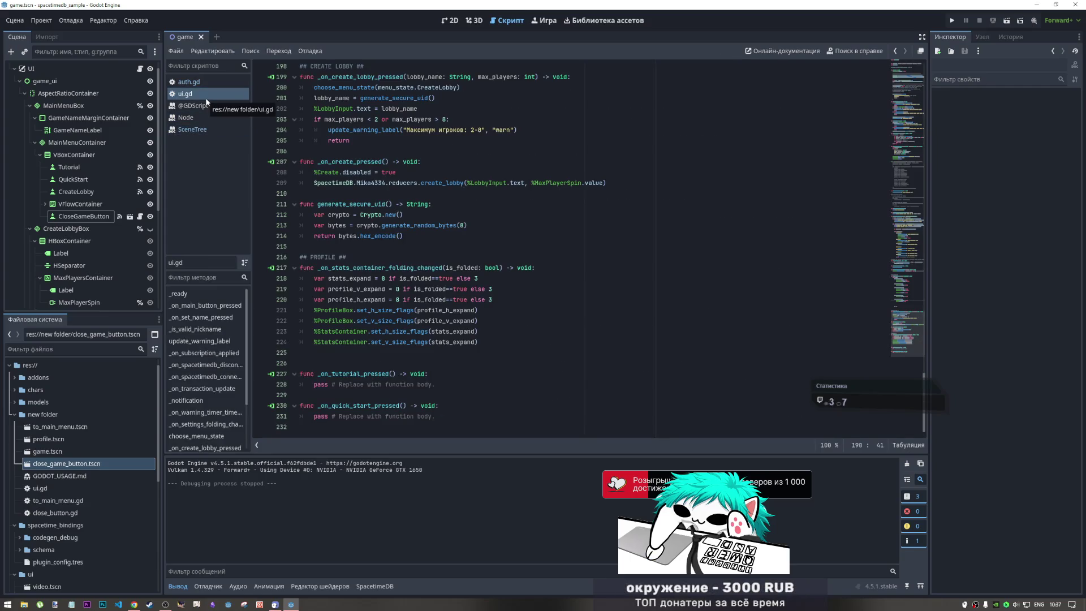
pyautogui.click(214, 82)
pyautogui.click(221, 96)
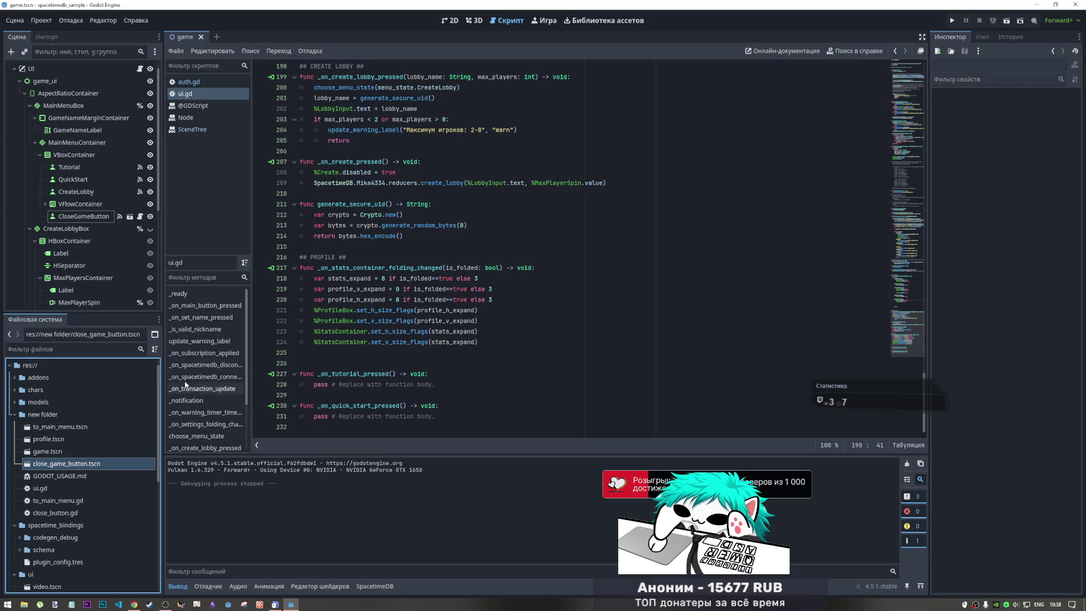
# - Open close_game_button's script and change line 4 to get_tree().queue_free() by deleting root
pyautogui.doubleClick(68, 464)
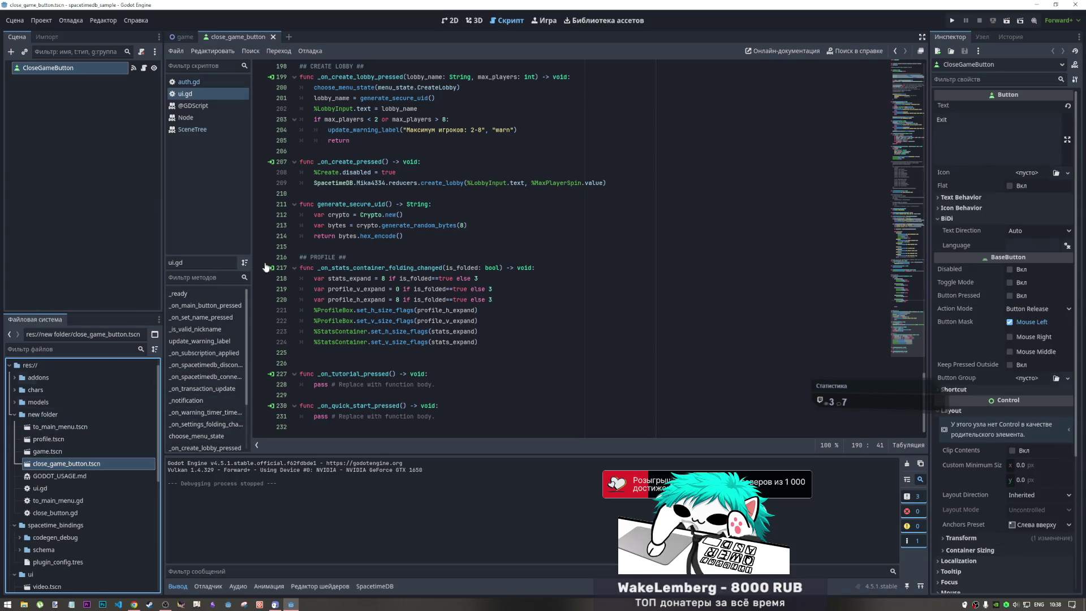
pyautogui.click(144, 68)
pyautogui.click(418, 99)
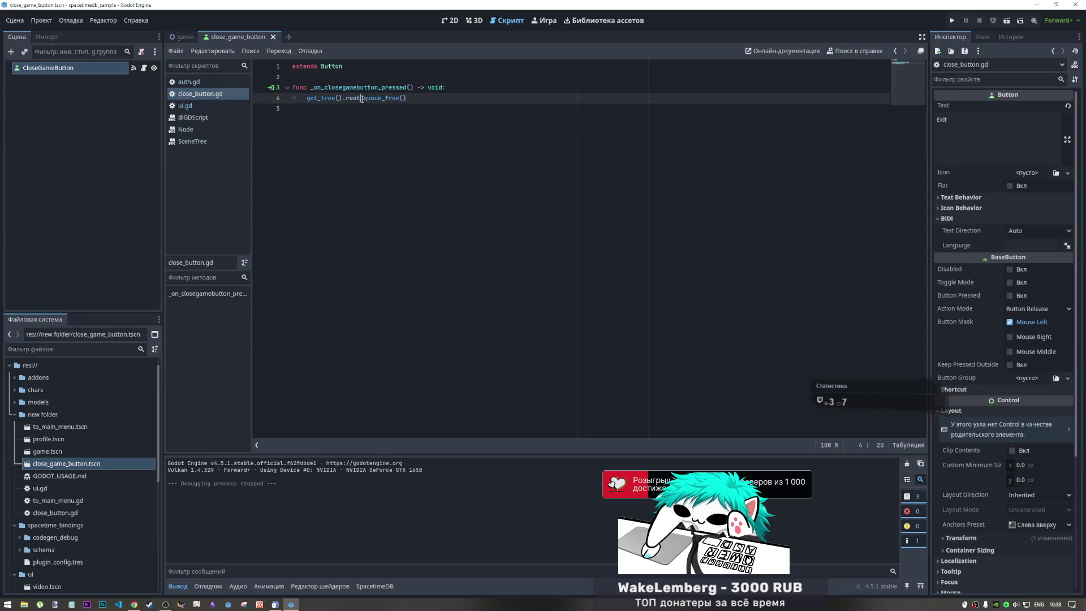
pyautogui.press('BackSpace')
# - Run the current scene, restart it, and press Exit to test the handler
pyautogui.click(1012, 22)
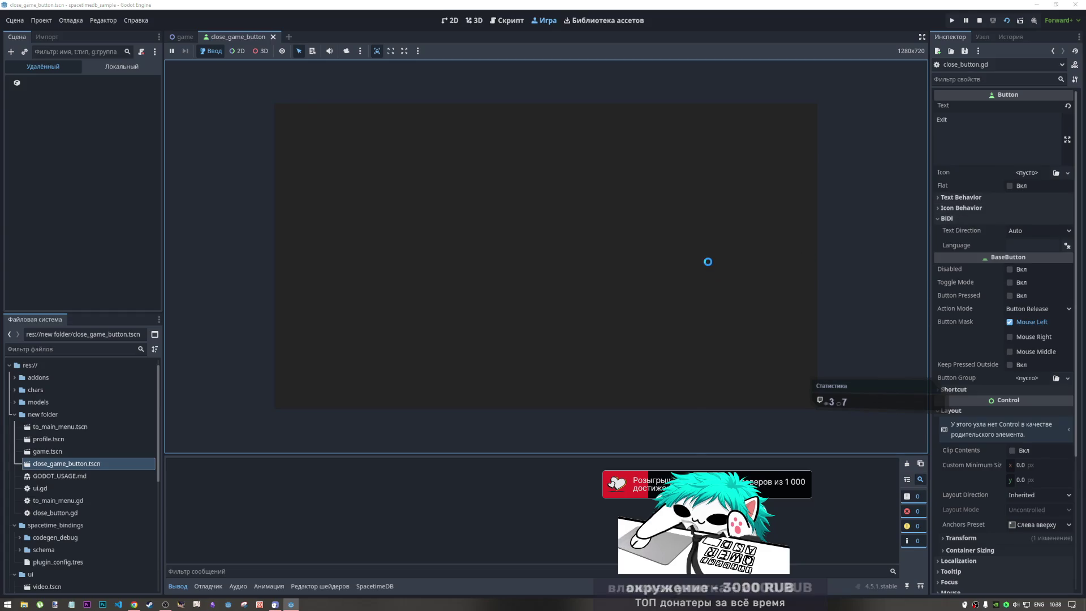
pyautogui.click(979, 21)
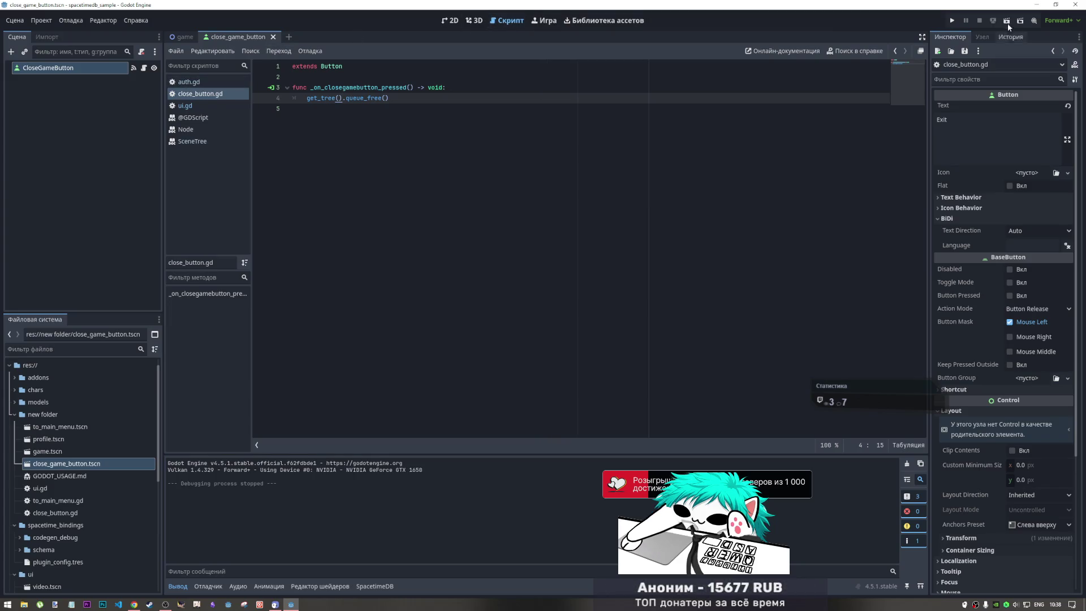
pyautogui.click(1007, 22)
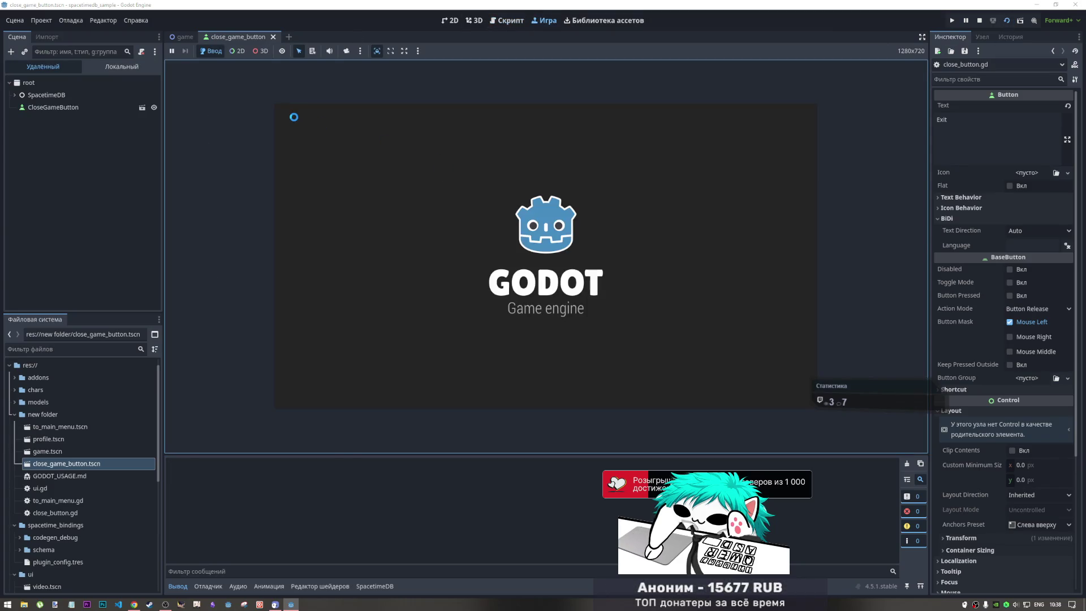
pyautogui.click(290, 114)
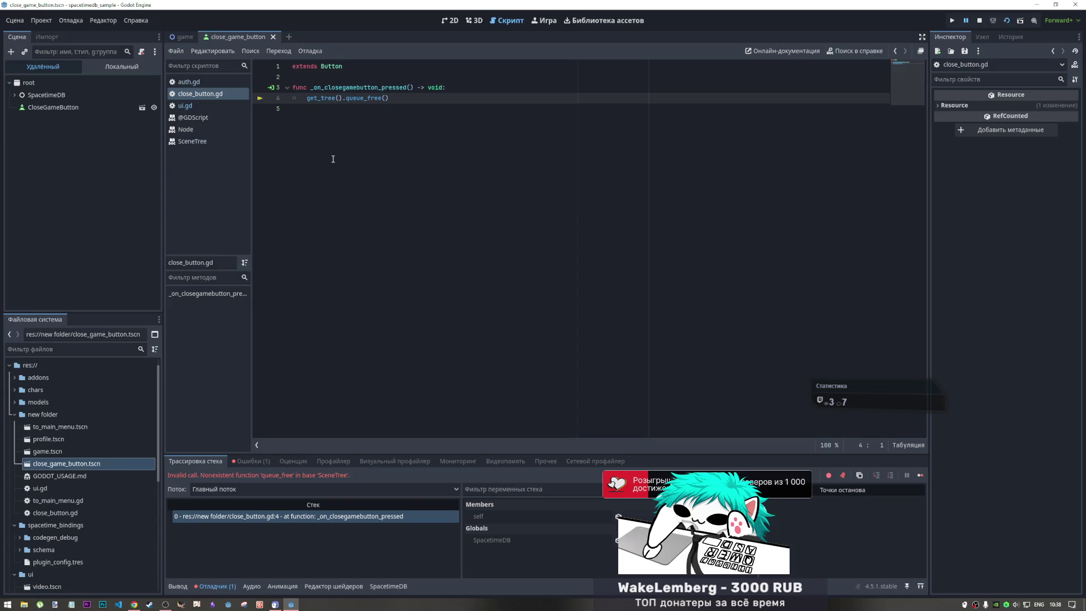
# - Stop the debug session and select get_tree().queue_free on line 4
pyautogui.click(982, 21)
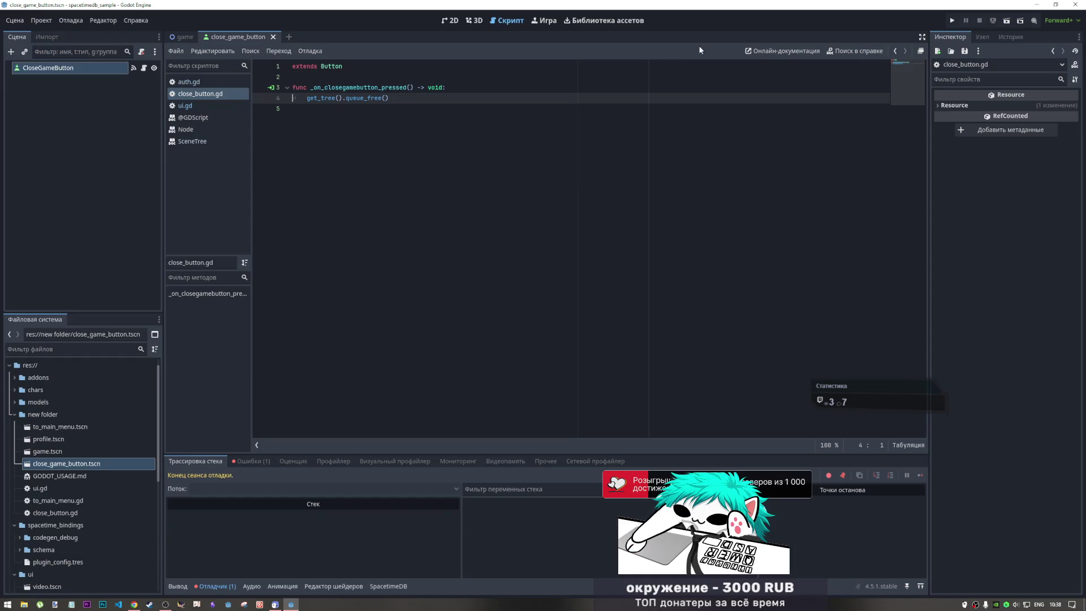
pyautogui.click(402, 87)
pyautogui.moveTo(389, 98); pyautogui.dragTo(314, 99)
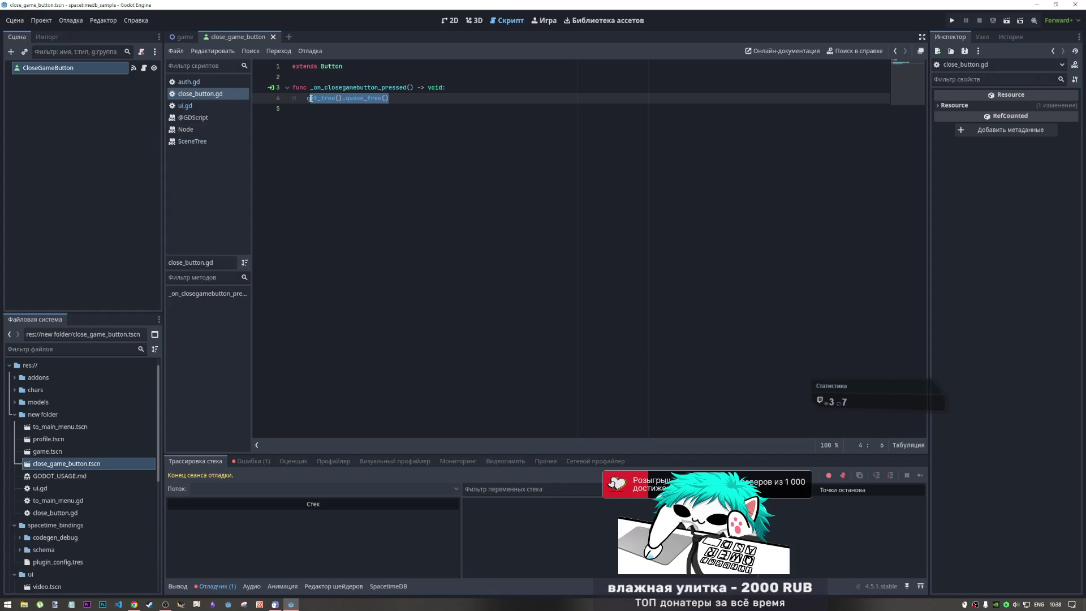
pyautogui.click(346, 99)
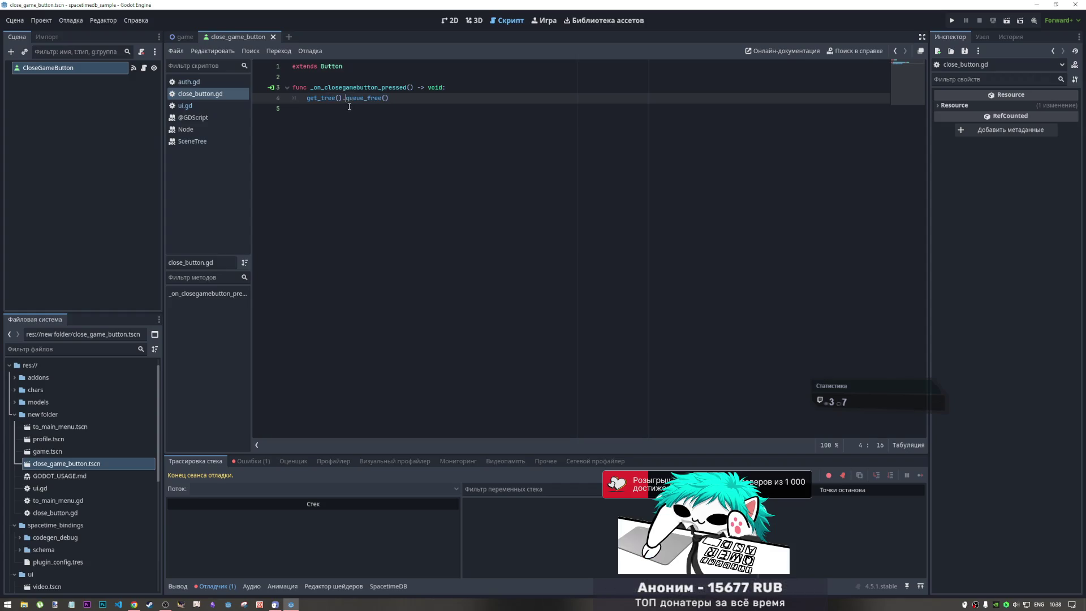
pyautogui.moveTo(309, 99); pyautogui.dragTo(382, 99)
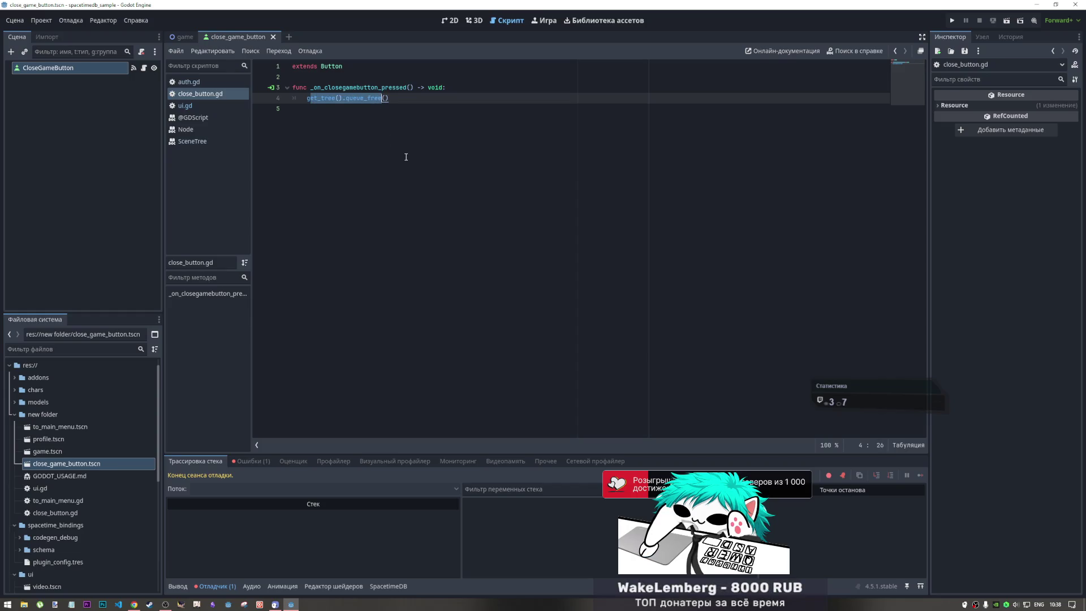
# - Replace the selection with quit(), fixing the typo, and prefix SceneTree via autocomplete
pyautogui.write('guit')
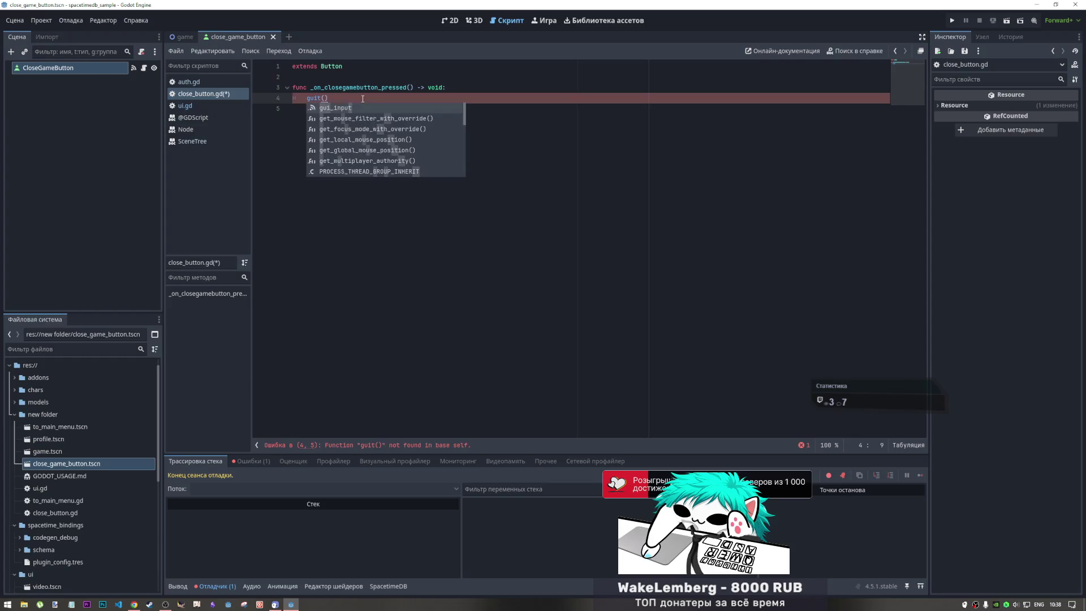
pyautogui.click(311, 99)
pyautogui.press('BackSpace')
pyautogui.write('q')
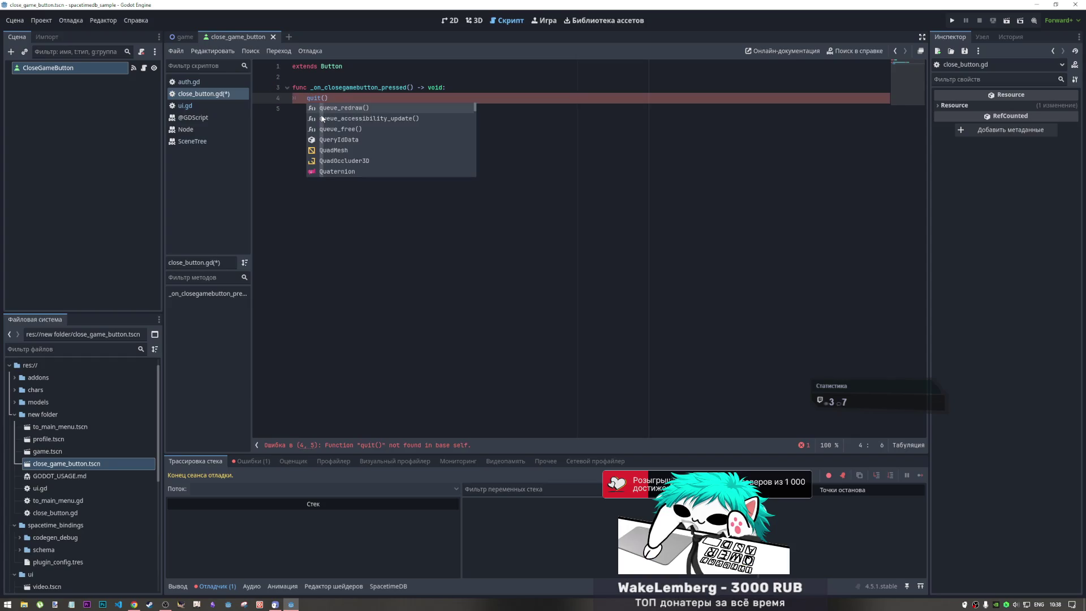
pyautogui.click(336, 95)
pyautogui.press('Home')
pyautogui.press('Left')
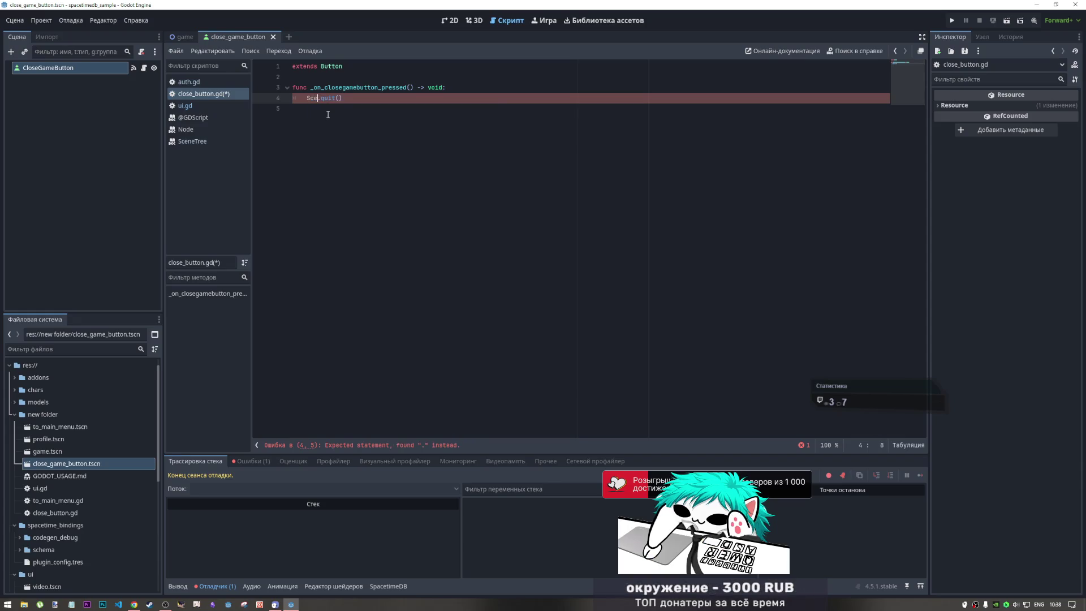
pyautogui.write('ne')
pyautogui.press('Left')
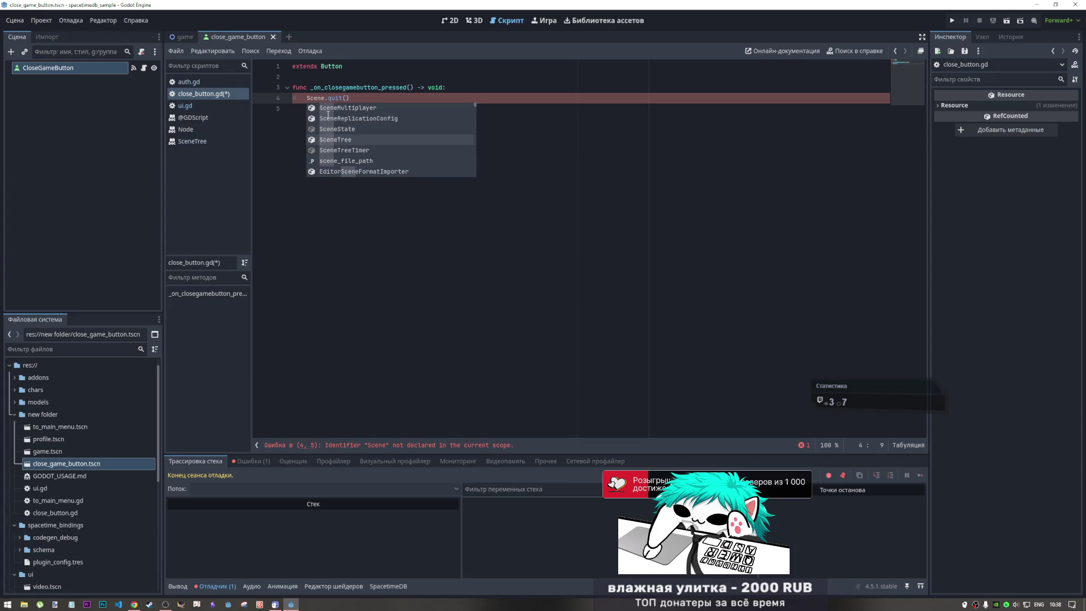
pyautogui.press('Return')
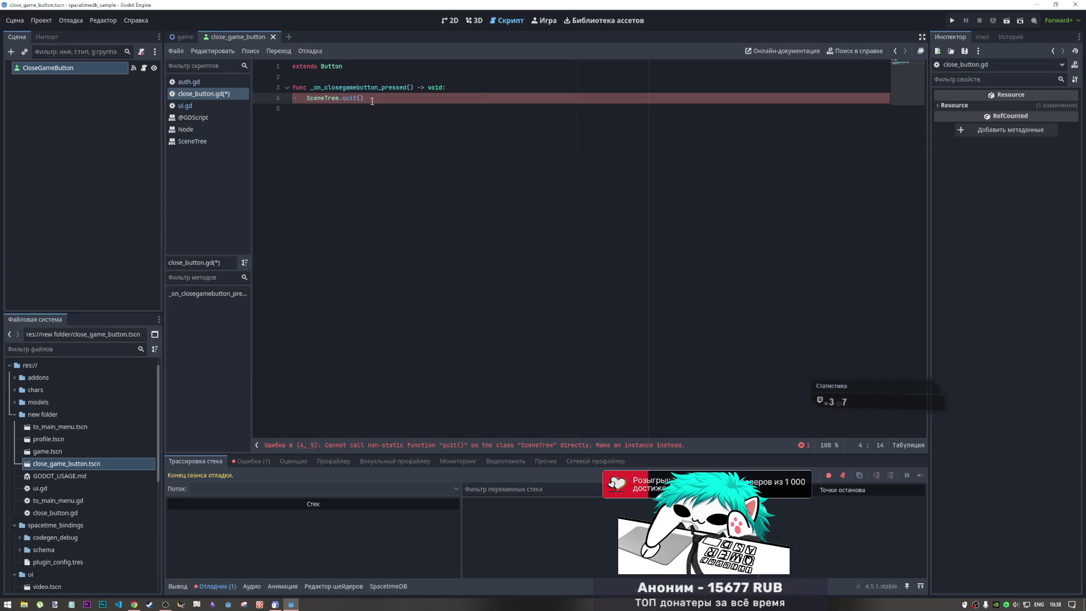
pyautogui.doubleClick(351, 99)
pyautogui.click(855, 51)
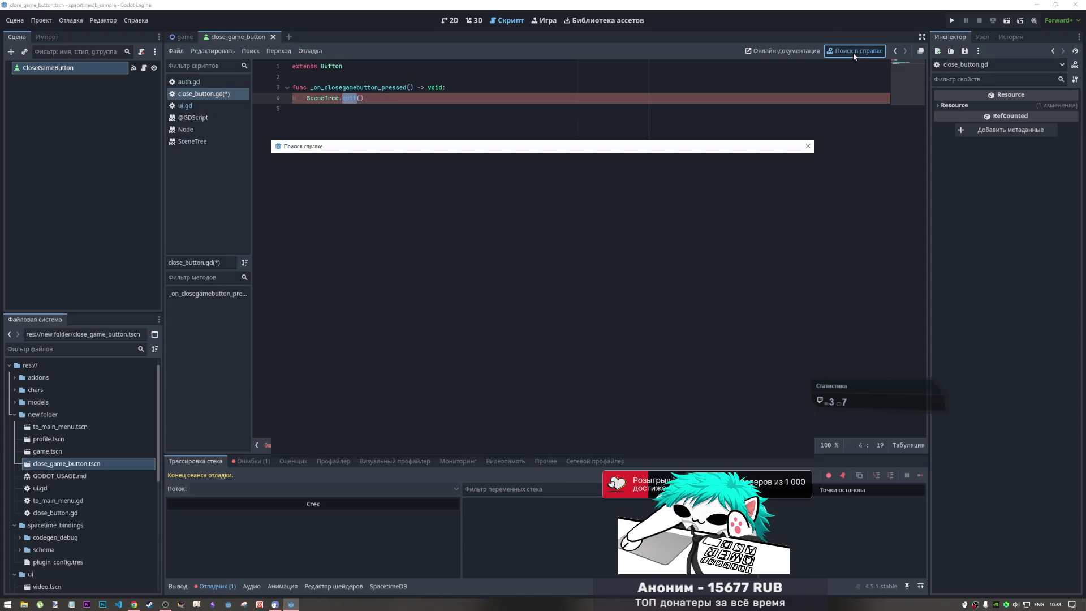
pyautogui.doubleClick(310, 217)
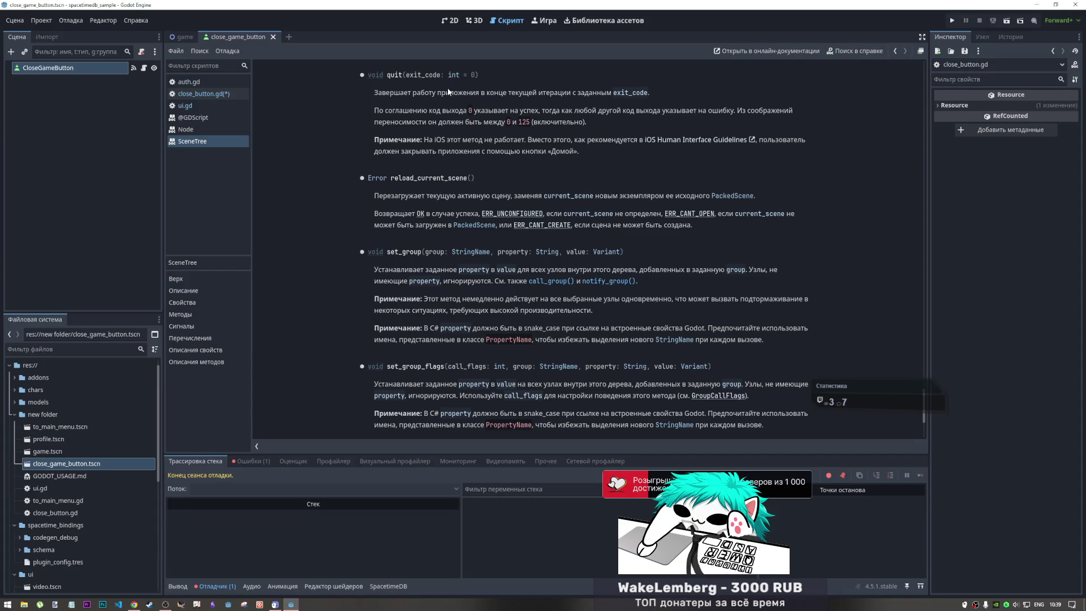
pyautogui.click(251, 461)
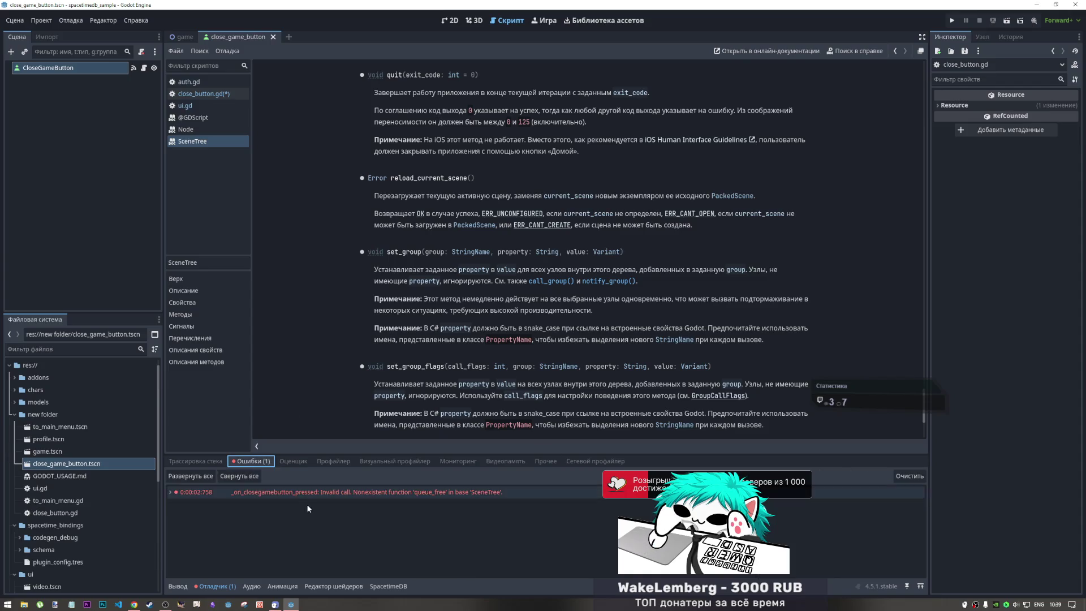
pyautogui.moveTo(308, 494)
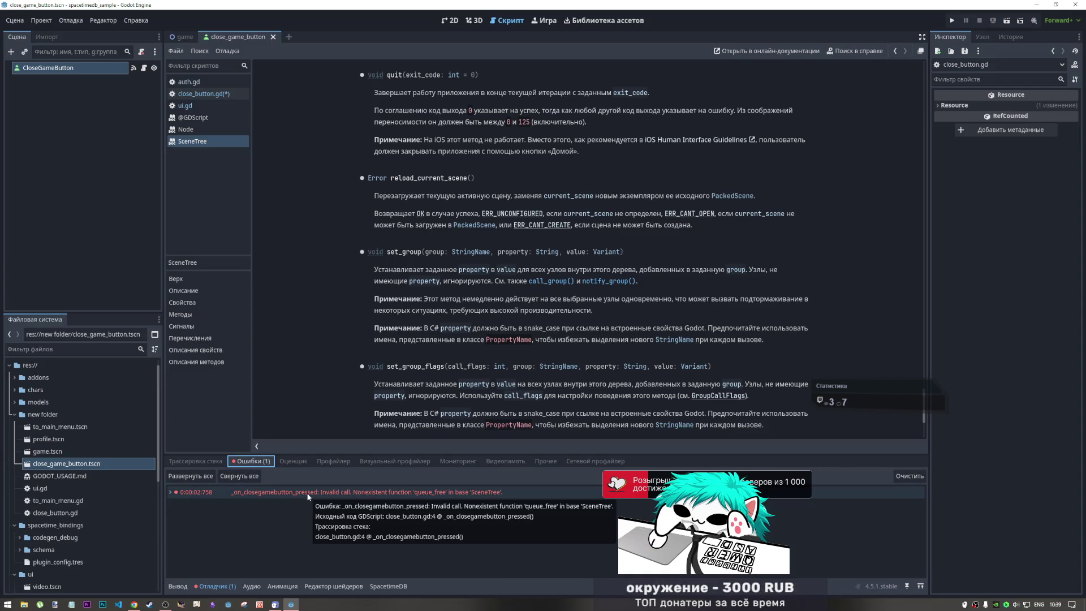
pyautogui.click(189, 460)
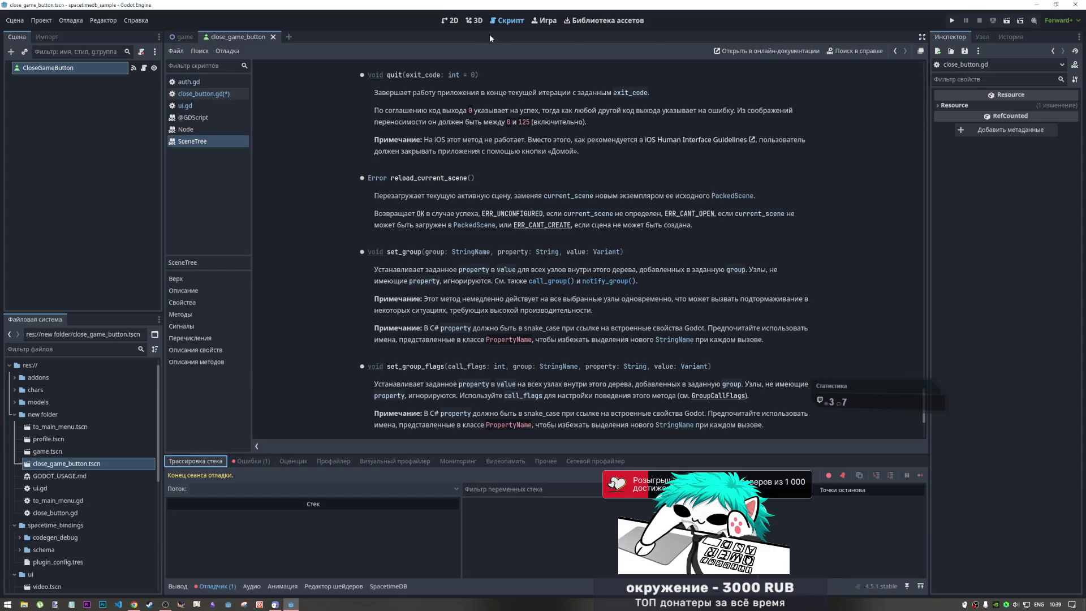
pyautogui.hotkey('ctrl', 'F1')
pyautogui.hotkey('ctrl', 'F3')
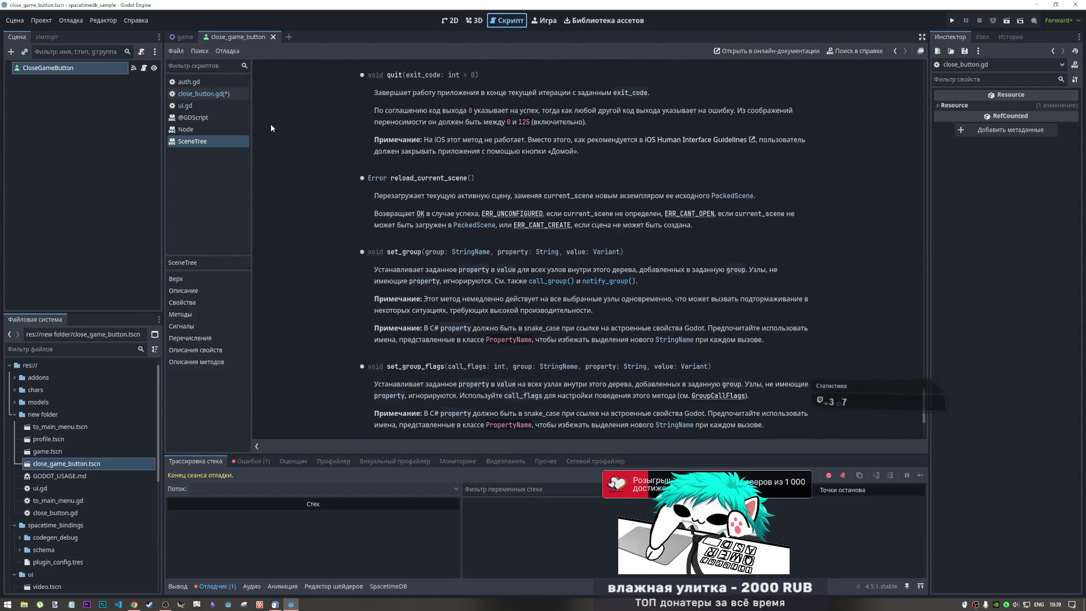
pyautogui.click(186, 93)
pyautogui.moveTo(343, 101); pyautogui.dragTo(280, 100)
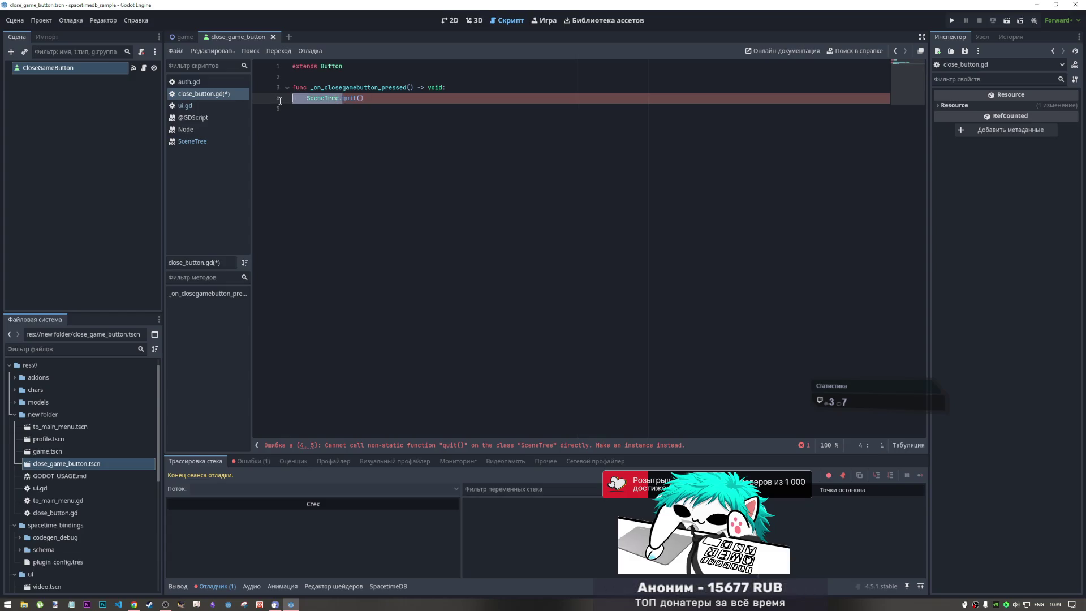
# - Delete the SceneTree. prefix, leaving quit(), and search the help for quit
pyautogui.press('BackSpace')
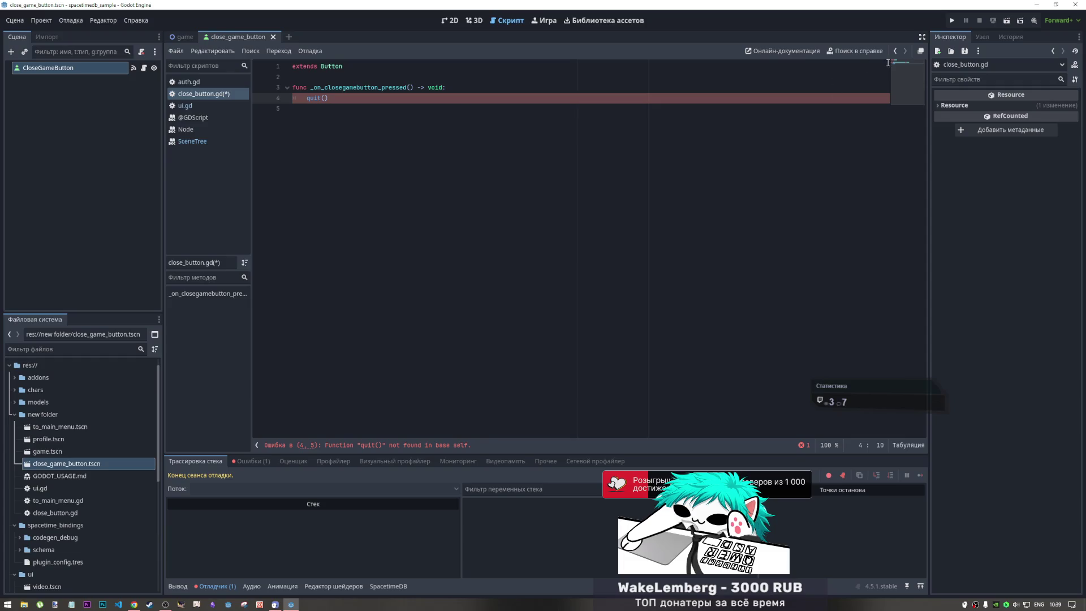
pyautogui.click(855, 51)
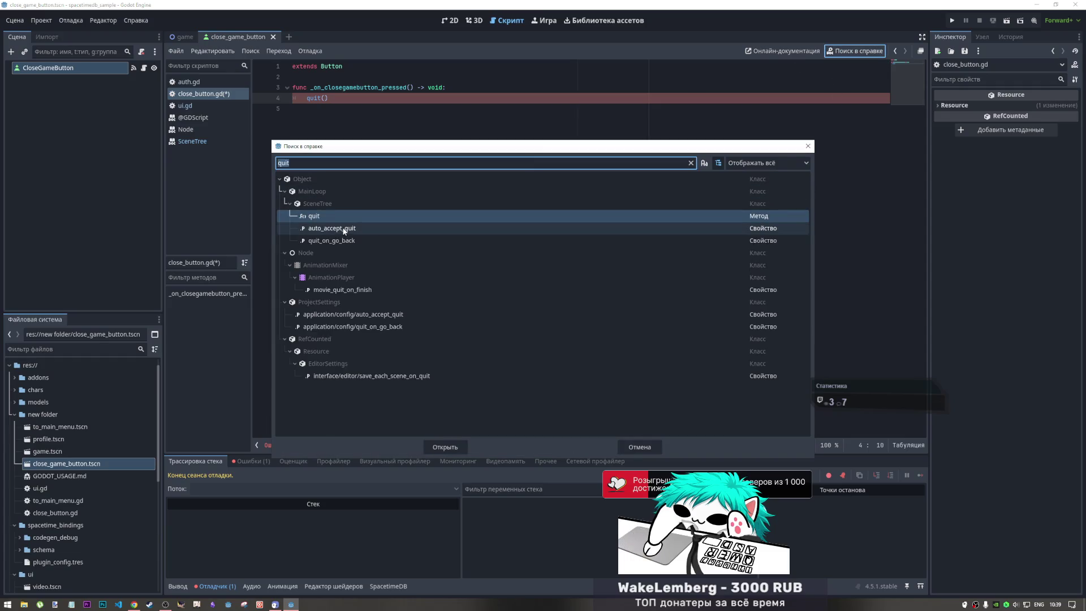
pyautogui.moveTo(347, 229)
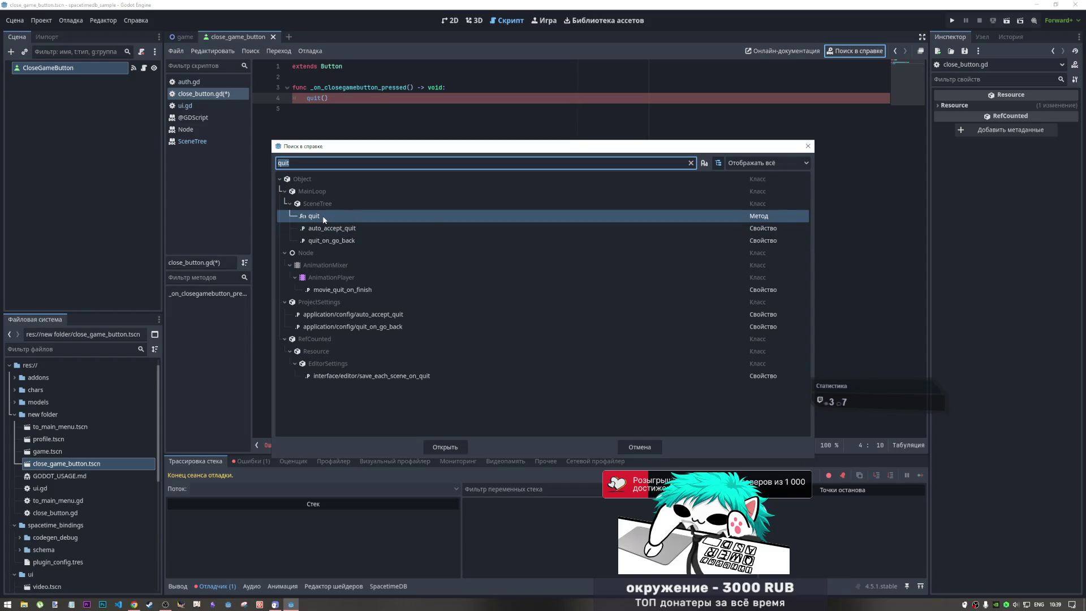
pyautogui.moveTo(319, 218)
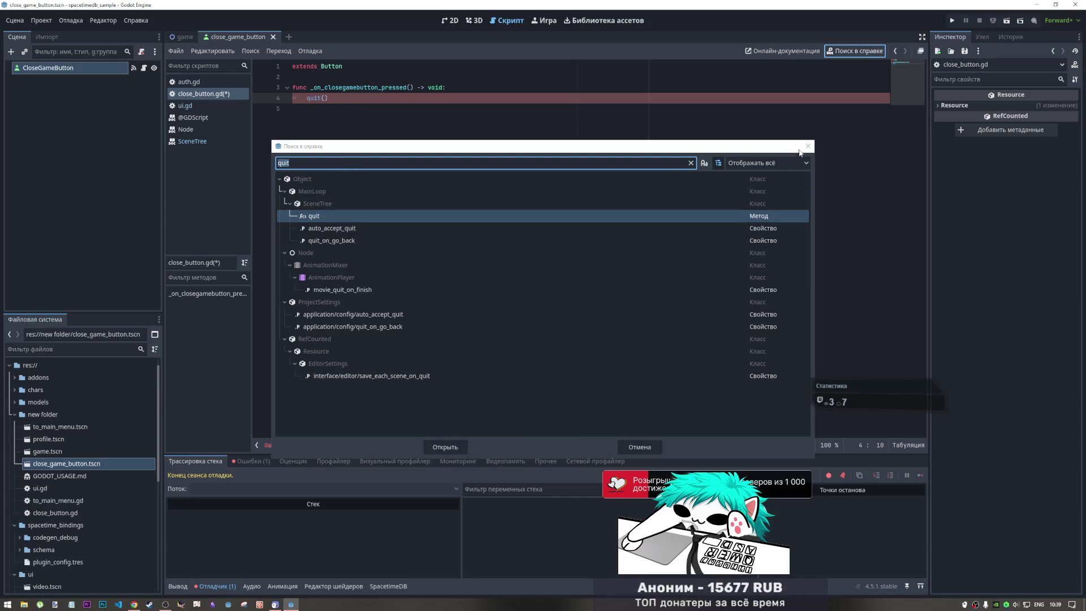
# - Retype the SceneTree prefix before quit() and open the SceneTree quit() documentation
pyautogui.click(306, 99)
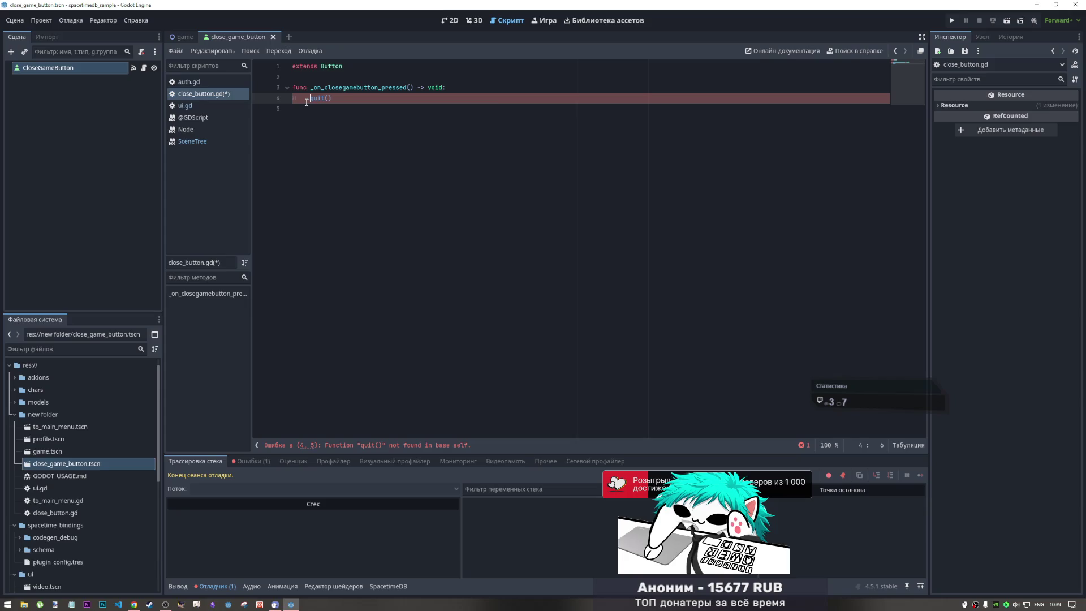
pyautogui.write('.Scene')
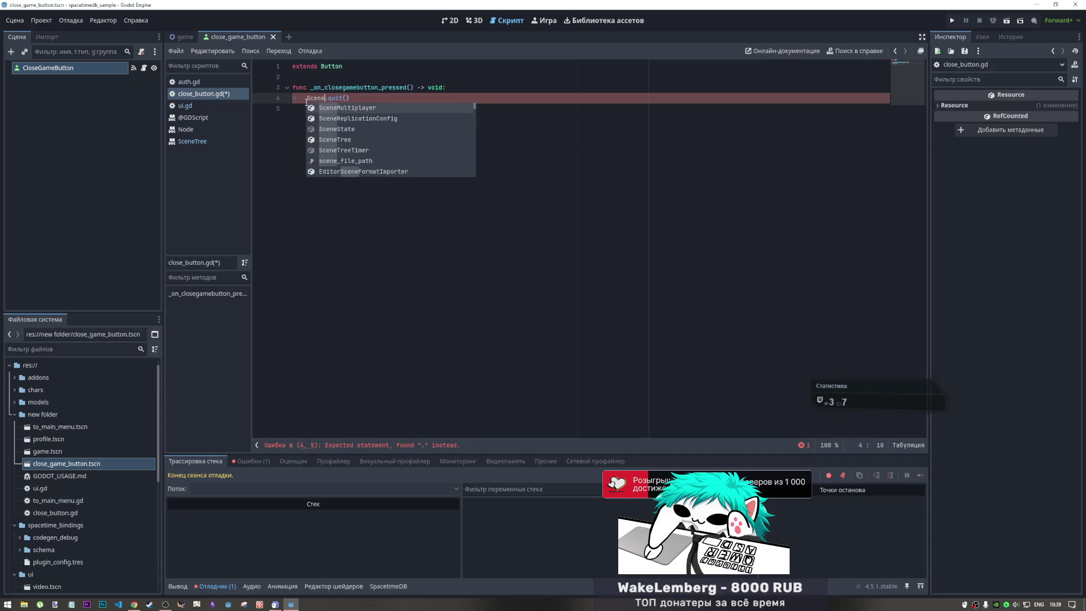
pyautogui.write('Tree')
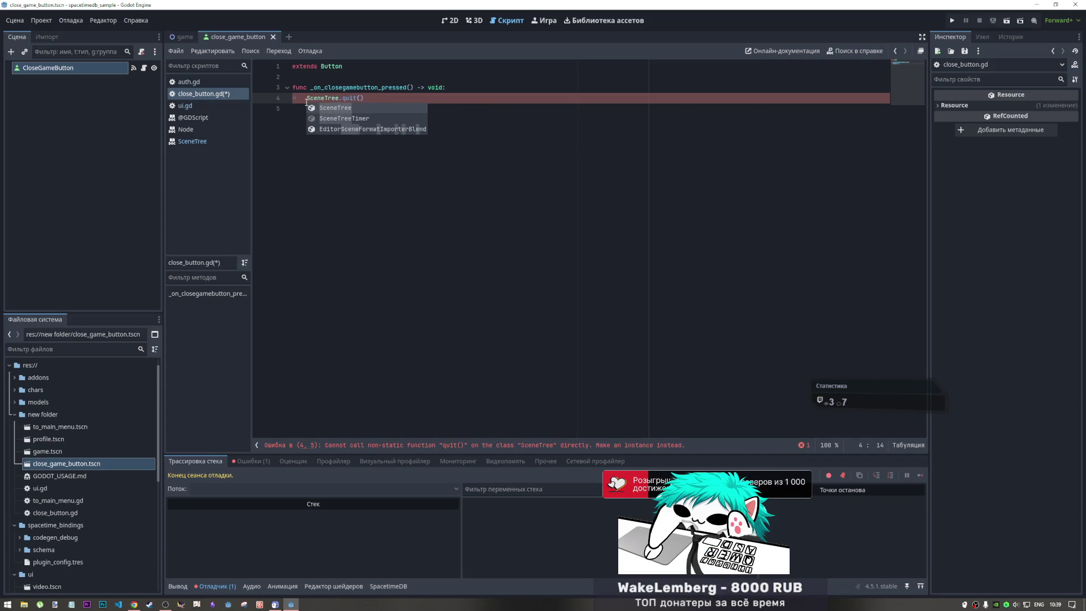
pyautogui.click(346, 99)
pyautogui.hotkey('ctrl', 'space')
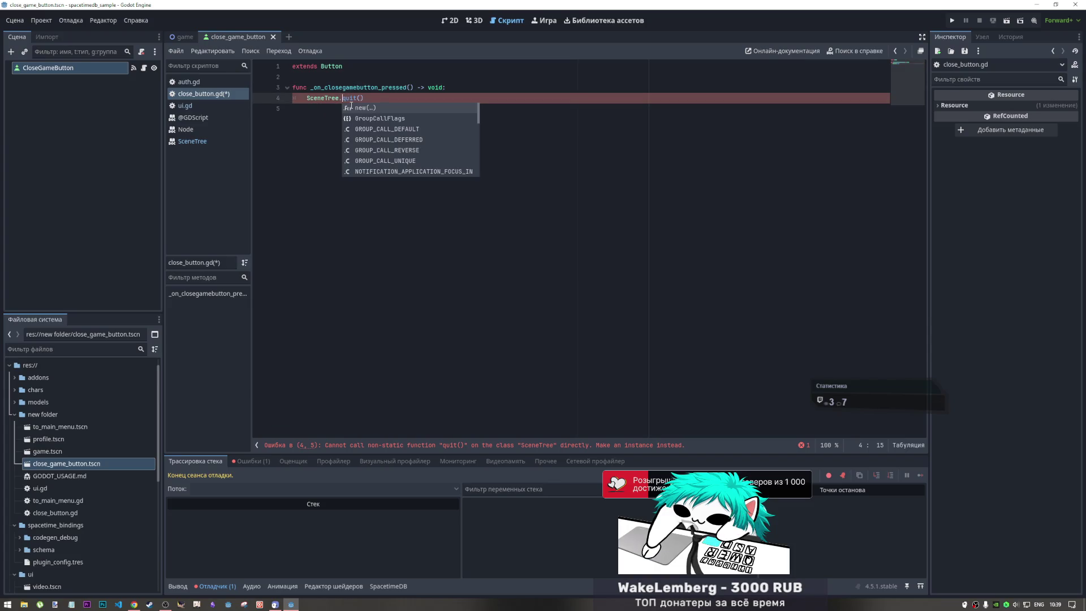
pyautogui.click(346, 99)
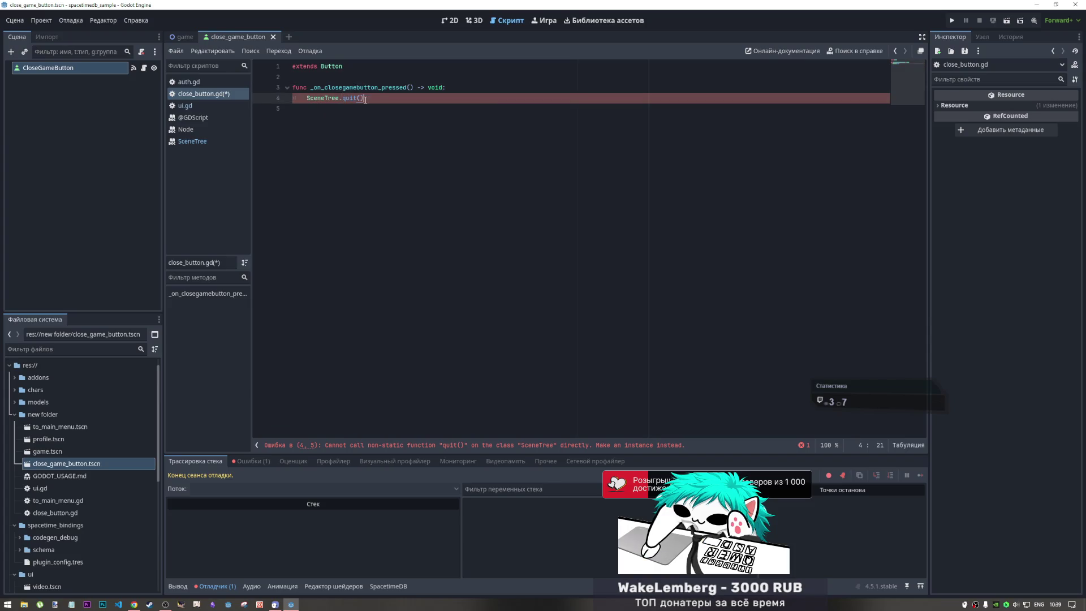
pyautogui.keyDown('ctrl'); pyautogui.click(347, 99); pyautogui.keyUp('ctrl')
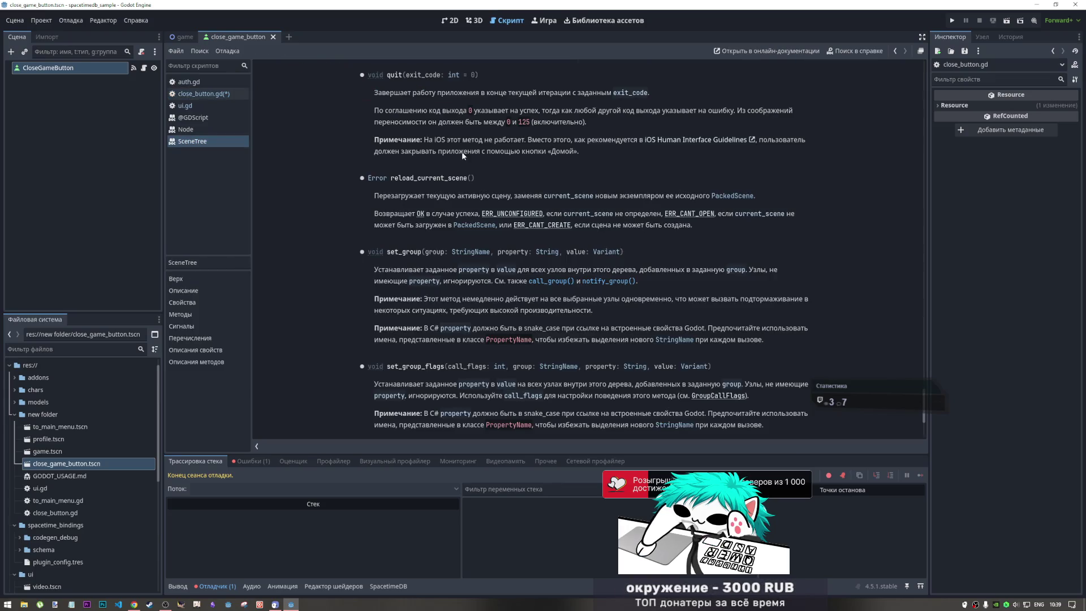
# - Scroll through the SceneTree class reference in Godot's built-in help
pyautogui.moveTo(920, 419); pyautogui.dragTo(902, 91)
pyautogui.scroll(-3, 603, 313)
pyautogui.scroll(-8, 603, 313)
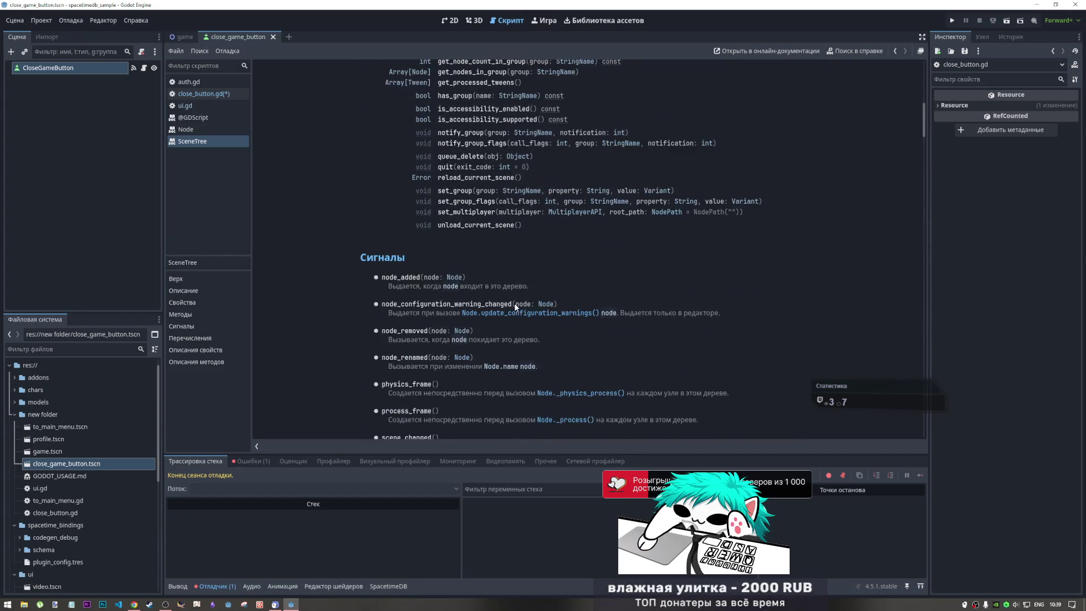
pyautogui.scroll(4, 514, 303)
pyautogui.scroll(5, 494, 269)
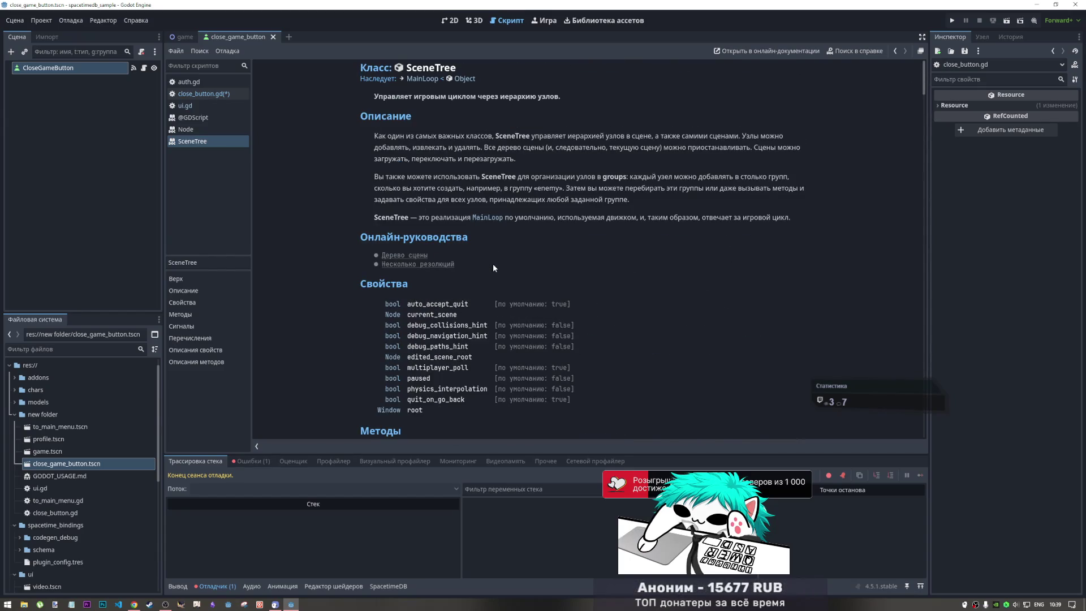
# - Open the parent MainLoop class reference, then switch to the YouTube video in Chrome
pyautogui.moveTo(458, 69); pyautogui.dragTo(428, 68)
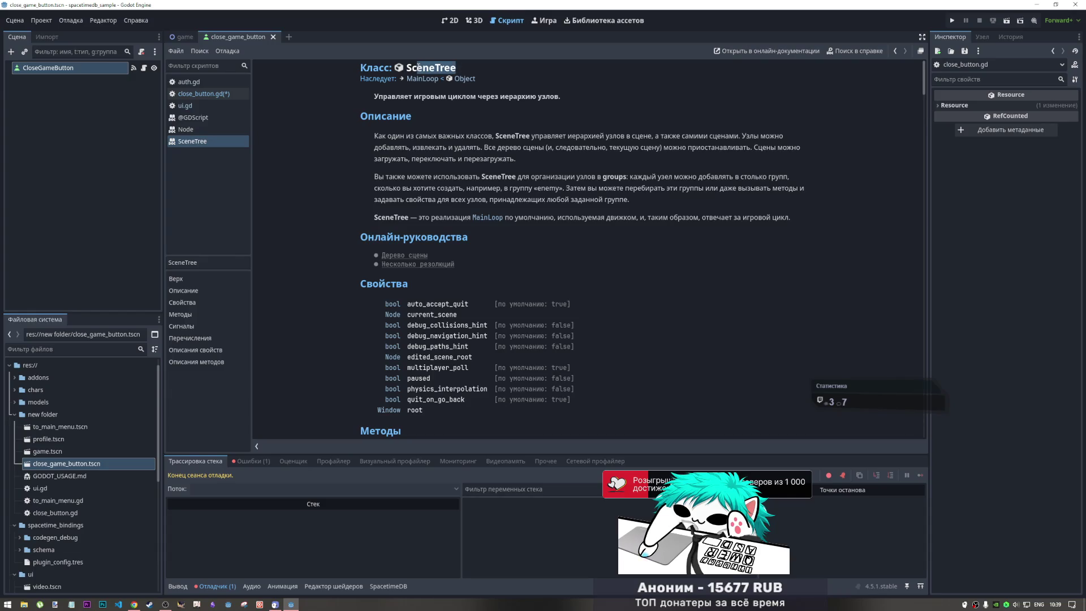
pyautogui.click(420, 79)
pyautogui.scroll(-2, 462, 249)
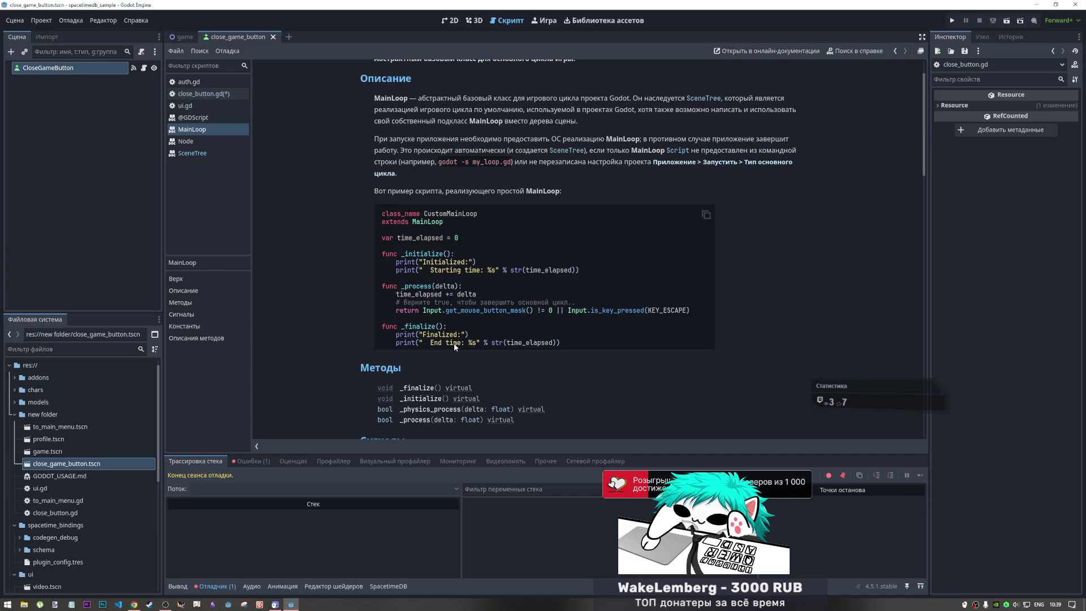
pyautogui.hotkey('alt', 'Tab')
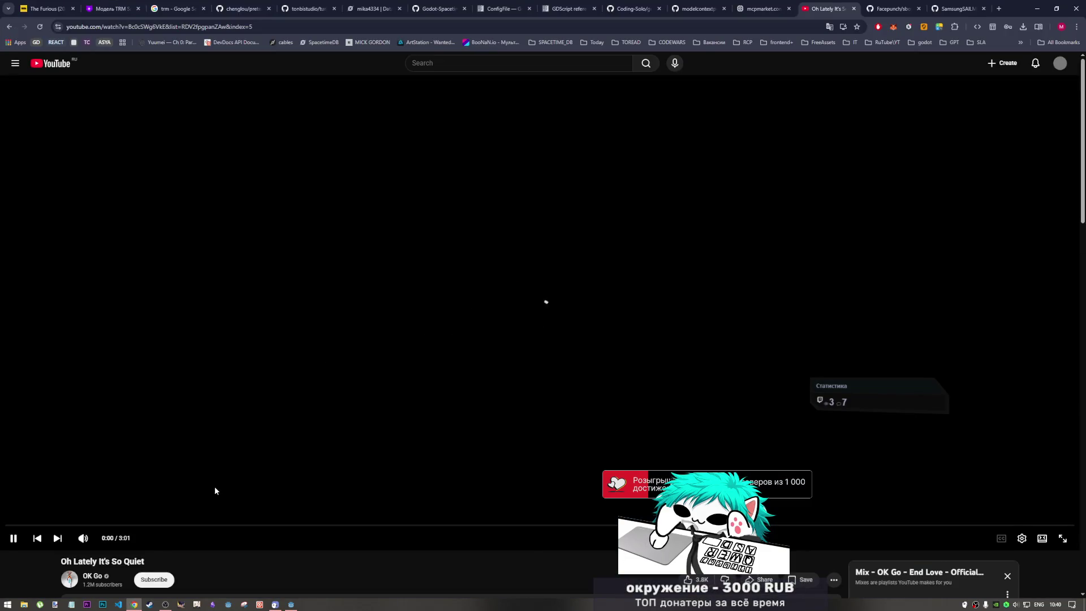
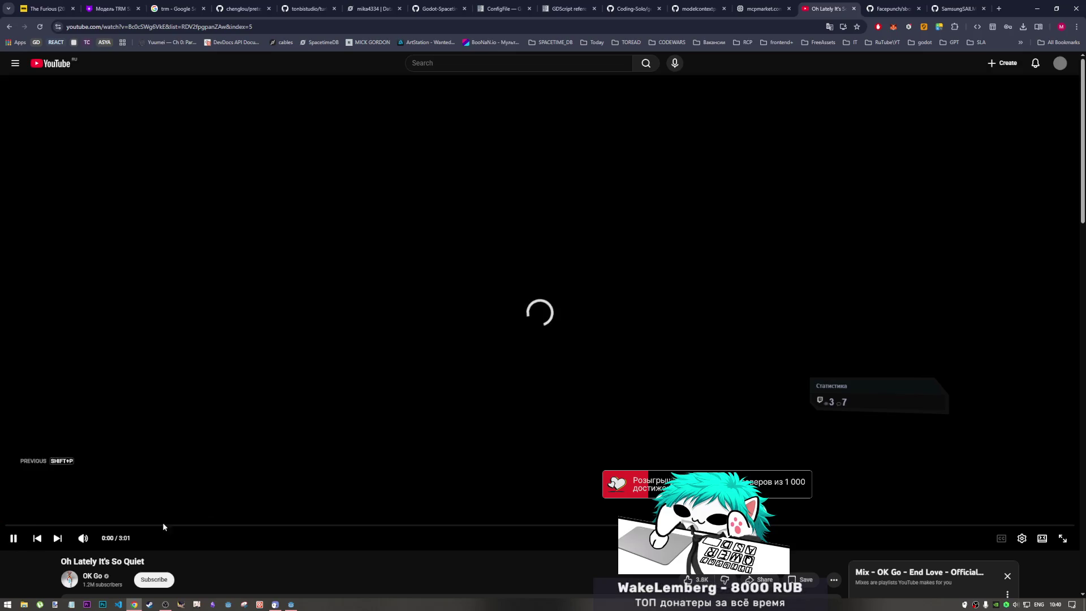
# - Rewind the tutorial video to the beginning after a brief look at the Godot editor
pyautogui.moveTo(162, 525); pyautogui.dragTo(18, 527)
pyautogui.hotkey('alt', 'Tab')
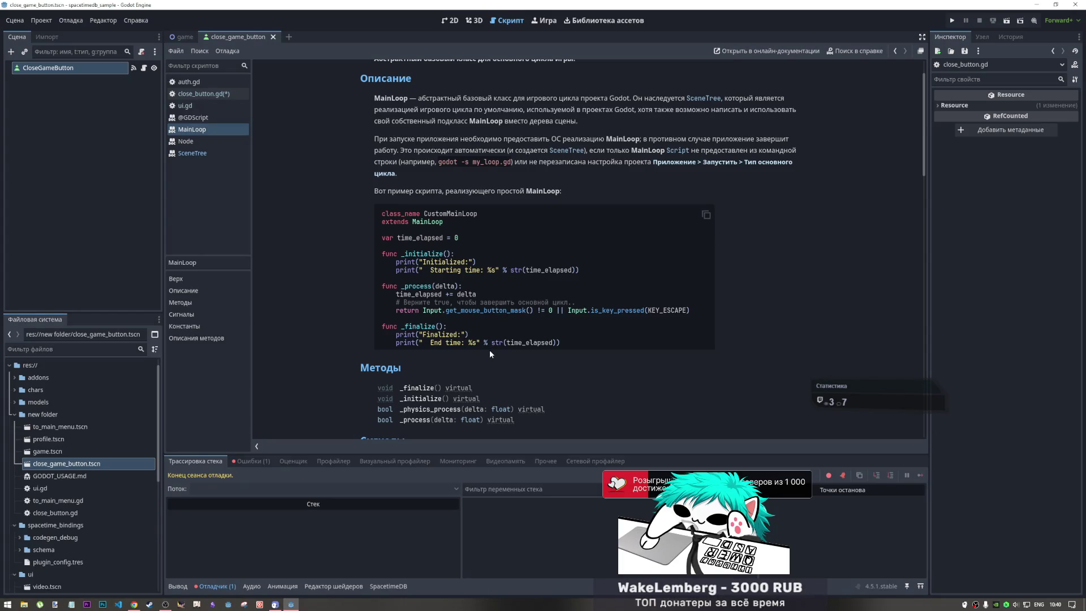
pyautogui.scroll(-3, 480, 345)
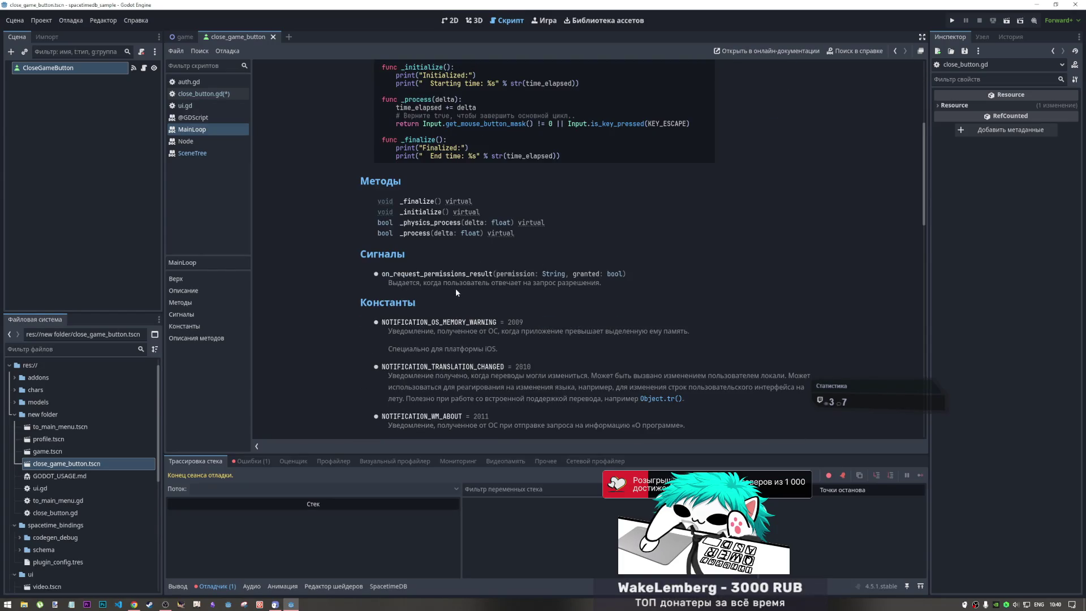
pyautogui.scroll(1, 422, 306)
pyautogui.scroll(3, 421, 312)
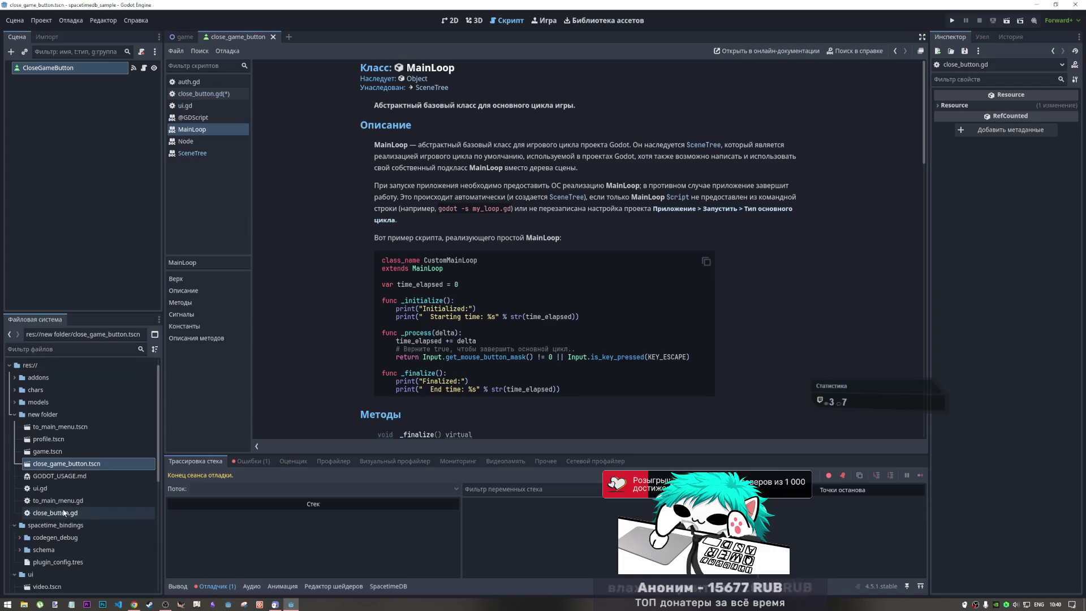
pyautogui.click(134, 604)
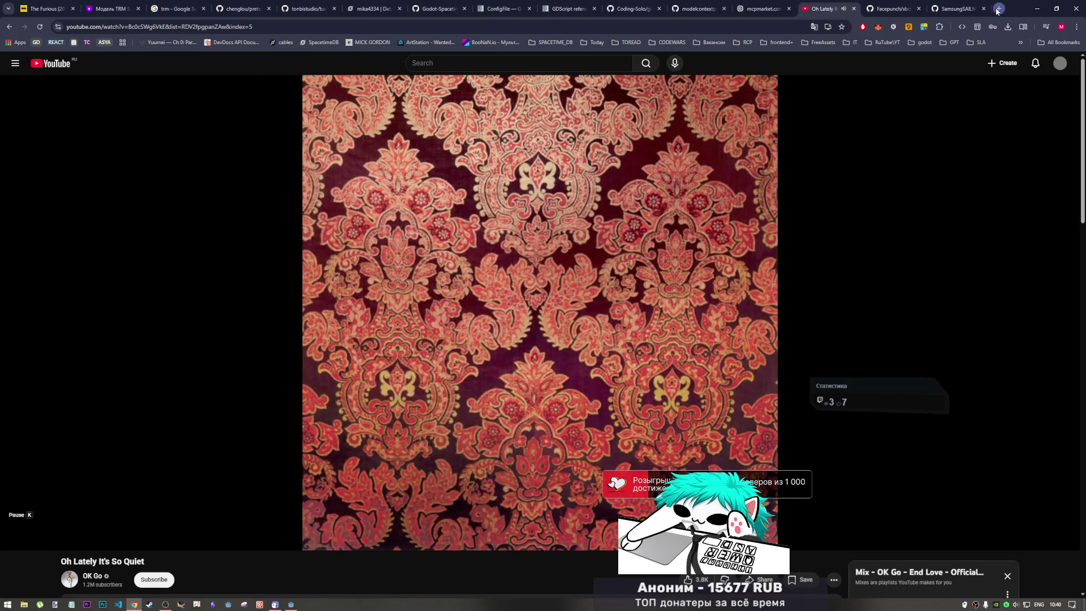
# - Go to the GDScript reference docs tab, discarding an unused 'godot d' new tab
pyautogui.click(999, 8)
pyautogui.write('godot d')
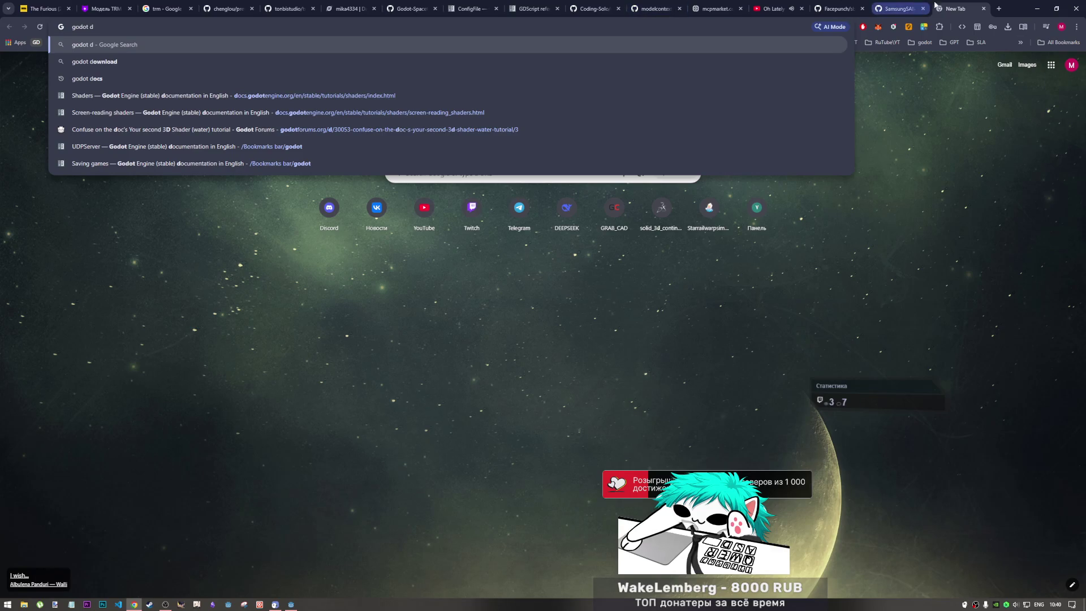
pyautogui.hotkey('ctrl', 'w')
pyautogui.click(567, 9)
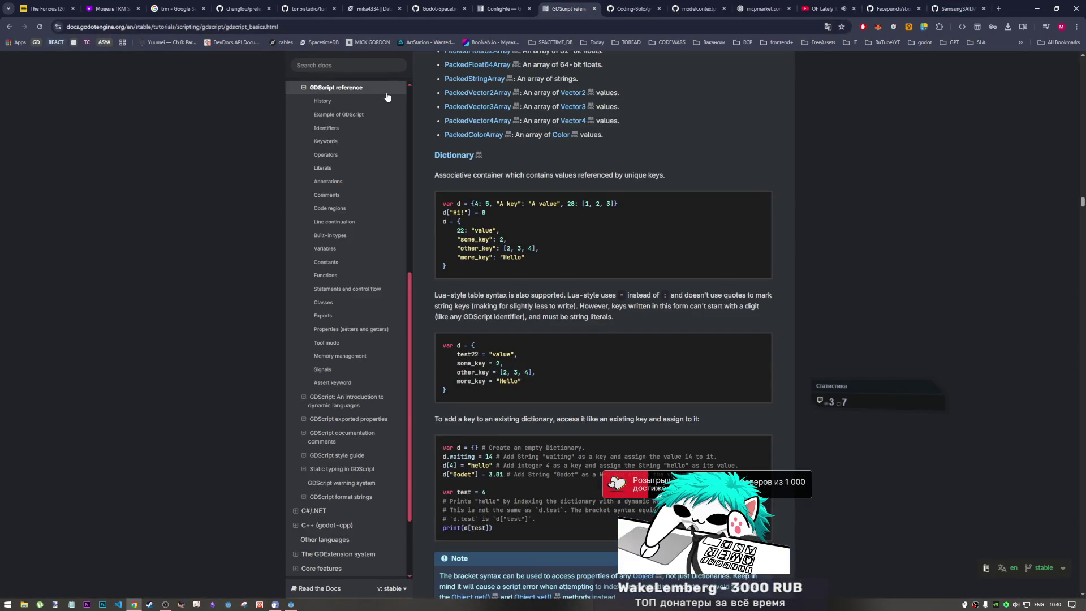
pyautogui.hotkey('ctrl', 'shift', 'Tab')
pyautogui.hotkey('ctrl', 'Tab')
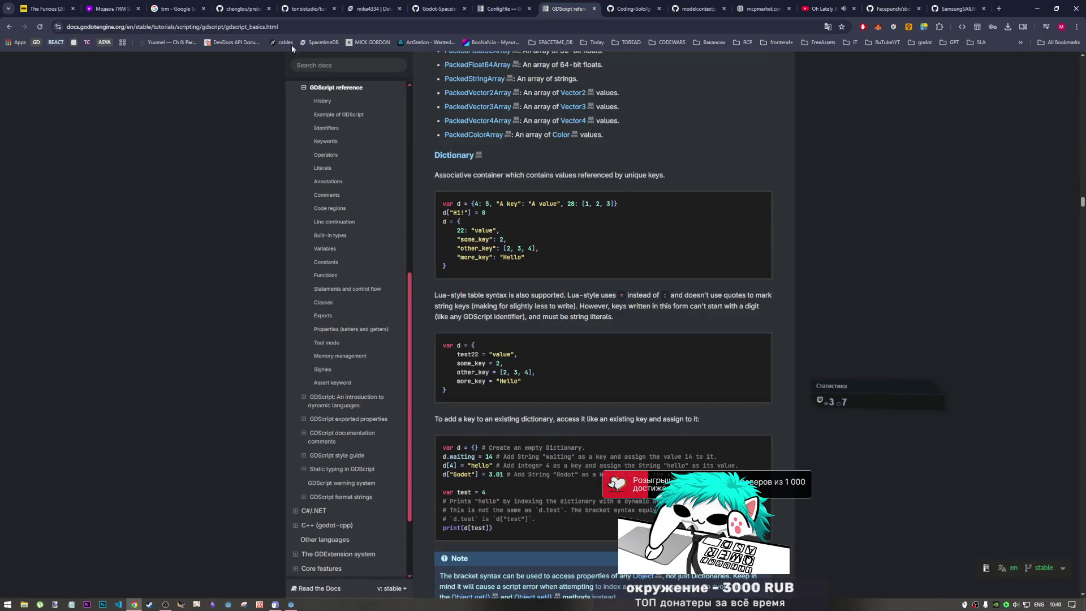
# - Search the docs for 'quit', select get_tree().quit() in Handling quit requests, and return to Godot
pyautogui.click(320, 65)
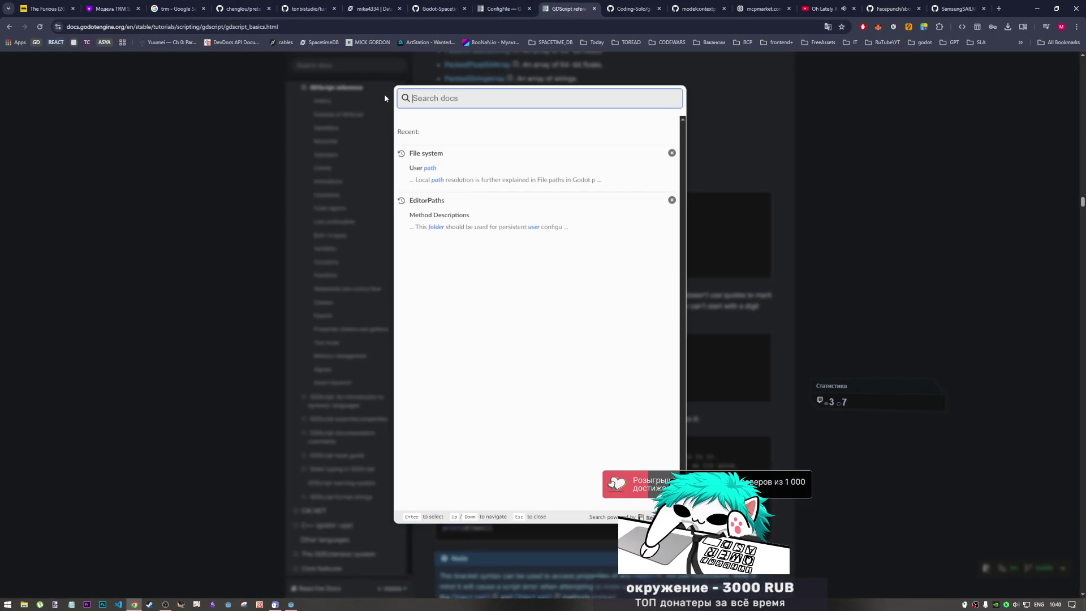
pyautogui.write('quit')
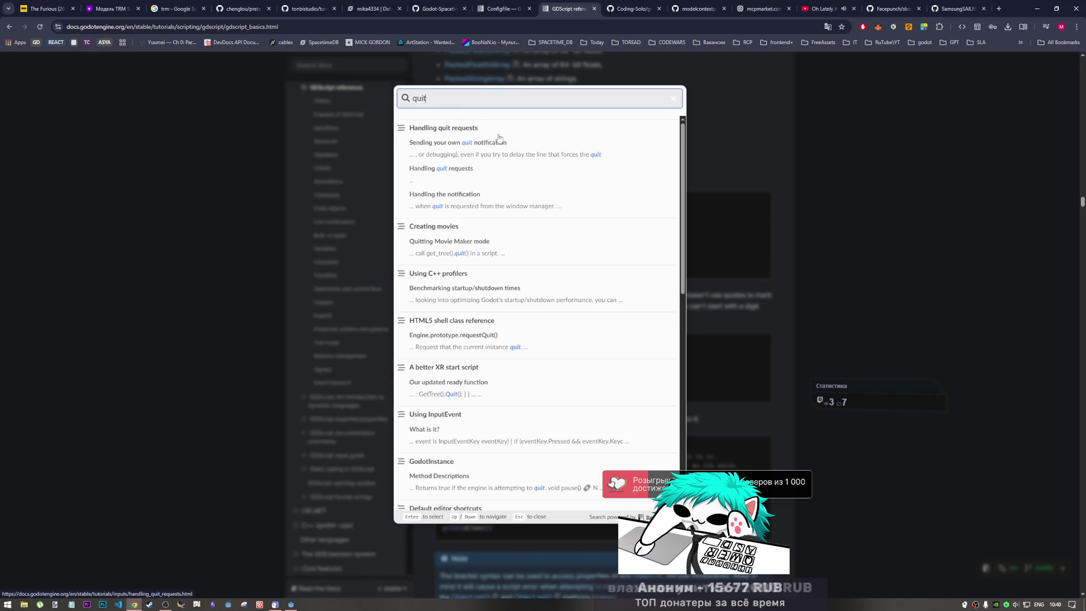
pyautogui.click(499, 138)
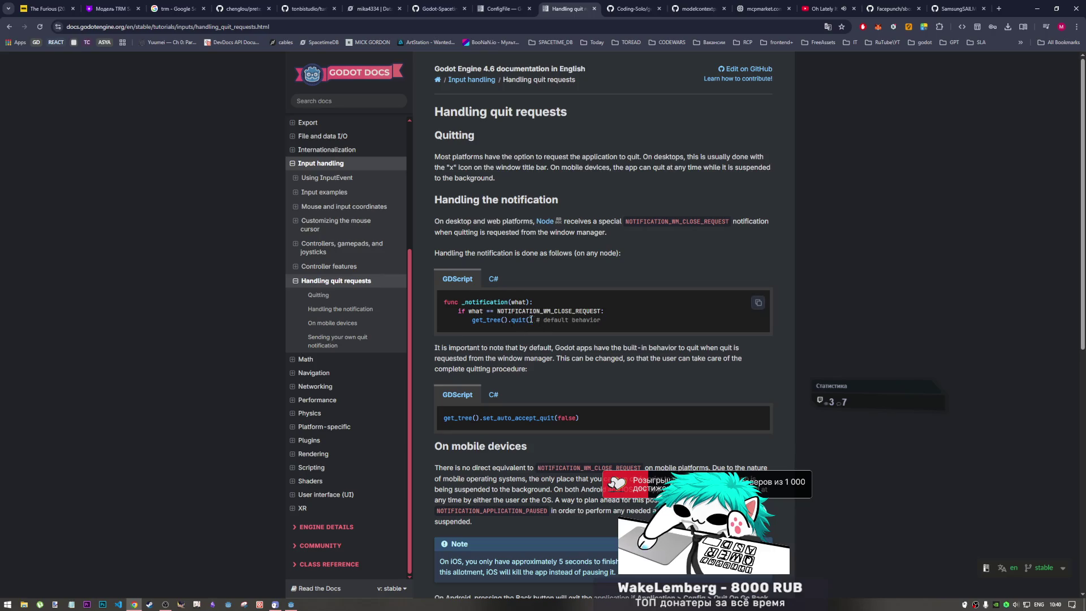
pyautogui.moveTo(532, 320); pyautogui.dragTo(477, 318)
pyautogui.hotkey('alt', 'Tab')
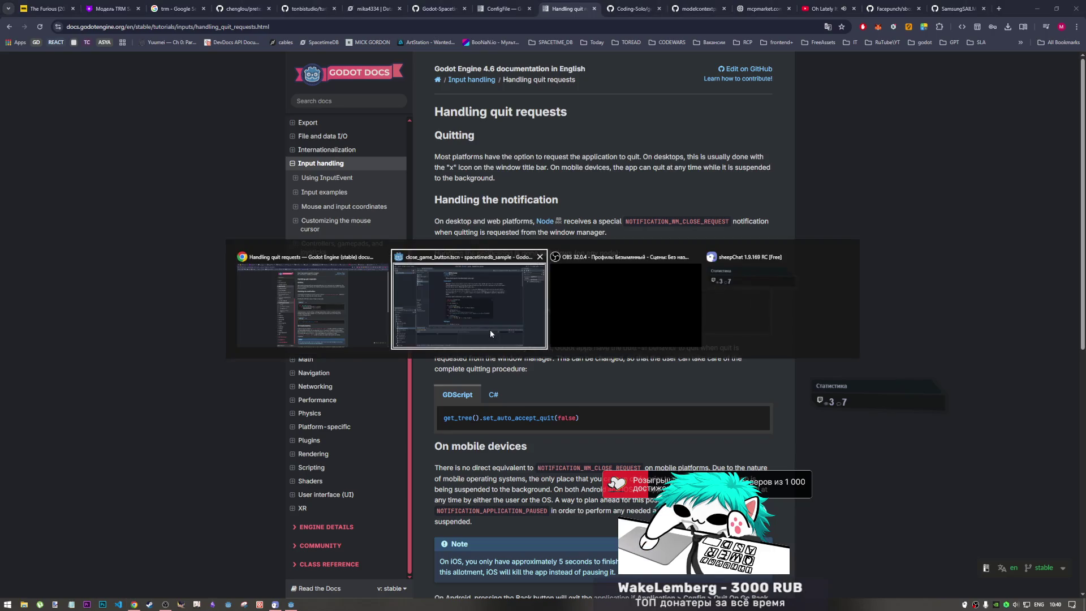
pyautogui.click(490, 329)
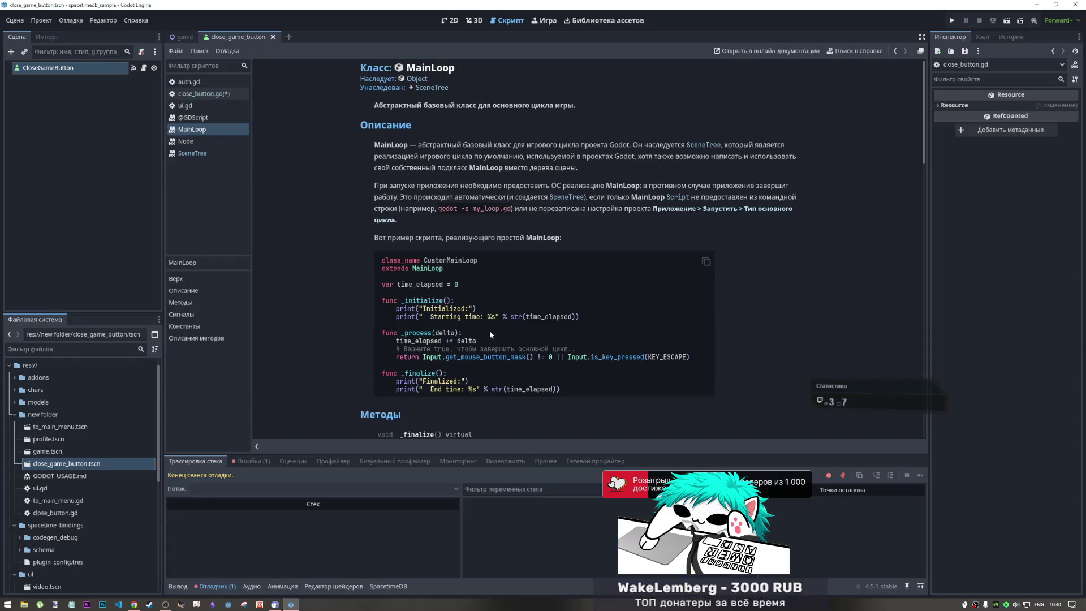
# - Replace the broken call on line 4 of close_button.gd with get_tree().quit() and save
pyautogui.click(193, 94)
pyautogui.doubleClick(324, 98)
pyautogui.write('get_tree().quit(')
pyautogui.hotkey('ctrl', 's')
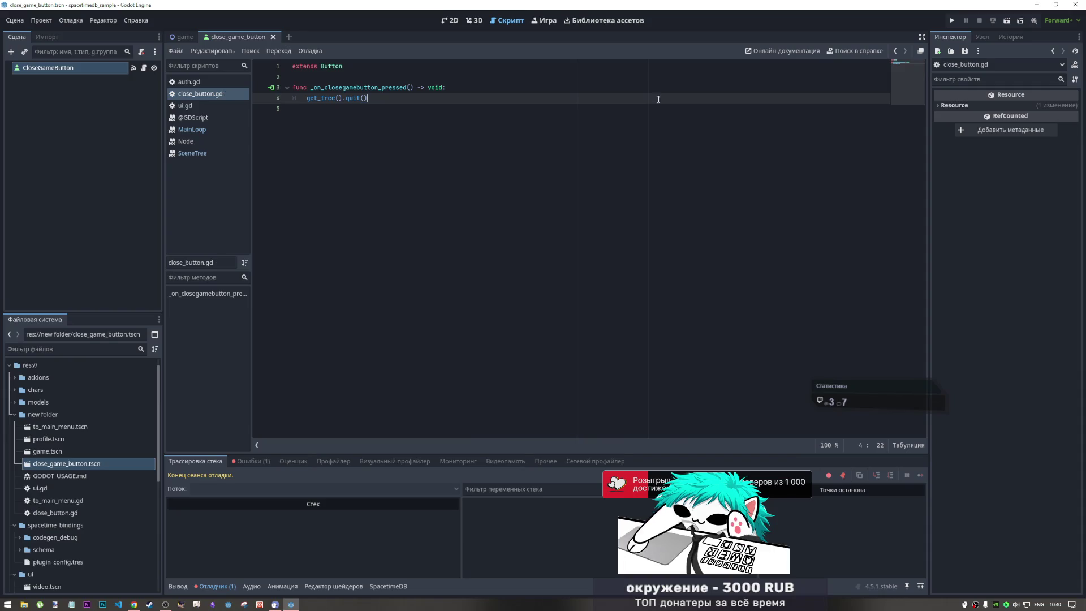
# - Run the game scene and confirm the Exit button quits the game
pyautogui.click(1006, 21)
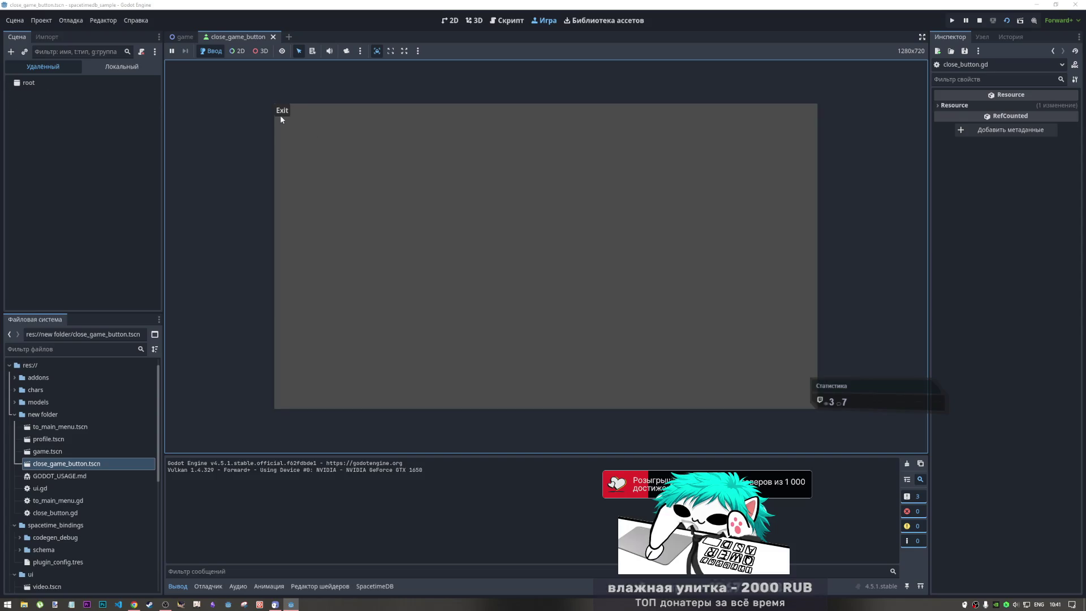
pyautogui.click(280, 116)
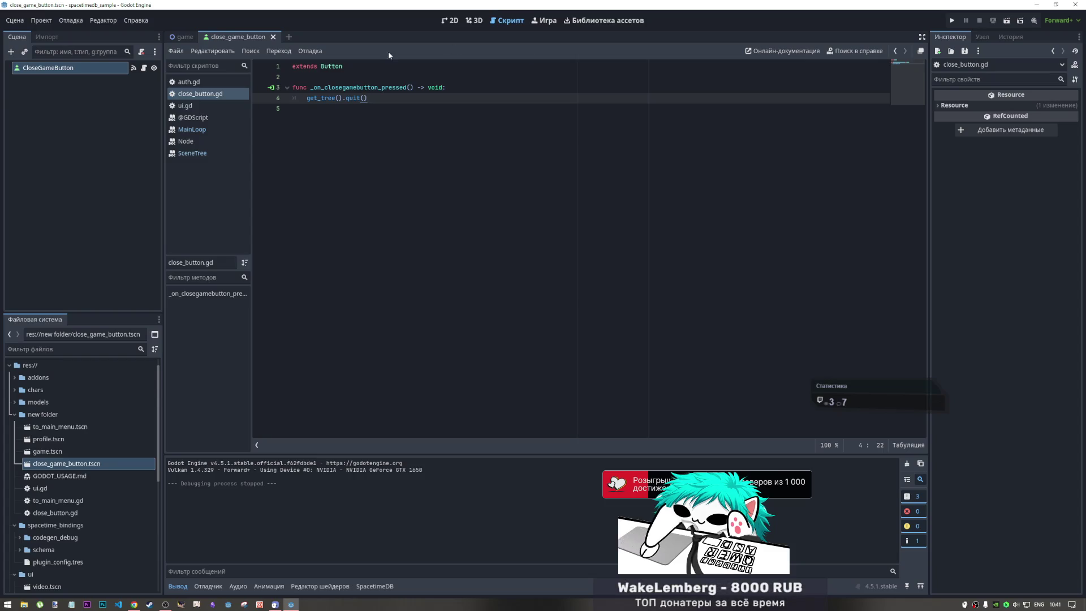
pyautogui.click(273, 37)
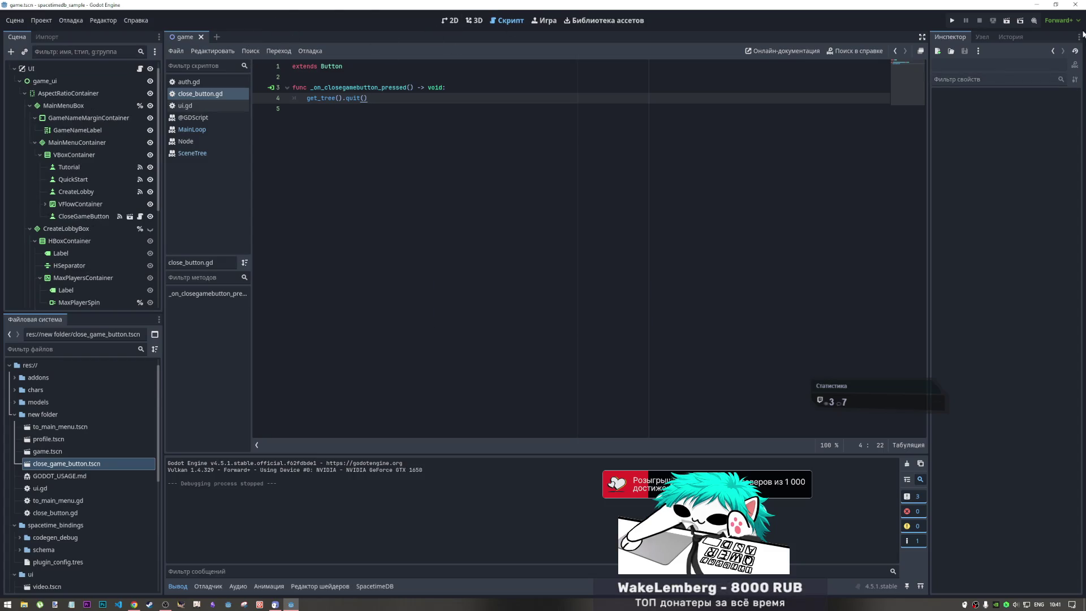
pyautogui.click(1007, 21)
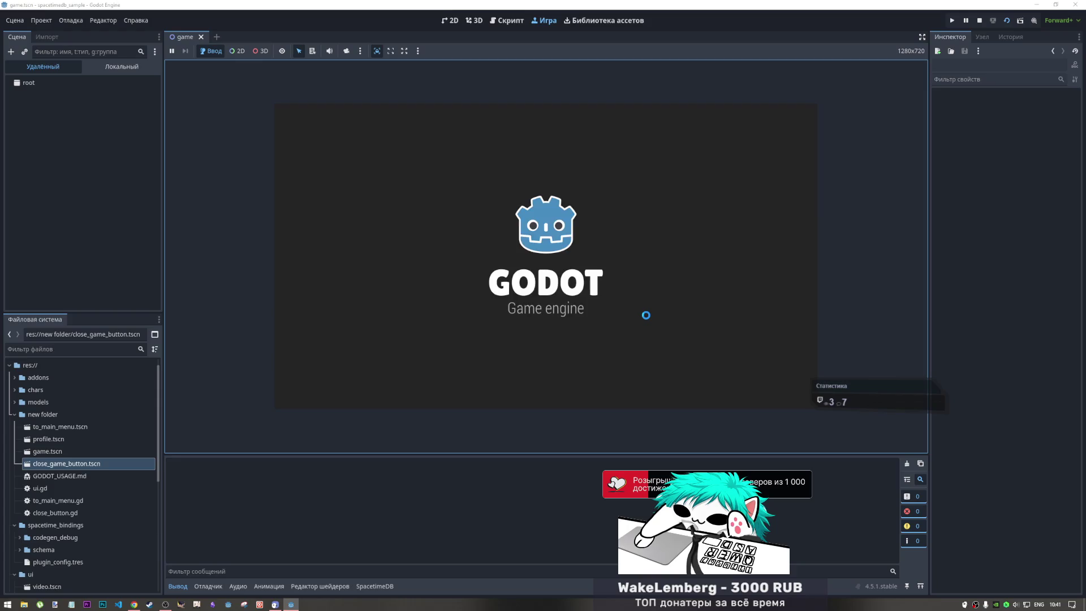
pyautogui.click(583, 288)
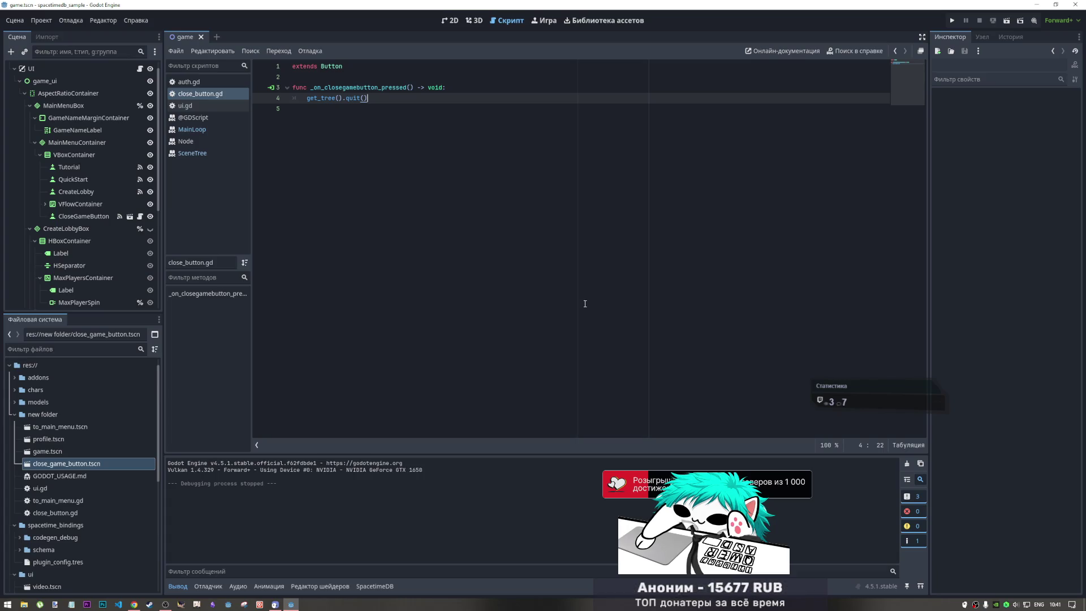
pyautogui.click(478, 87)
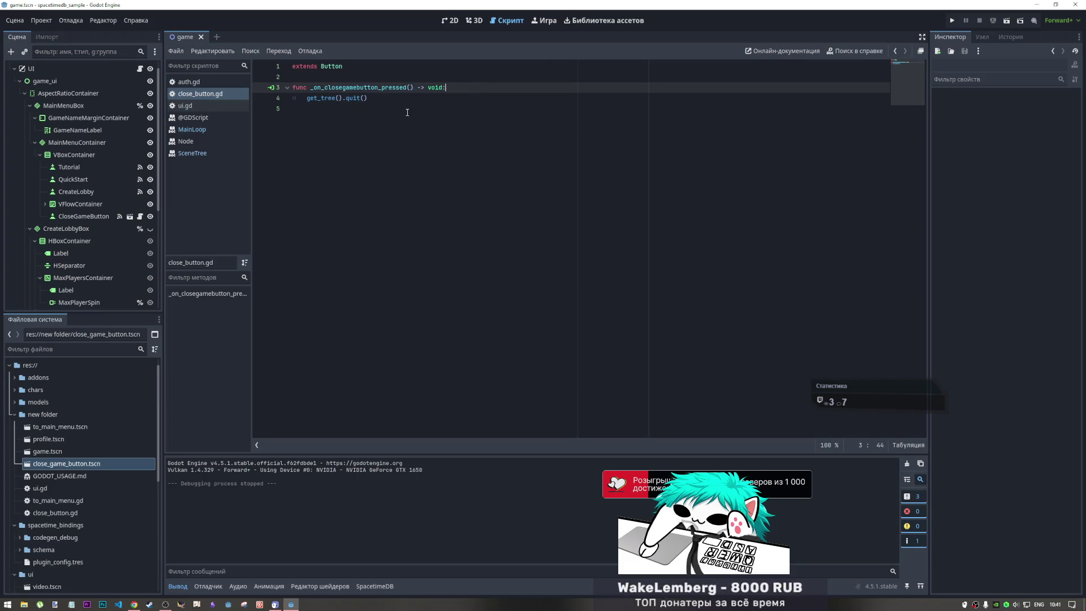
pyautogui.hotkey('ctrl', 'w')
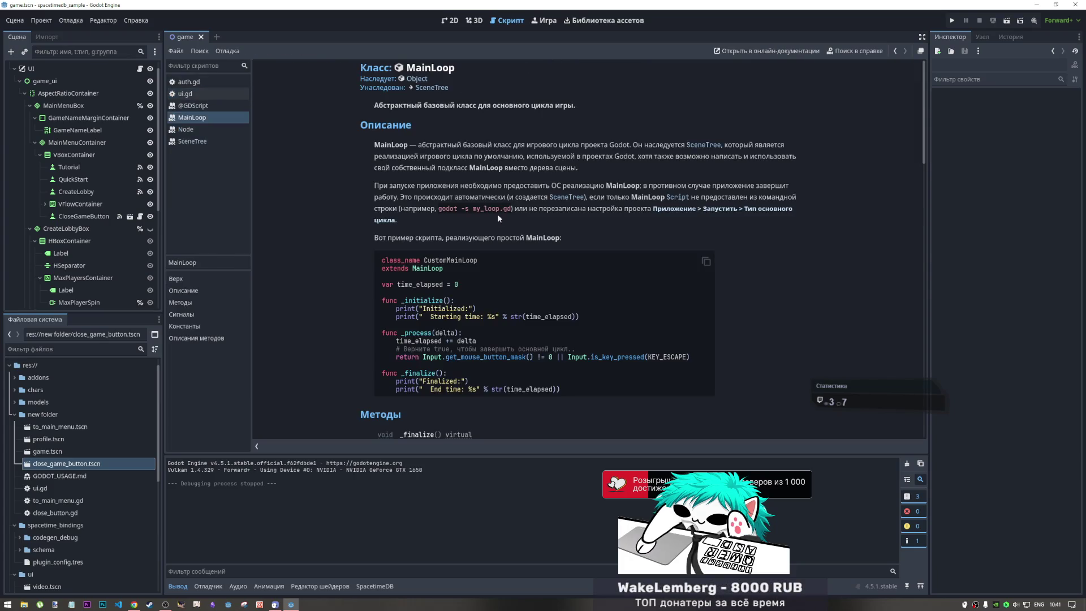
pyautogui.hotkey('ctrl', 'w')
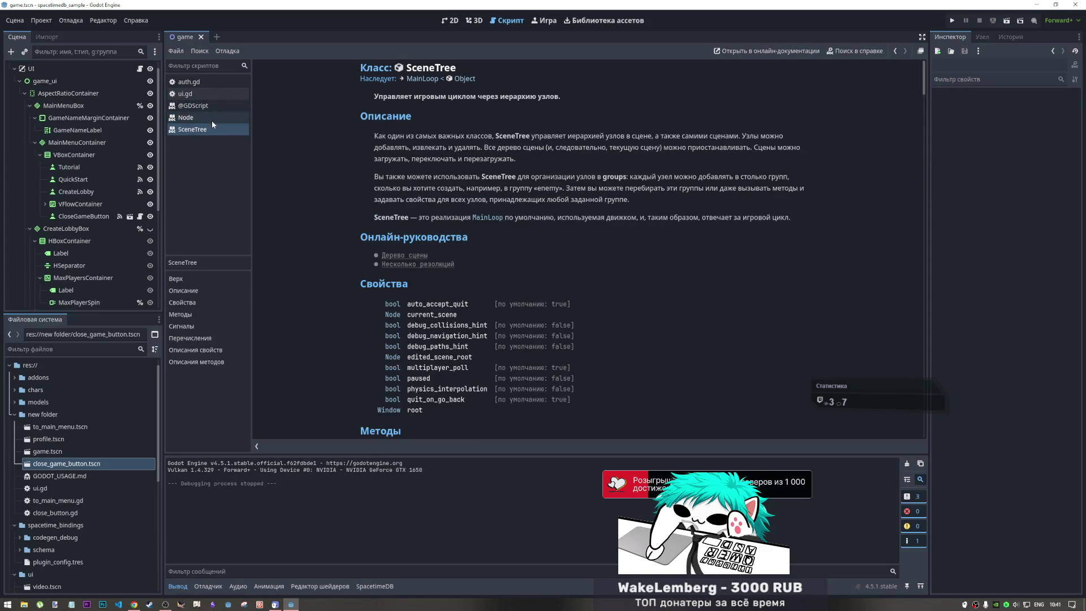
pyautogui.middleClick(214, 128)
pyautogui.middleClick(208, 117)
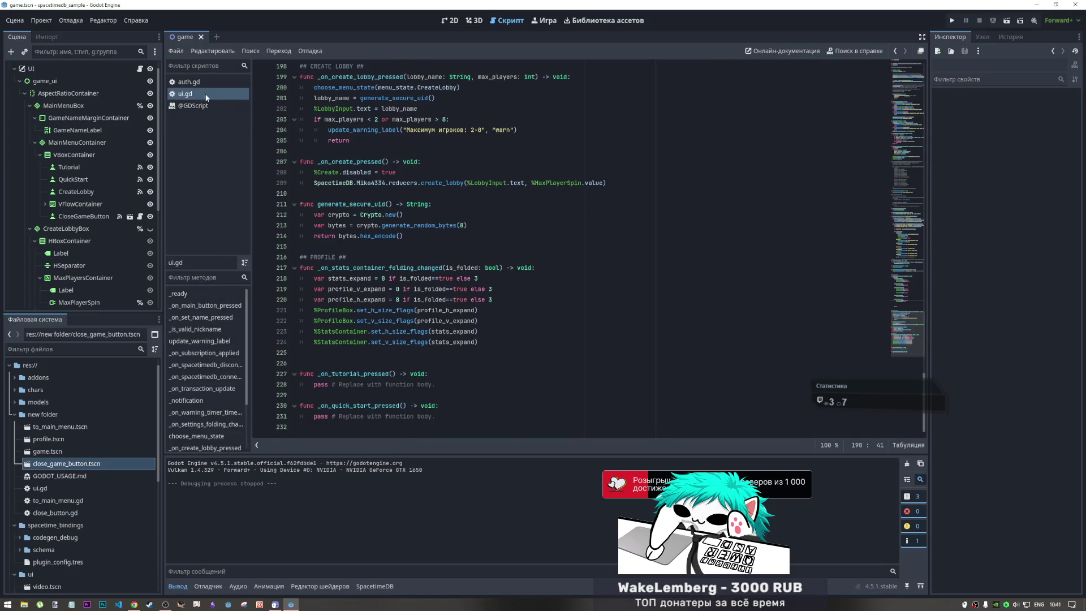
pyautogui.middleClick(206, 106)
pyautogui.click(418, 108)
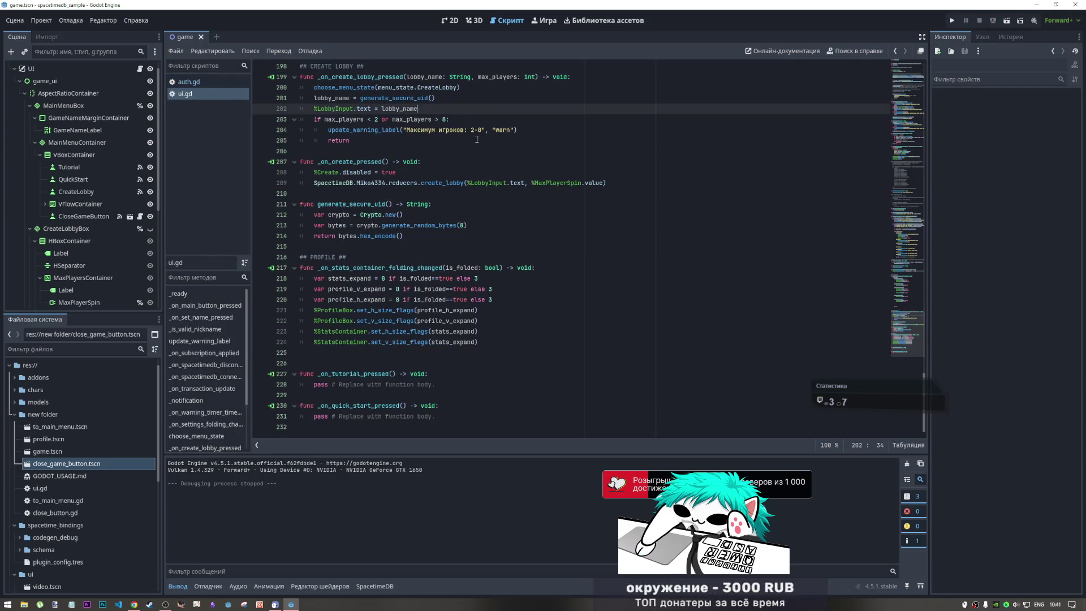
pyautogui.click(450, 21)
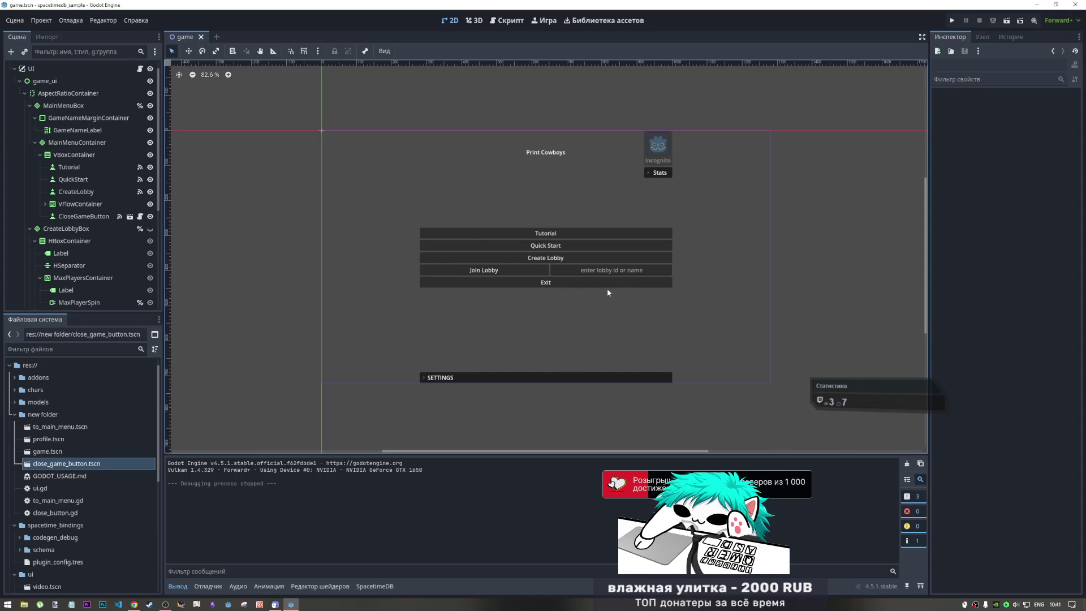
# - Move JoinLobbyInput ahead of JoinLobby in VFlowContainer and save the main menu scene
pyautogui.click(532, 271)
pyautogui.moveTo(85, 229); pyautogui.dragTo(92, 216)
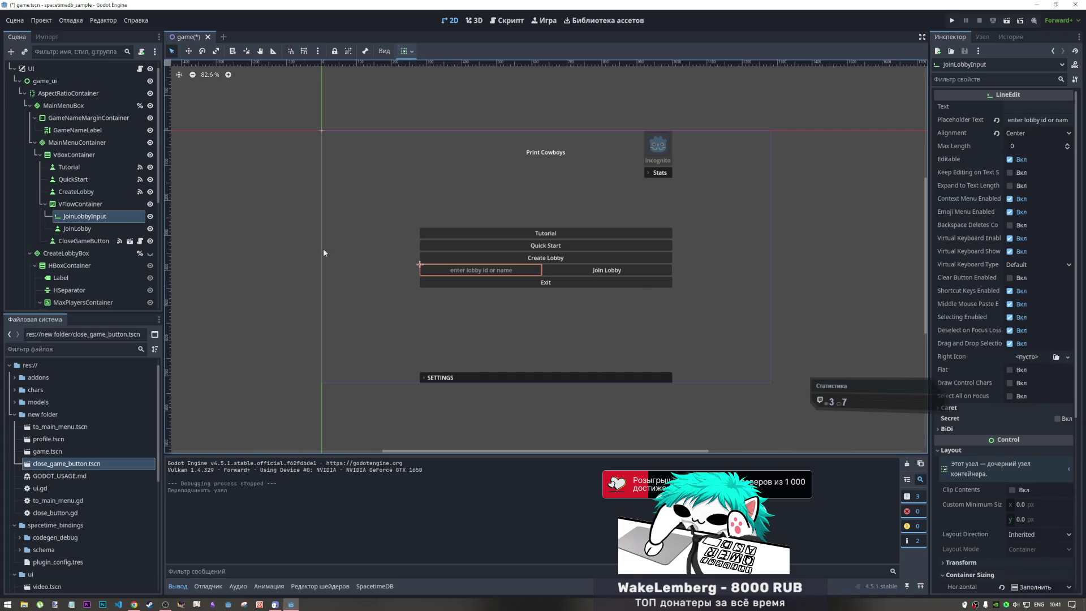
pyautogui.click(274, 245)
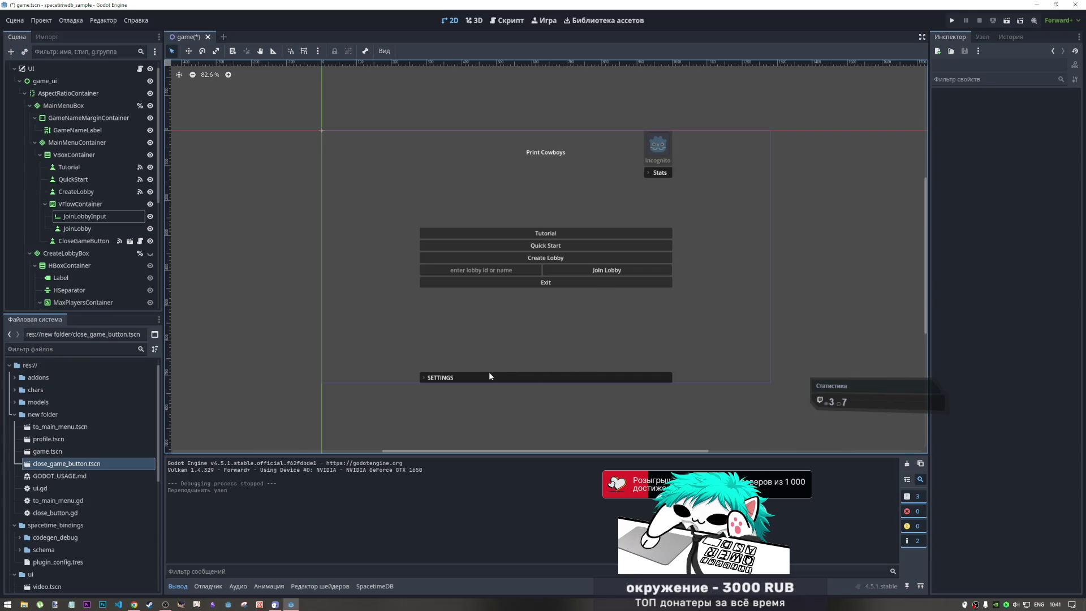
pyautogui.click(89, 218)
pyautogui.press('Up')
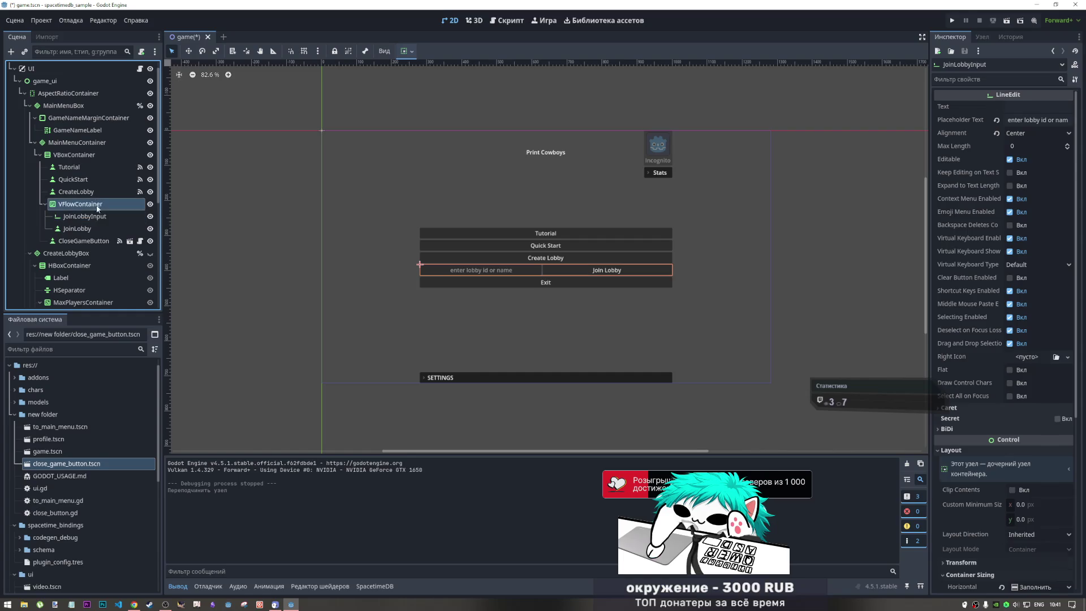
pyautogui.click(94, 228)
pyautogui.hotkey('ctrl', 's')
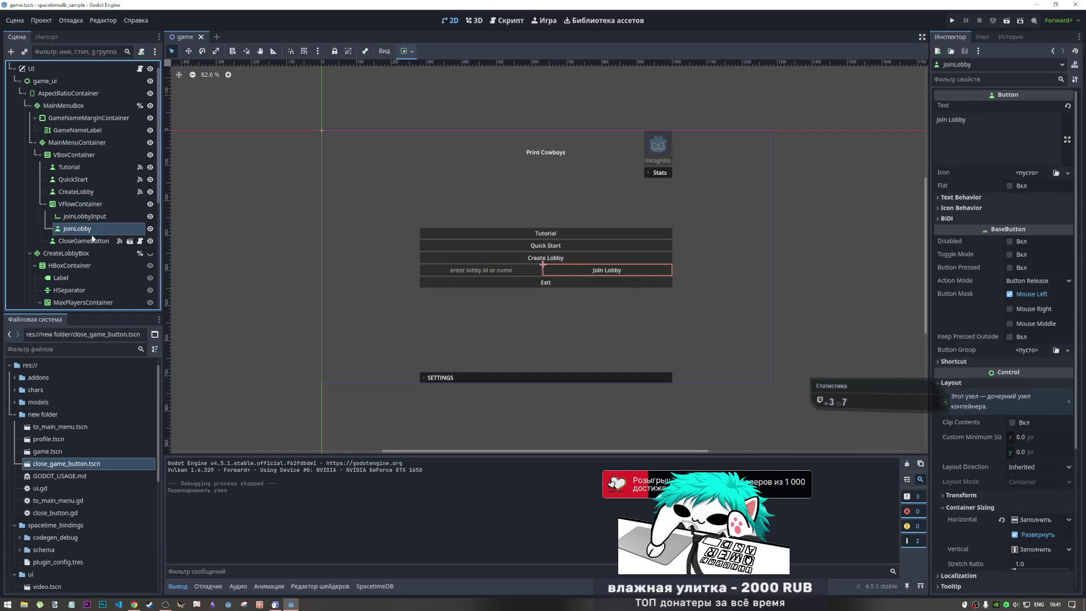
# - Inspect the CreateLobby, VFlowContainer, JoinLobby, CreateLobbyBox and CloseGameButton nodes' properties
pyautogui.click(76, 192)
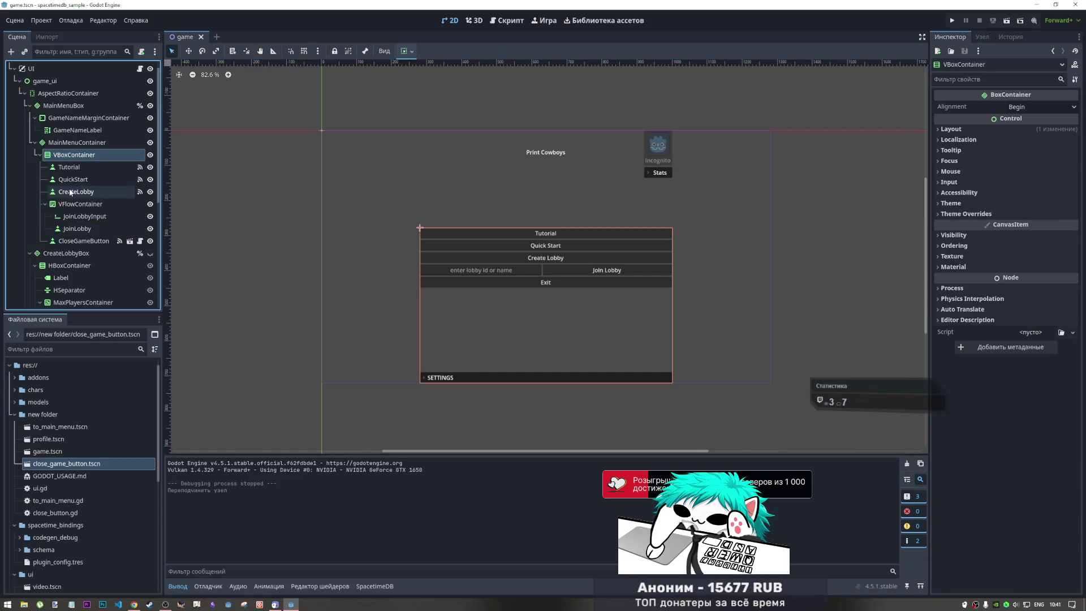
pyautogui.click(76, 205)
pyautogui.click(76, 228)
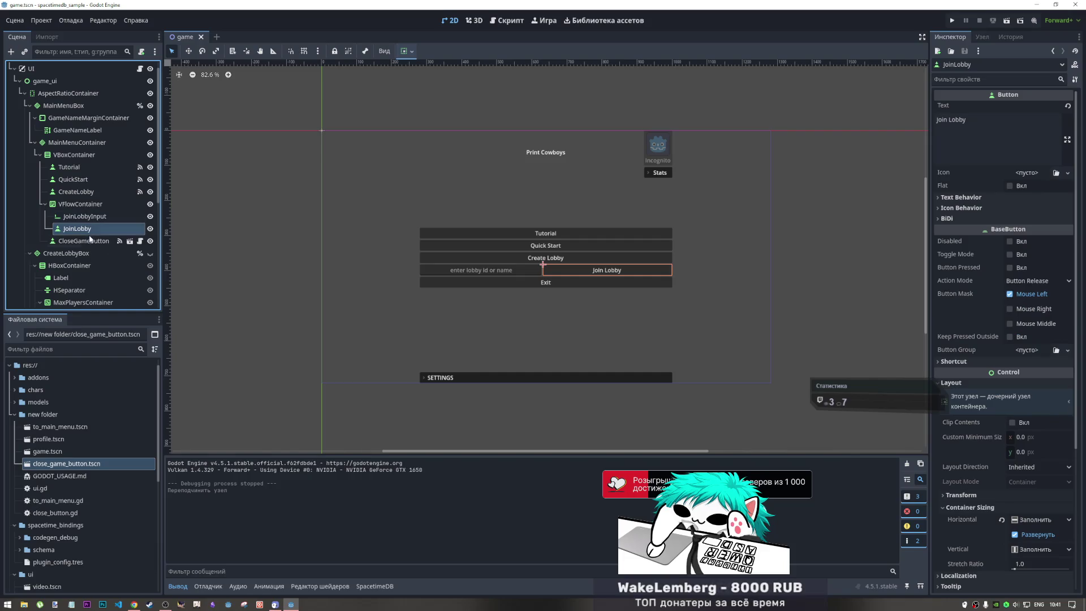
pyautogui.click(88, 241)
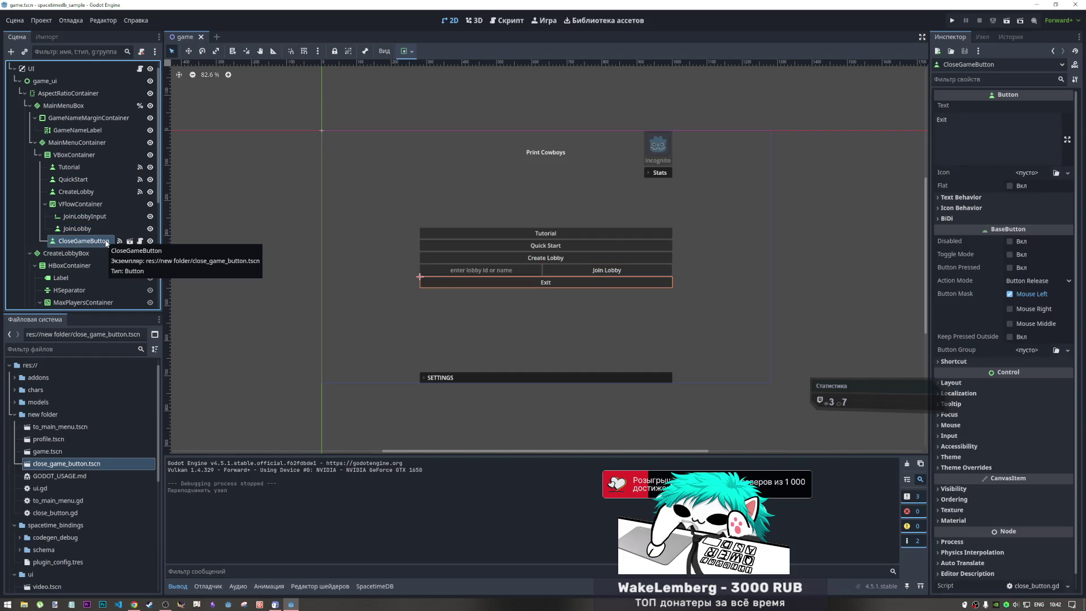
pyautogui.click(77, 255)
pyautogui.click(83, 241)
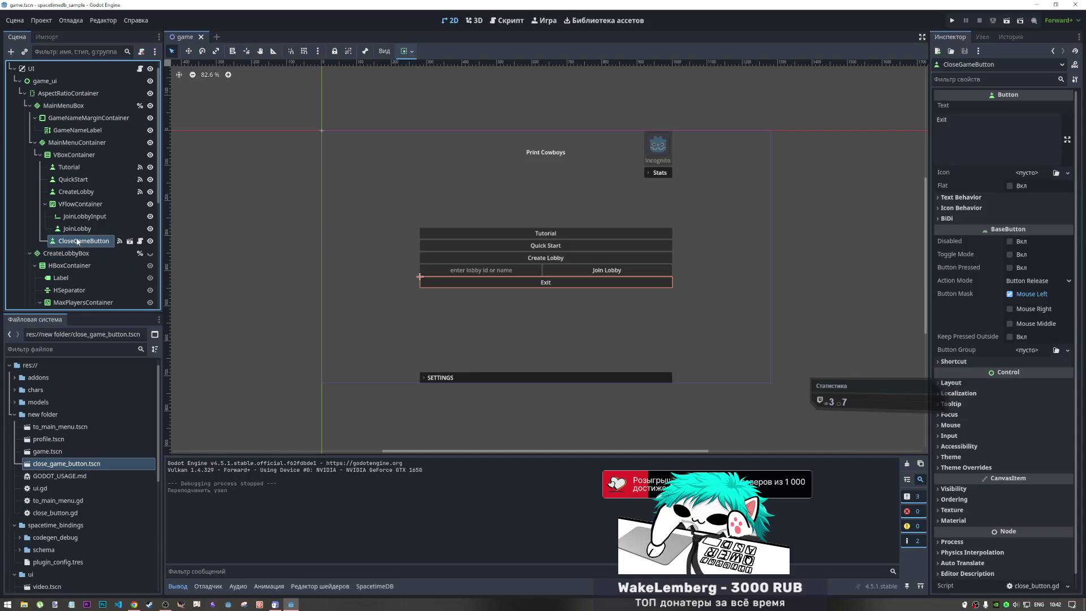
pyautogui.scroll(1, 79, 237)
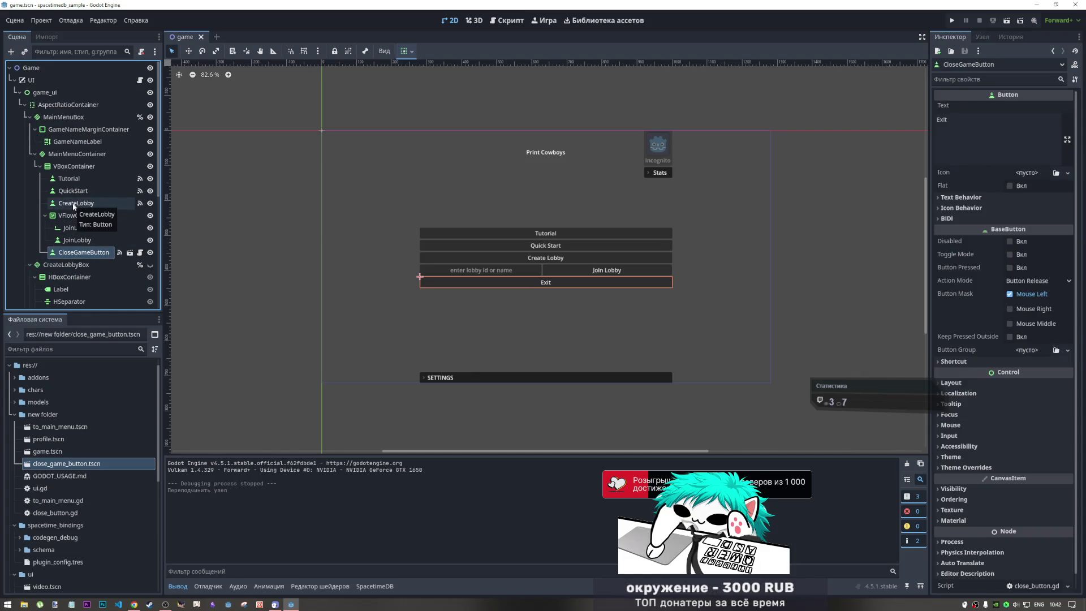